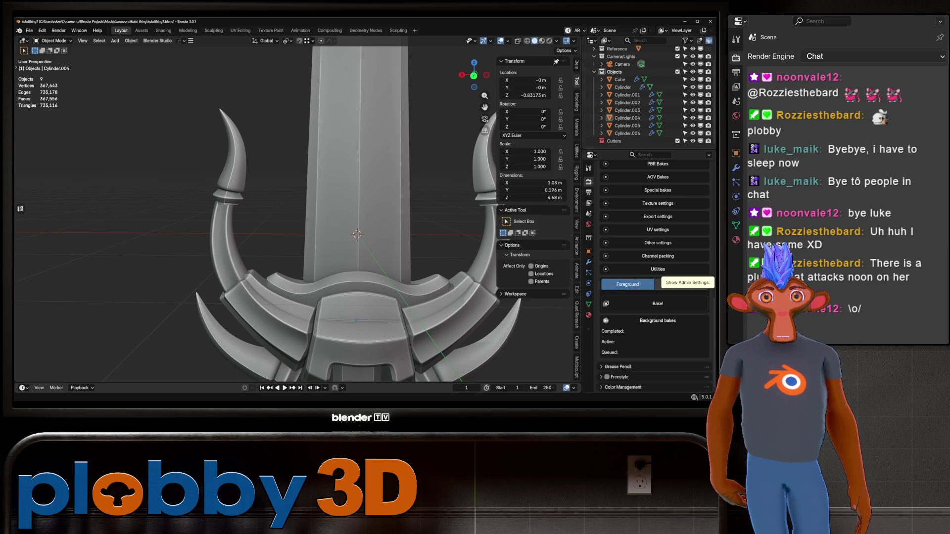
Zoom and orbit in close around the sword model, then bring up the File menu.
scroll(297, 213, down, 5)
mouse_move(297, 213)
middle_down()
mouse_move(277, 228)
mouse_move(258, 218)
mouse_move(267, 213)
mouse_move(248, 228)
mouse_move(237, 218)
mouse_move(257, 198)
mouse_move(267, 203)
mouse_move(274, 277)
mouse_move(275, 243)
mouse_move(297, 213)
mouse_move(296, 232)
mouse_move(321, 248)
mouse_move(306, 228)
middle_up()
scroll(267, 203, up, 2)
scroll(307, 223, down, 4)
scroll(306, 223, up, 3)
scroll(297, 213, up, 2)
scroll(297, 213, down, 4)
scroll(297, 213, up, 5)
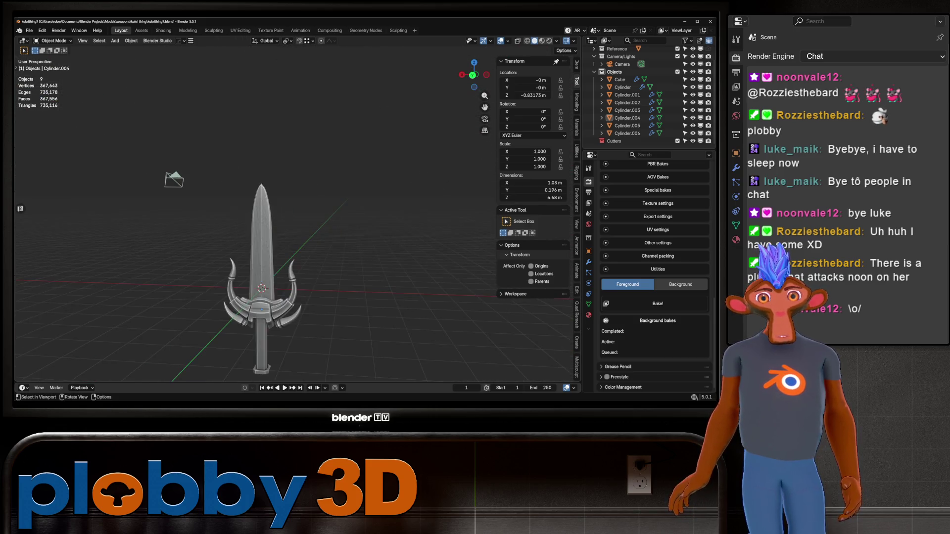
scroll(307, 228, up, 3)
scroll(311, 247, up, 2)
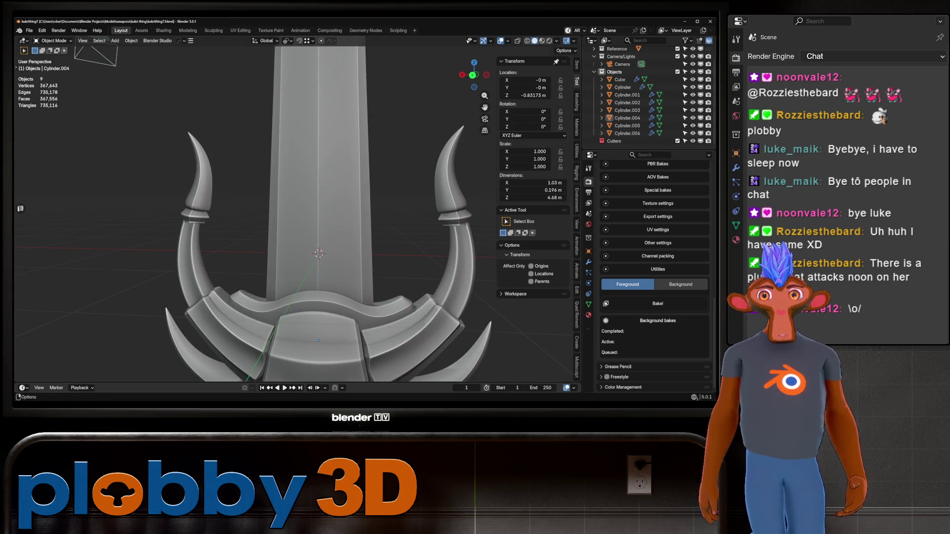
click(29, 30)
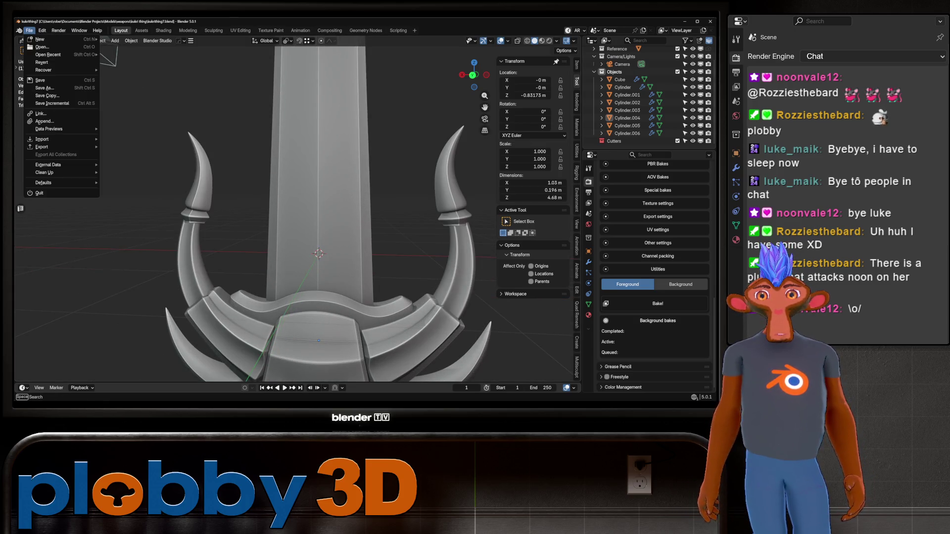
Dismiss the File menu after checking Save Copy and Recover, and zoom out to the whole sword.
key(Escape)
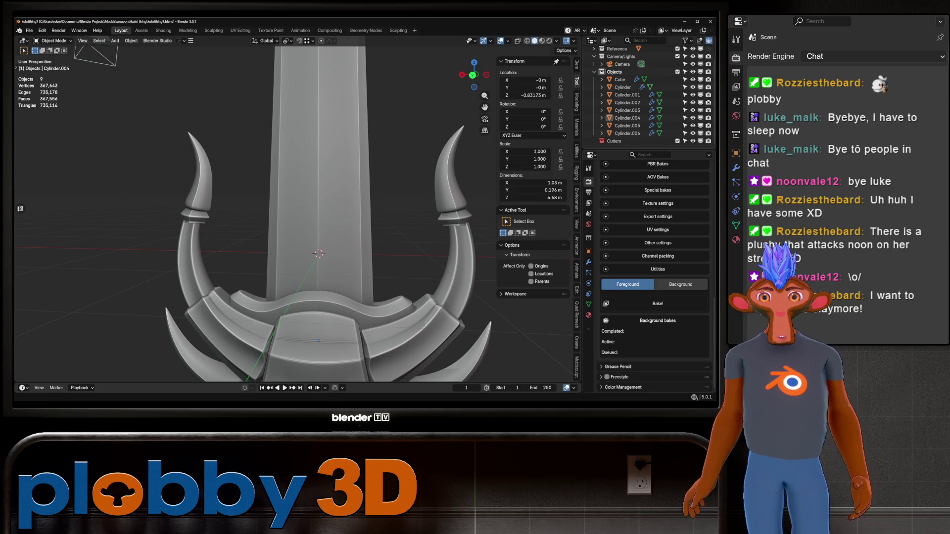
click(29, 30)
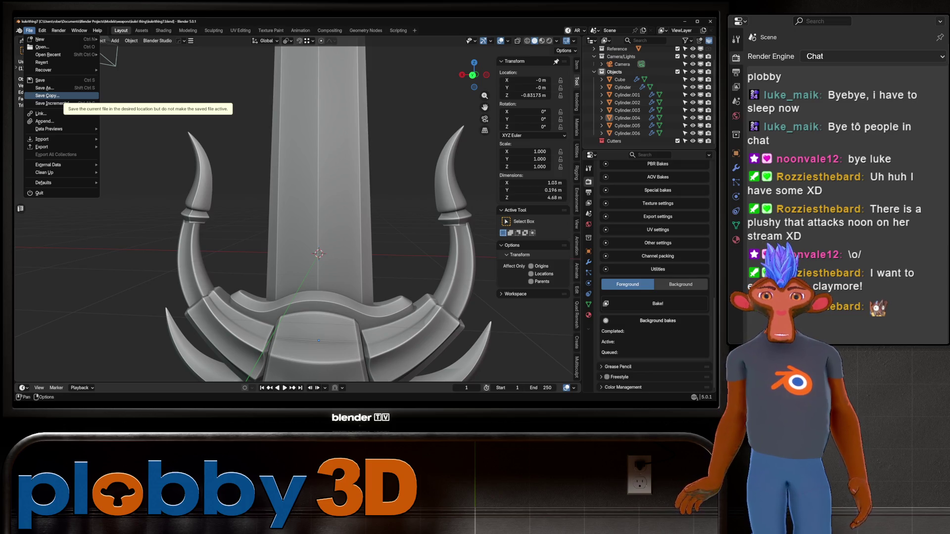
mouse_move(59, 70)
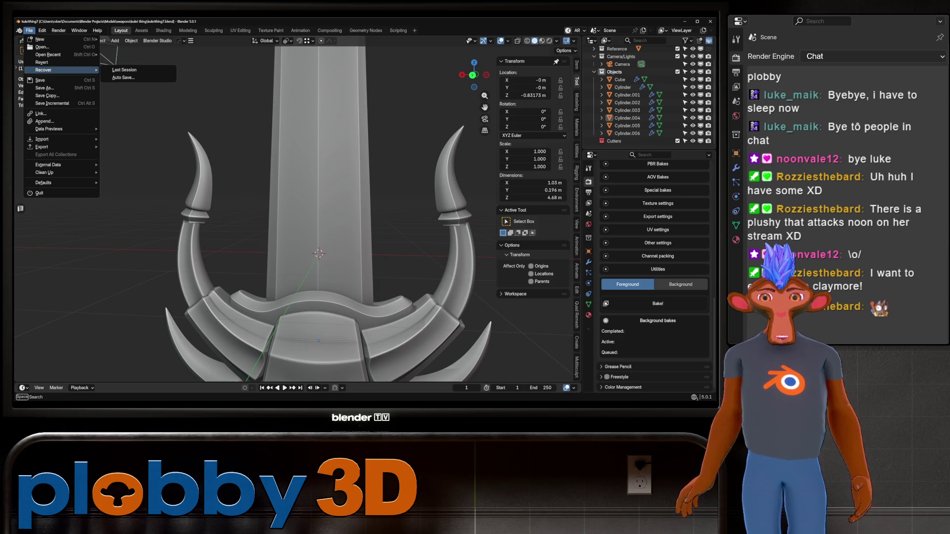
scroll(258, 216, down, 10)
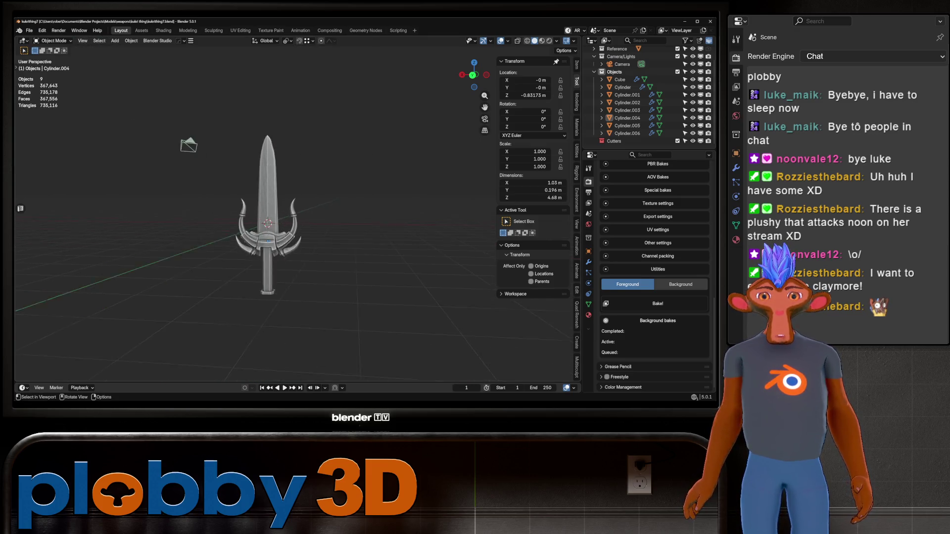
View the sword from above, front-on and from below the blade.
mouse_move(267, 218)
middle_down()
mouse_move(275, 322)
mouse_move(287, 198)
mouse_move(336, 218)
mouse_move(327, 183)
mouse_move(322, 228)
mouse_move(321, 183)
mouse_move(346, 173)
mouse_move(346, 243)
mouse_move(347, 193)
mouse_move(300, 166)
mouse_move(277, 171)
middle_up()
drag(485, 107, 475, 114)
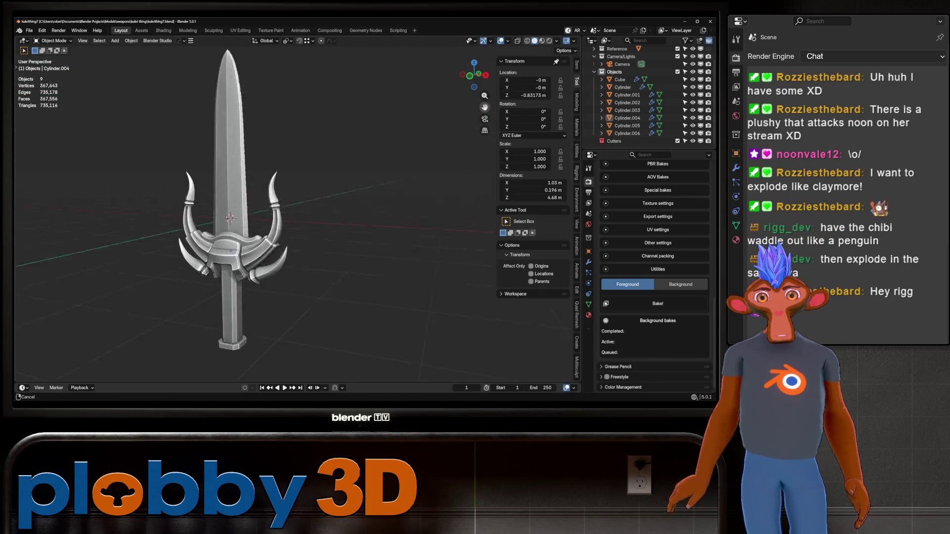
scroll(297, 208, up, 5)
mouse_move(297, 208)
middle_down()
mouse_move(21, 209)
mouse_move(386, 198)
mouse_move(316, 198)
mouse_move(331, 193)
middle_up()
scroll(297, 208, down, 3)
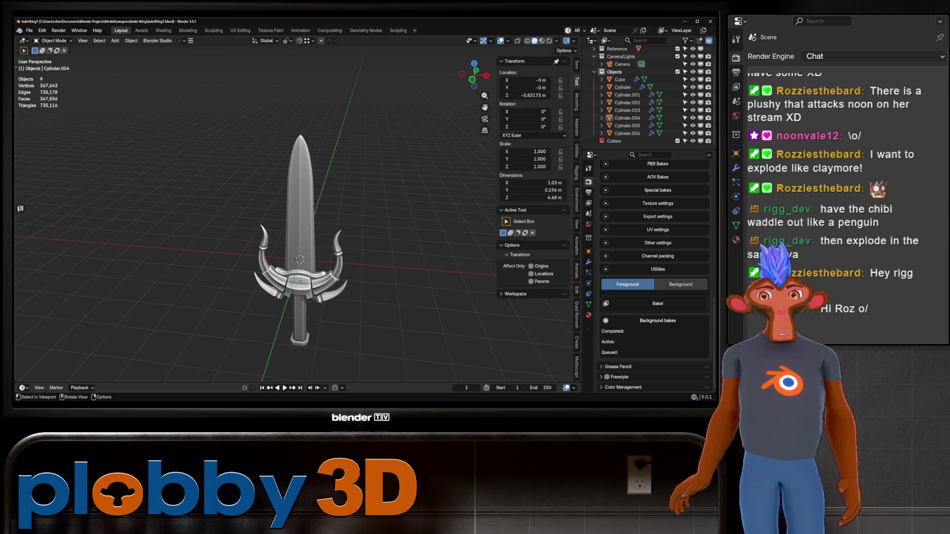
scroll(297, 208, up, 4)
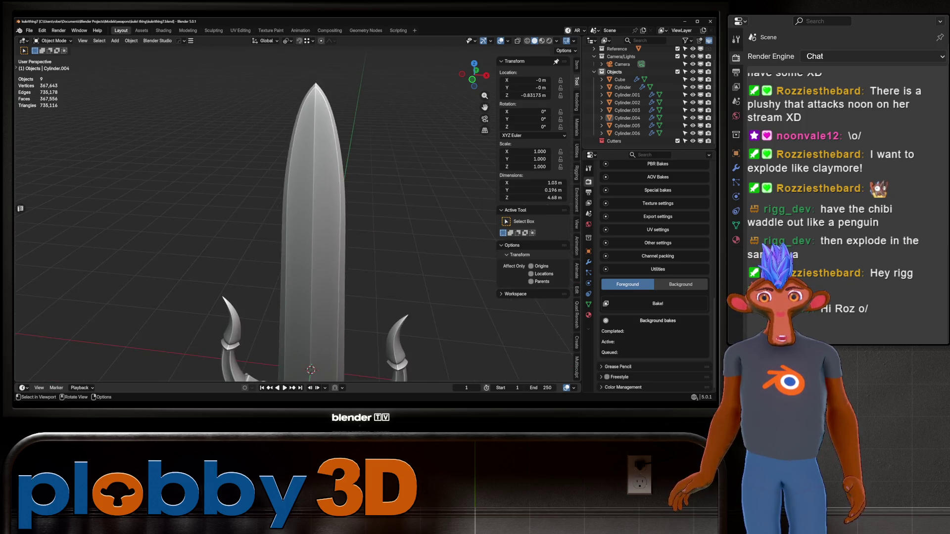
scroll(297, 207, down, 6)
scroll(297, 208, up, 4)
scroll(297, 207, up, 4)
Study the crossguard from a lower frontal angle, then bring up File > Open Recent.
middle_drag(297, 208, 307, 203)
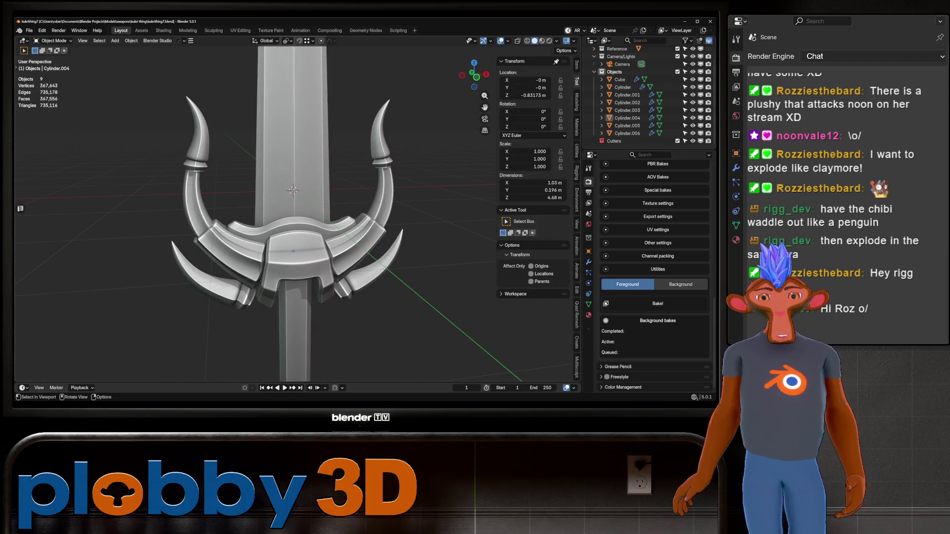
scroll(297, 208, down, 3)
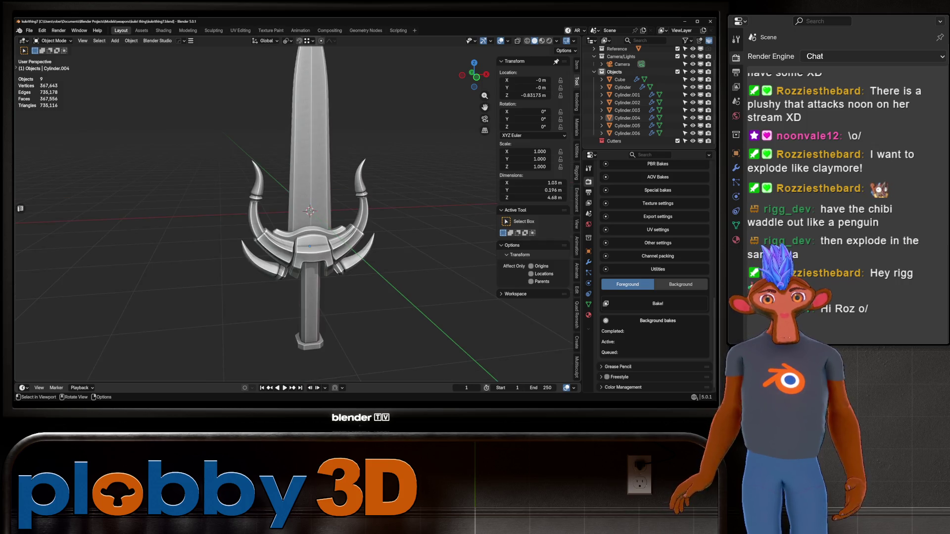
scroll(297, 208, up, 5)
scroll(297, 208, down, 5)
middle_drag(297, 208, 297, 188)
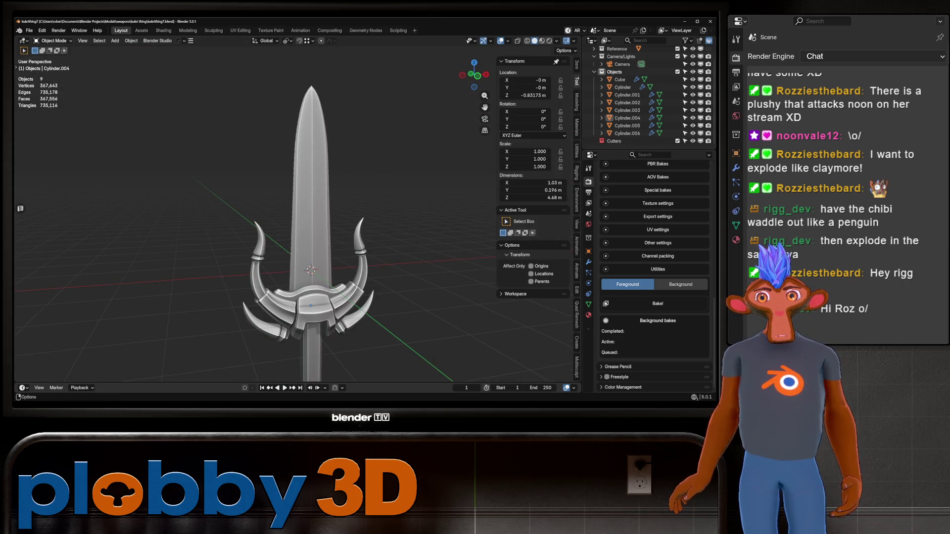
click(29, 30)
mouse_move(50, 54)
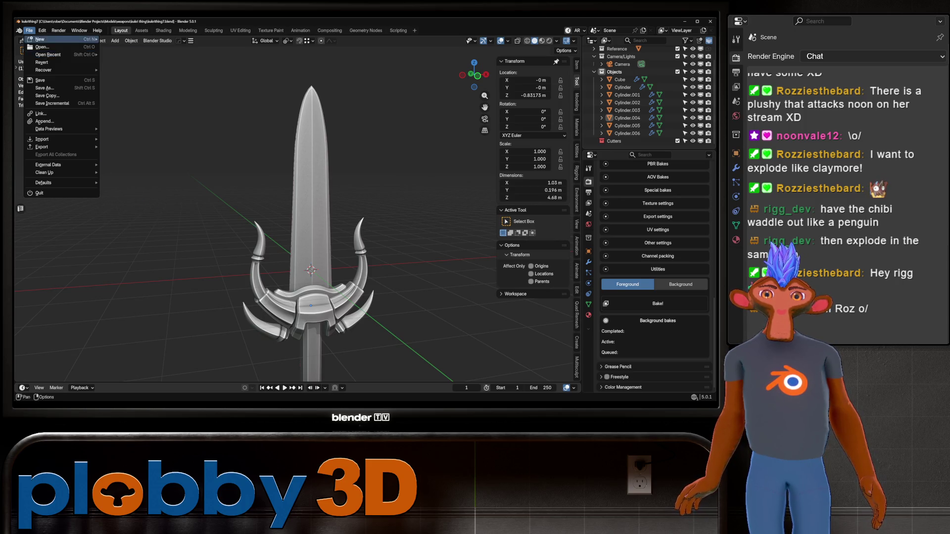
Open SW1911.blend from the parent weapons folder and orbit around the pistol.
click(42, 48)
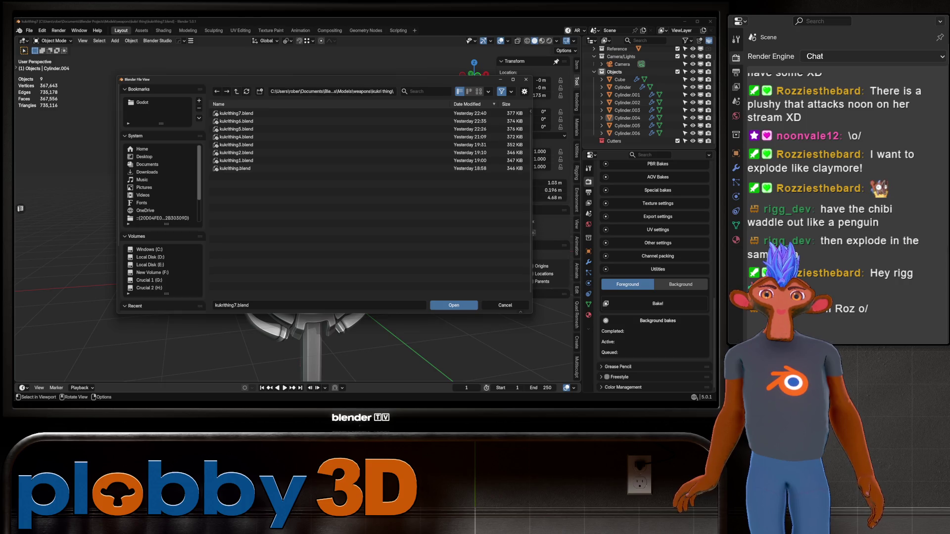
click(237, 92)
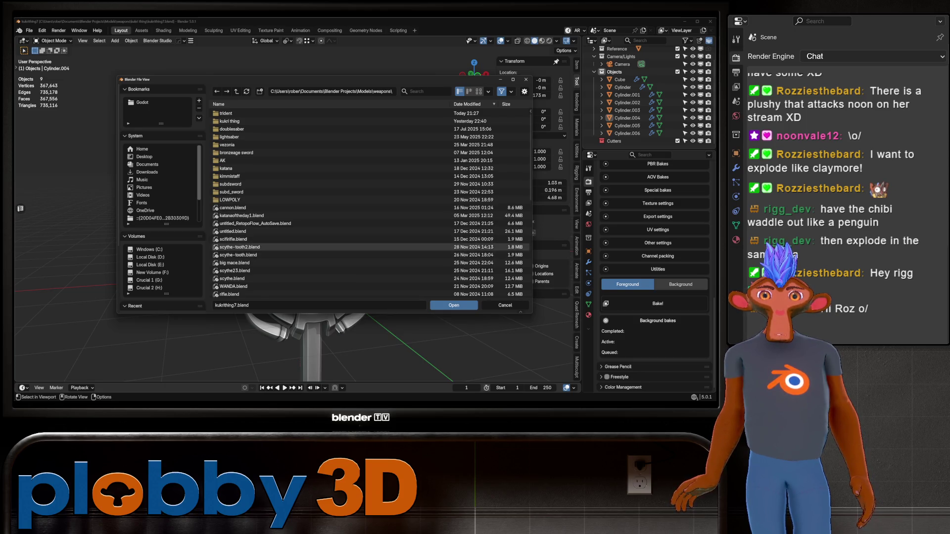
scroll(247, 218, down, 3)
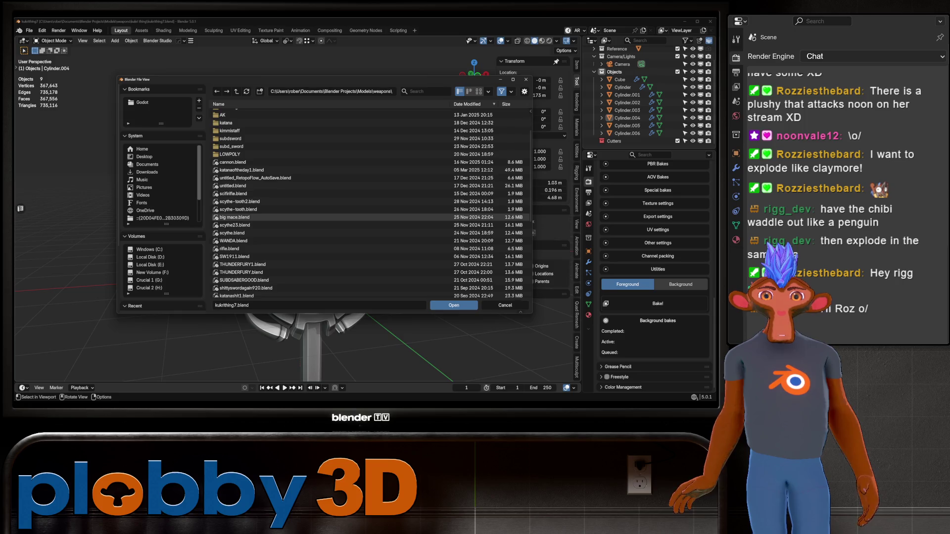
scroll(247, 217, down, 7)
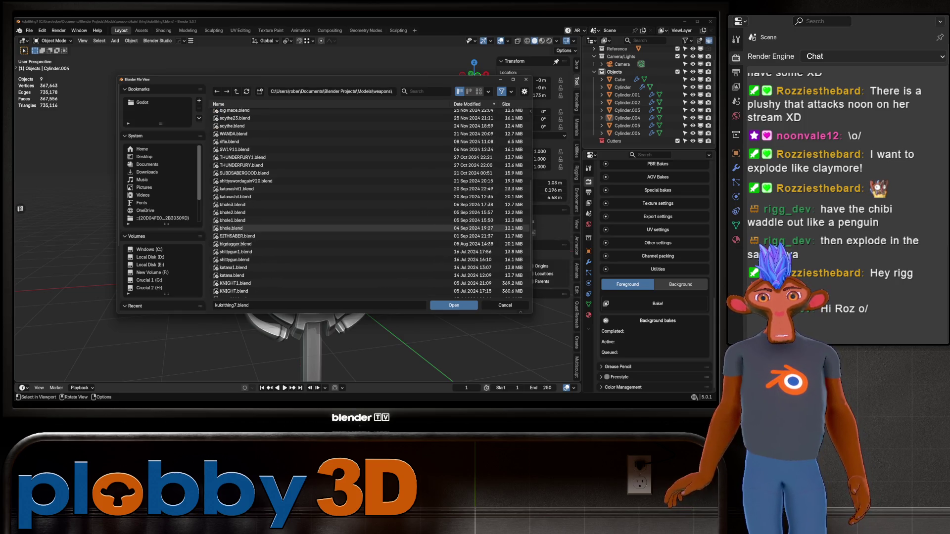
scroll(250, 228, up, 3)
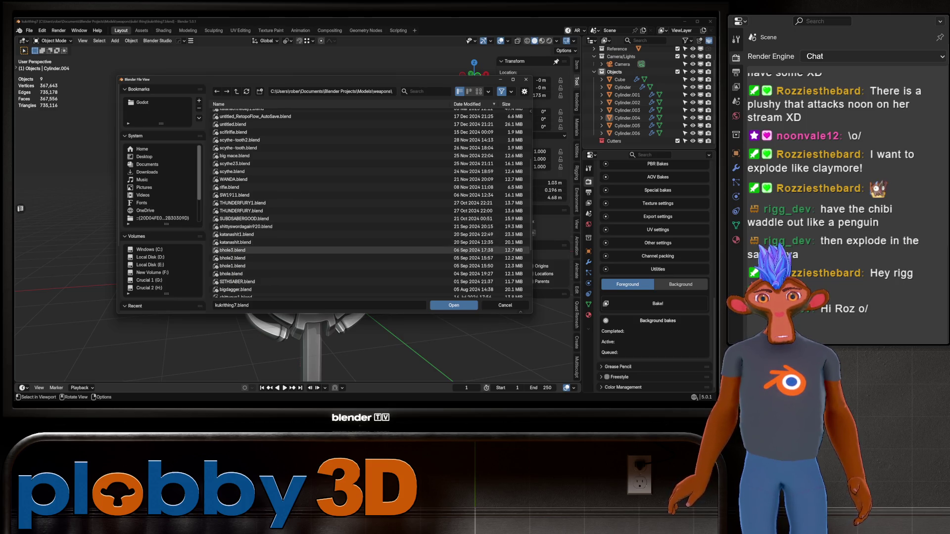
mouse_move(220, 250)
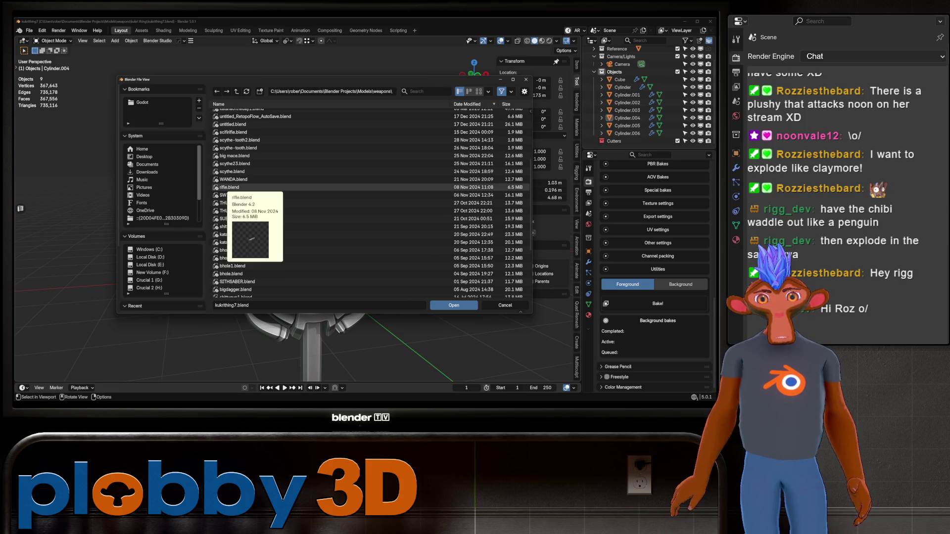
double_click(224, 195)
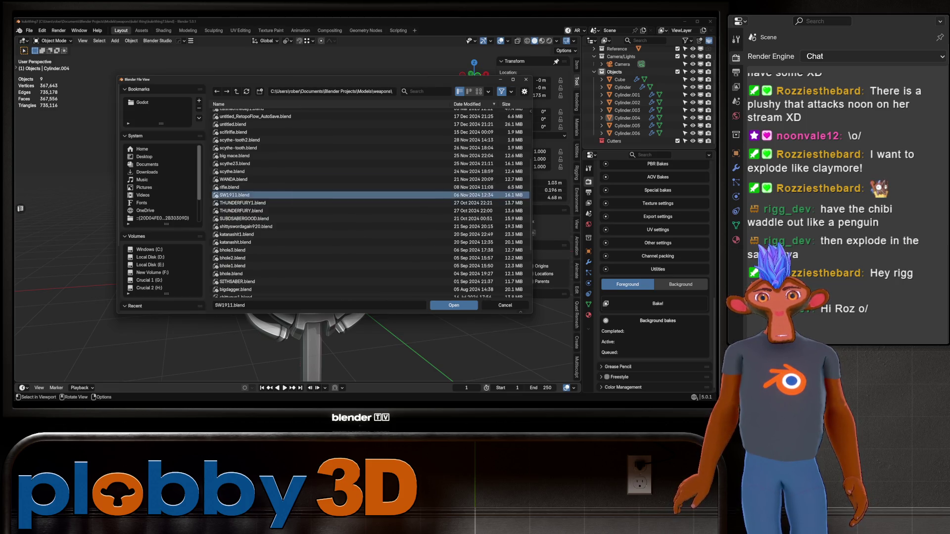
middle_drag(278, 233, 329, 245)
In the Open file browser, look at big mace.blend and enter the LOWPOLY folder.
click(30, 31)
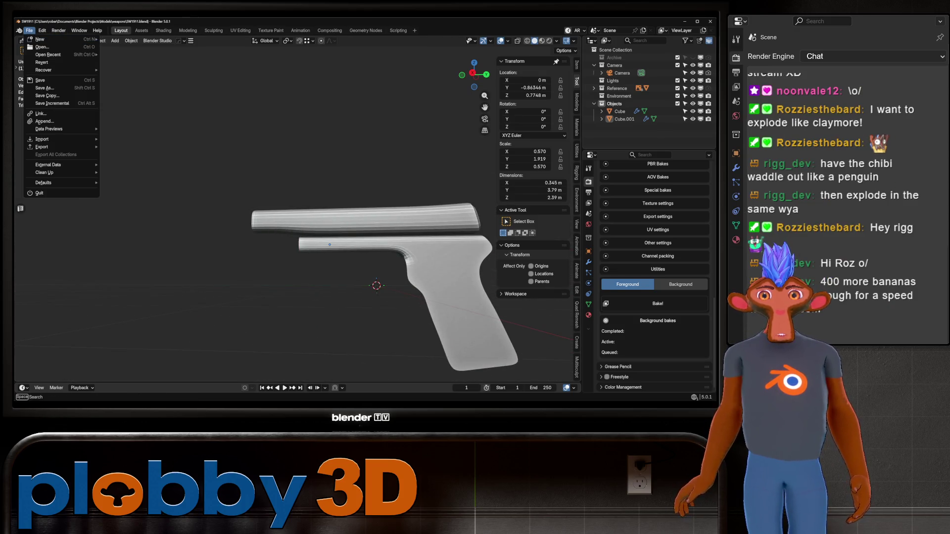
click(42, 47)
scroll(232, 233, up, 3)
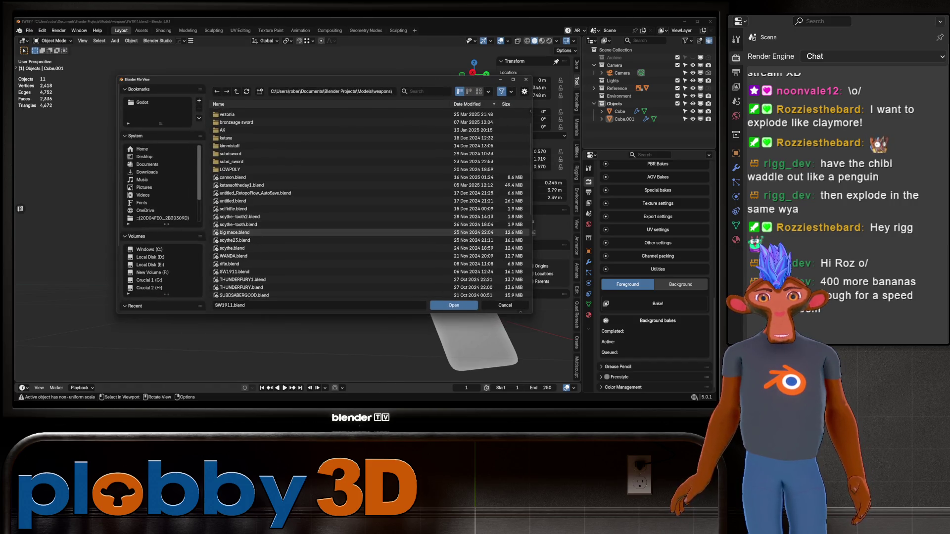
click(235, 232)
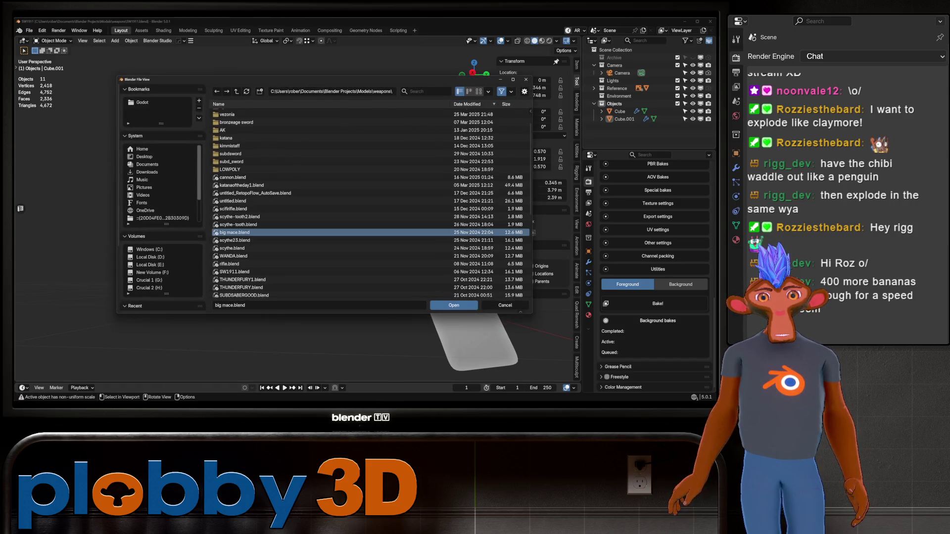
mouse_move(237, 232)
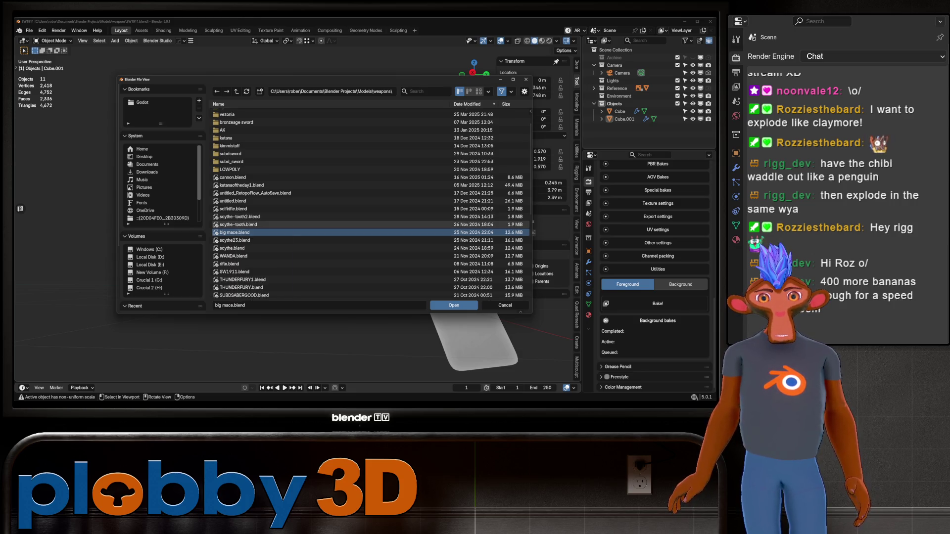
mouse_move(233, 209)
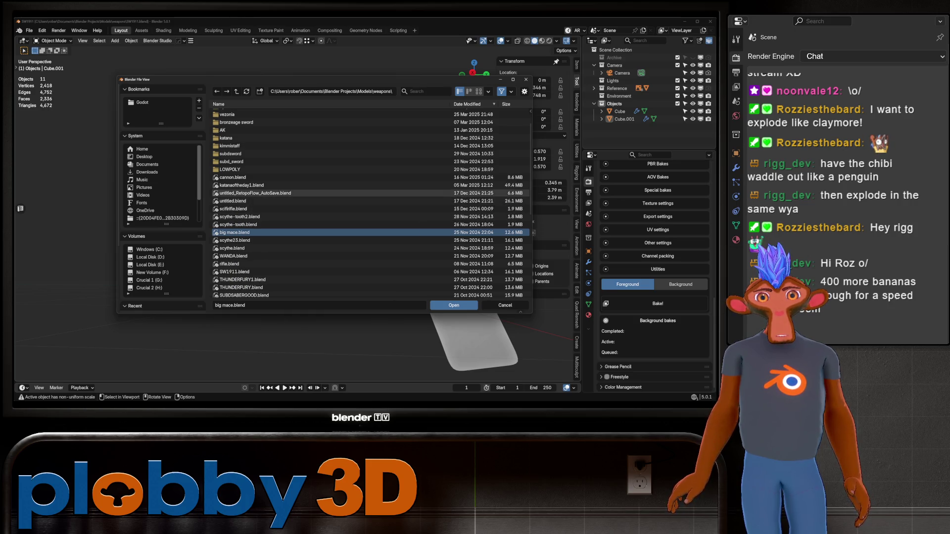
mouse_move(234, 185)
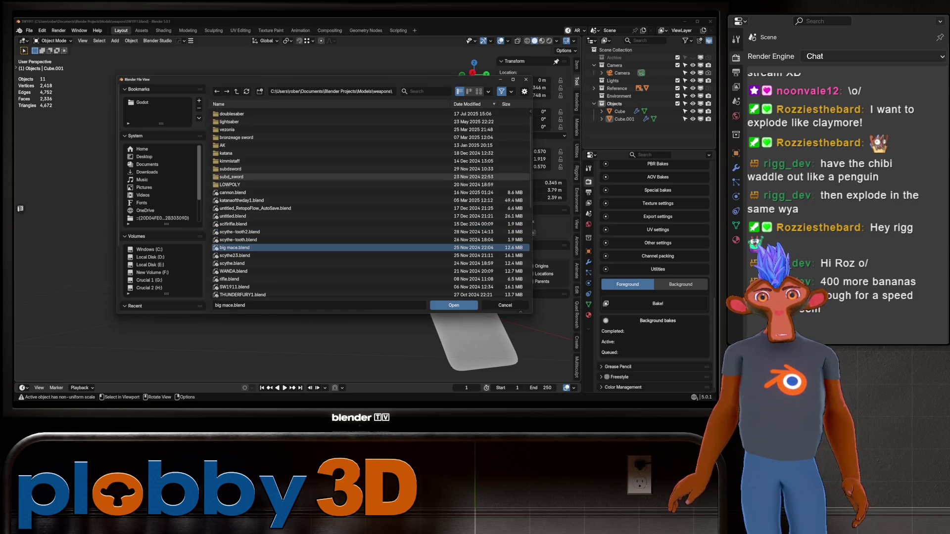
double_click(230, 169)
Peek into the katana folder, then go up to STREAM ASSETS and select dragon_pet.
key(BackSpace)
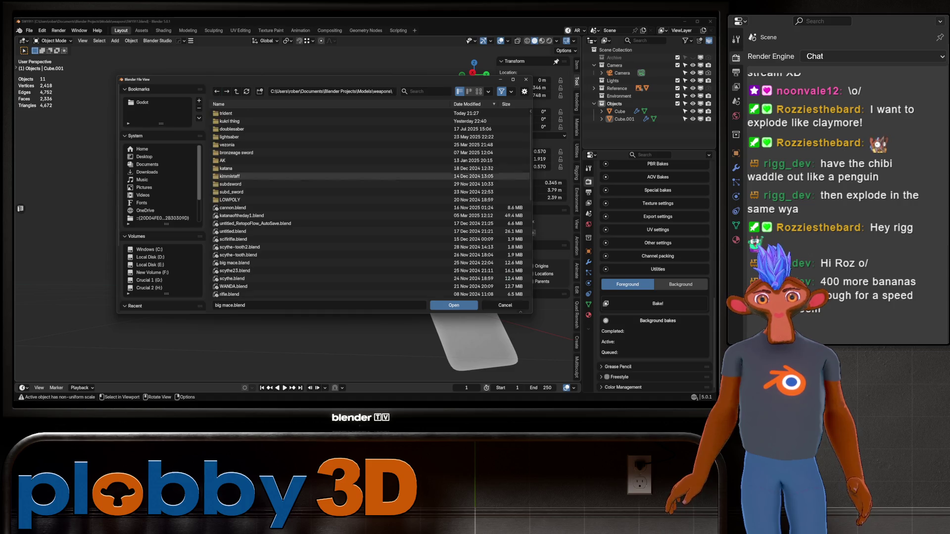
double_click(227, 168)
click(230, 113)
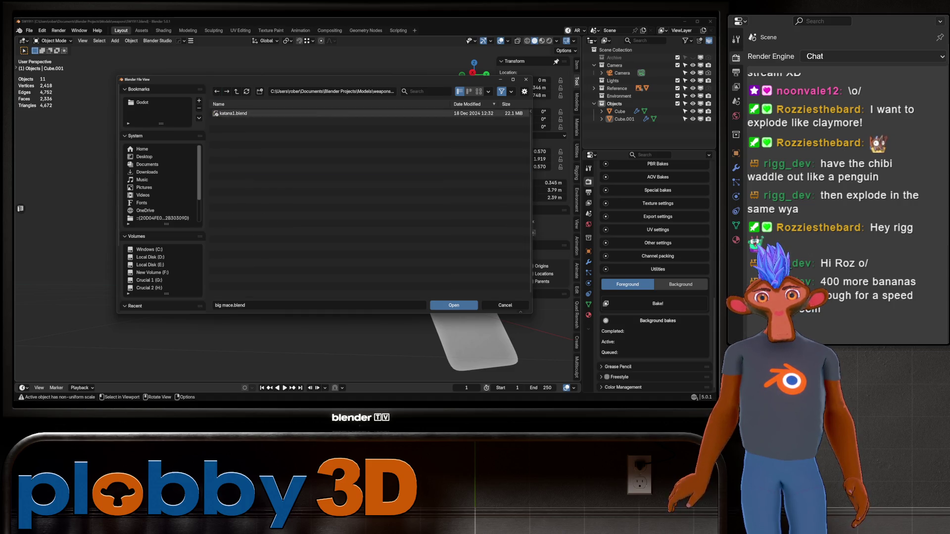
key(BackSpace)
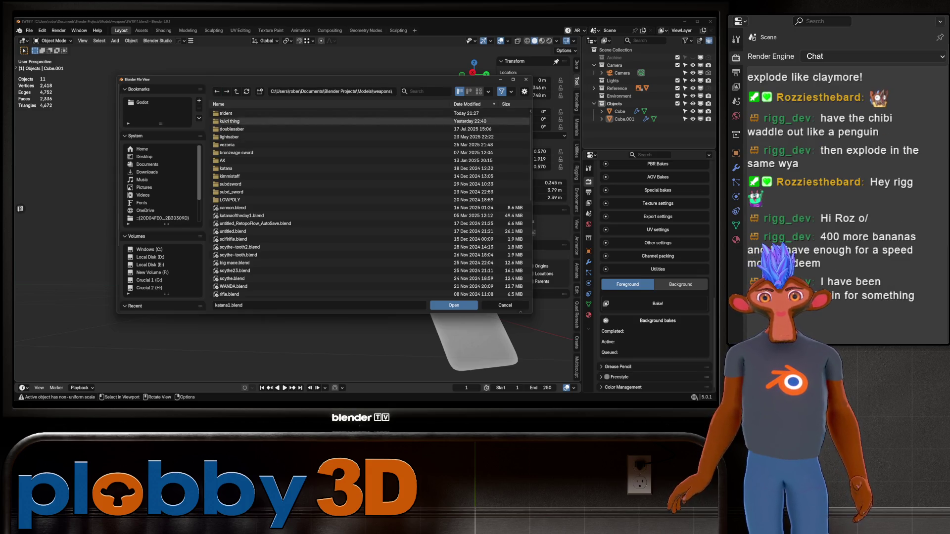
key(BackSpace)
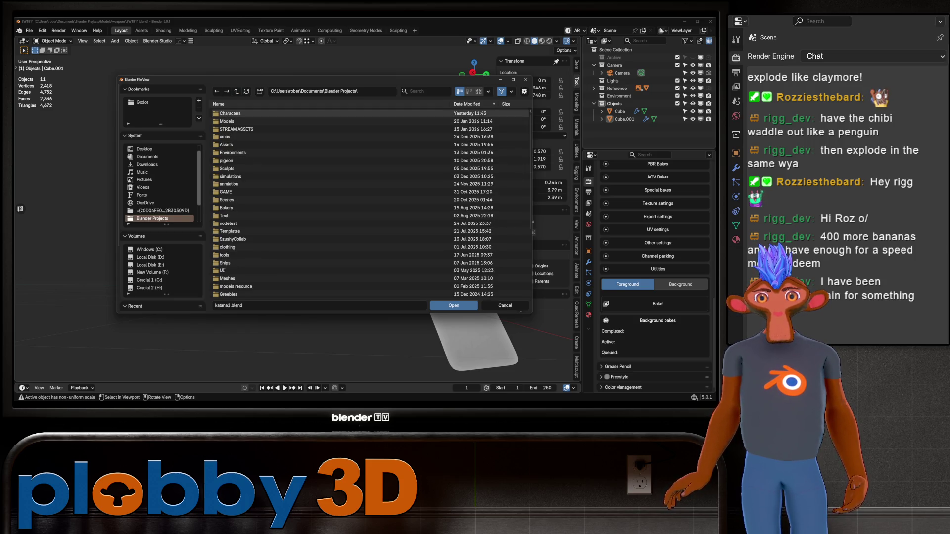
key(BackSpace)
click(232, 114)
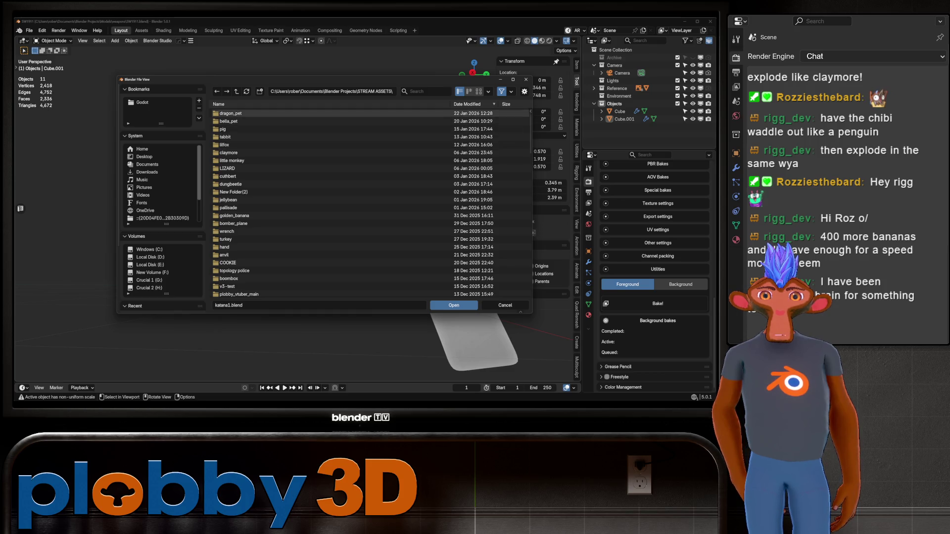
click(230, 113)
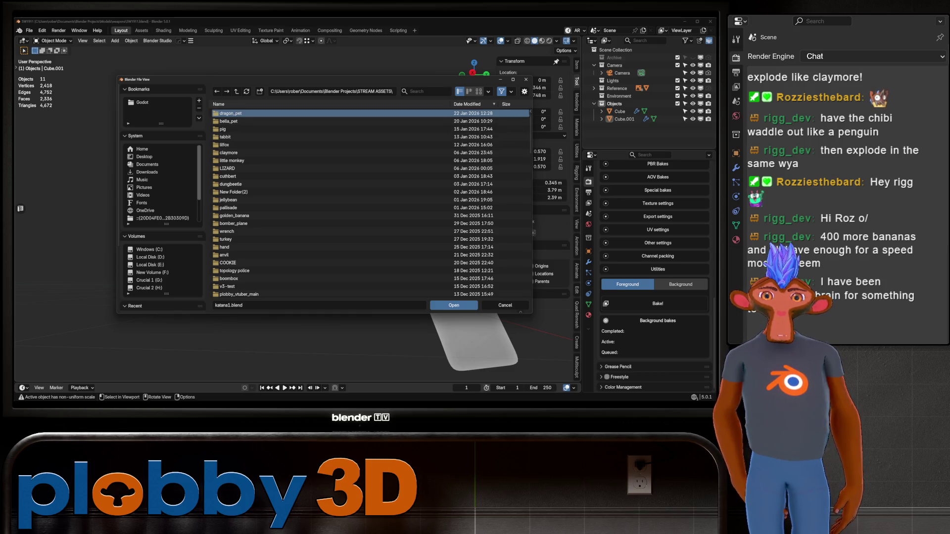
Open the dragon scene .blend inside the dragon_pet folder.
double_click(230, 113)
double_click(233, 137)
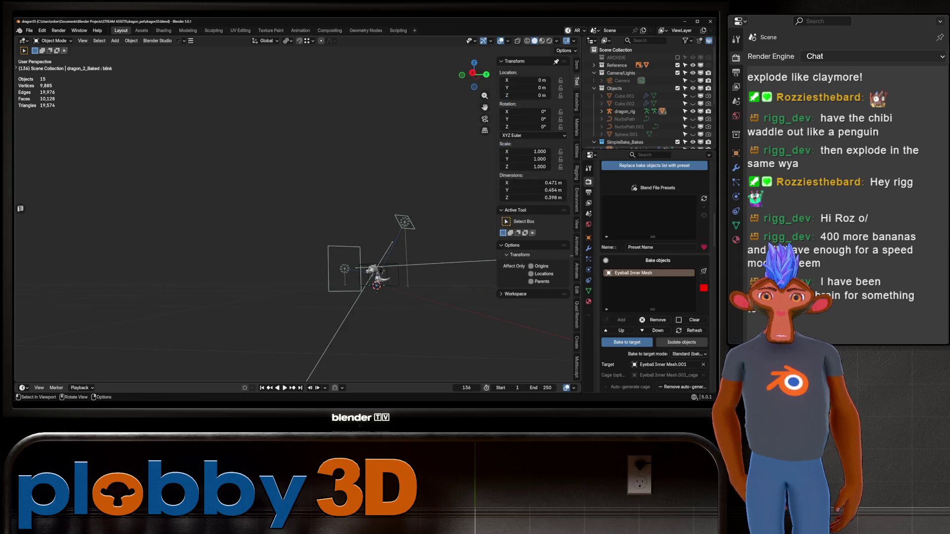
scroll(376, 272, up, 5)
mouse_move(297, 223)
middle_down()
mouse_move(247, 213)
mouse_move(277, 218)
mouse_move(255, 232)
mouse_move(255, 257)
middle_up()
Orbit and zoom around the chibi dragon to view it head-on.
scroll(347, 223, up, 2)
scroll(255, 212, up, 5)
scroll(255, 213, down, 3)
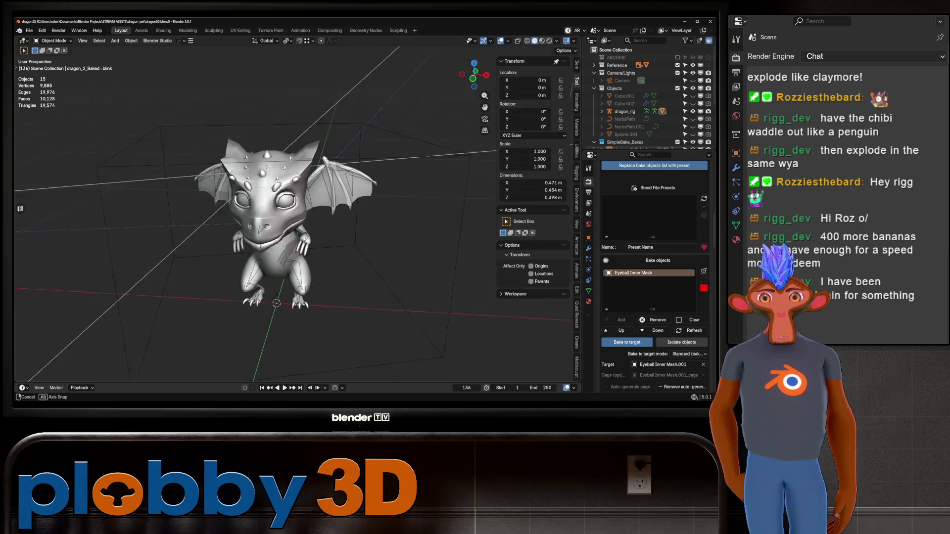
scroll(255, 212, up, 2)
mouse_move(255, 213)
middle_down()
mouse_move(297, 217)
mouse_move(238, 198)
mouse_move(248, 208)
middle_up()
scroll(257, 222, down, 5)
mouse_move(254, 213)
middle_down()
mouse_move(255, 193)
mouse_move(267, 213)
middle_up()
scroll(267, 213, up, 2)
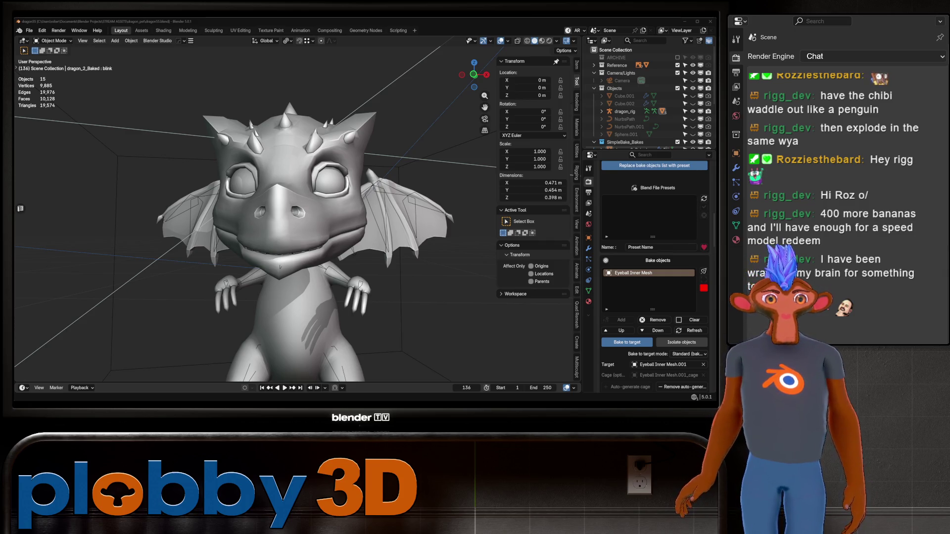
scroll(256, 213, down, 3)
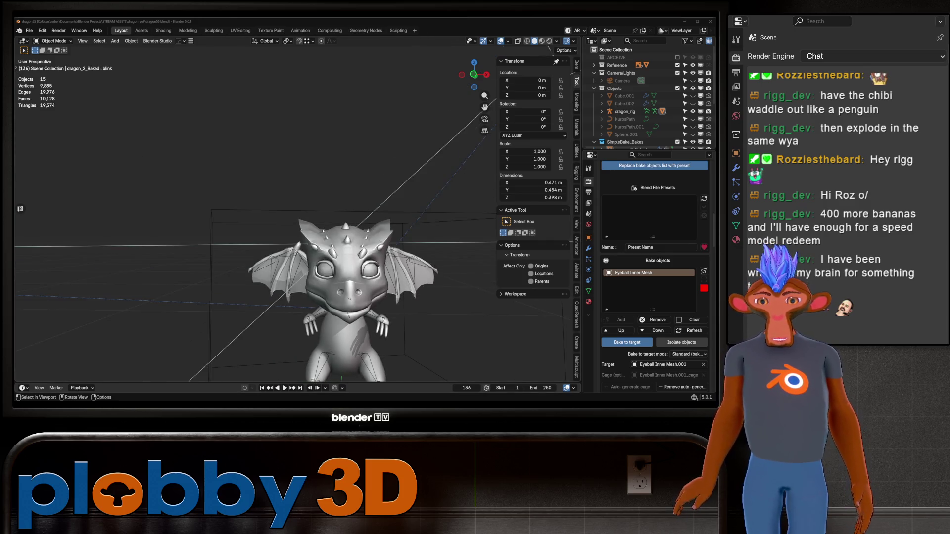
Look down on the dragon and select the dragon_2_Baked mesh.
mouse_move(256, 213)
middle_down()
mouse_move(256, 149)
mouse_move(256, 258)
mouse_move(222, 252)
middle_up()
scroll(222, 252, up, 6)
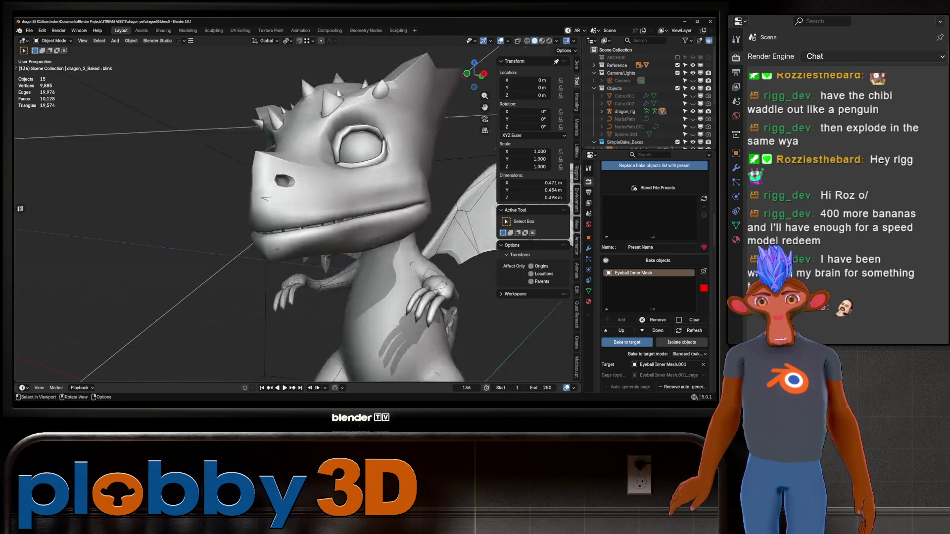
scroll(255, 198, down, 2)
click(255, 198)
Switch the viewport to Material Preview to show the dragon's green textures.
mouse_move(255, 198)
middle_down()
mouse_move(296, 198)
mouse_move(212, 208)
mouse_move(257, 205)
middle_up()
scroll(247, 208, up, 5)
scroll(213, 208, down, 4)
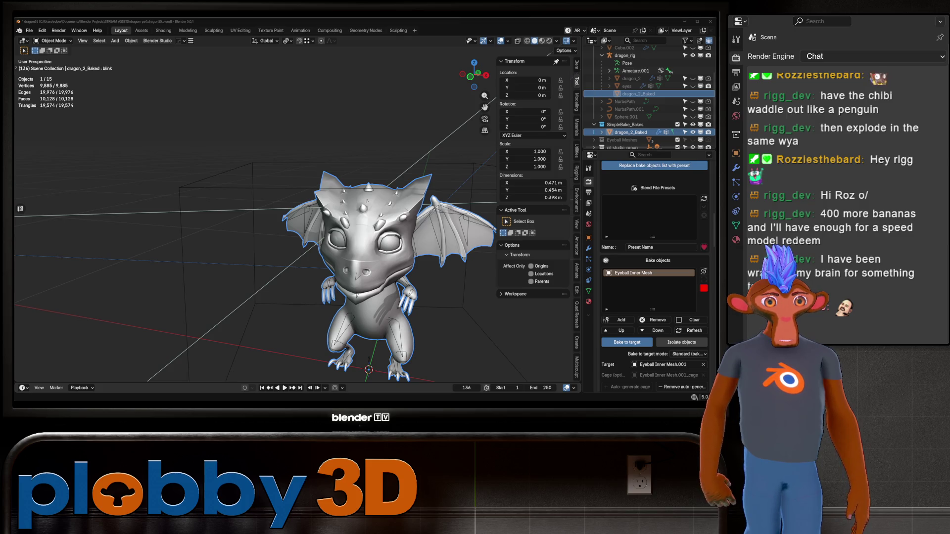
middle_drag(248, 223, 416, 206)
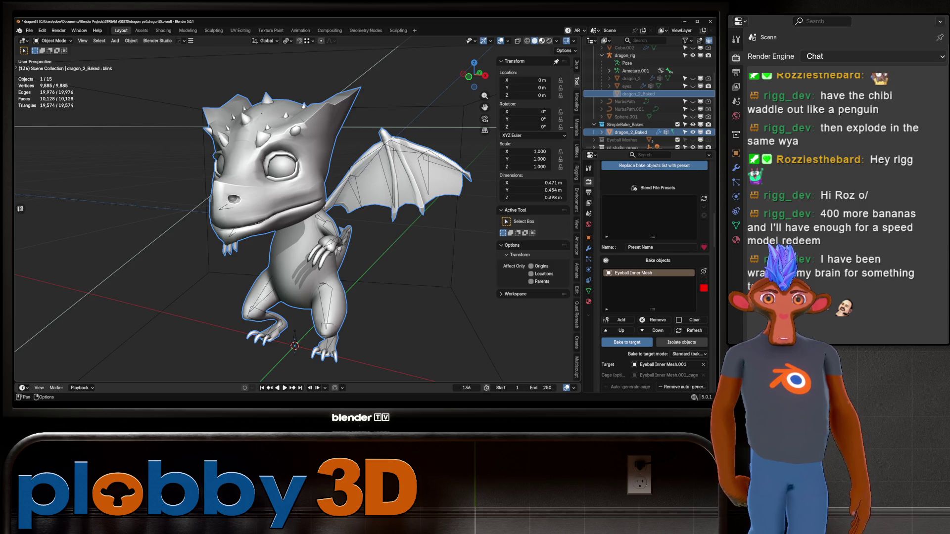
click(542, 41)
mouse_move(296, 222)
middle_down()
mouse_move(347, 223)
mouse_move(347, 173)
mouse_move(306, 218)
mouse_move(357, 218)
mouse_move(277, 208)
mouse_move(307, 208)
middle_up()
Put dragon_rig into Pose Mode and test-rotate the wing_L.001 bone, cancelling it.
click(327, 208)
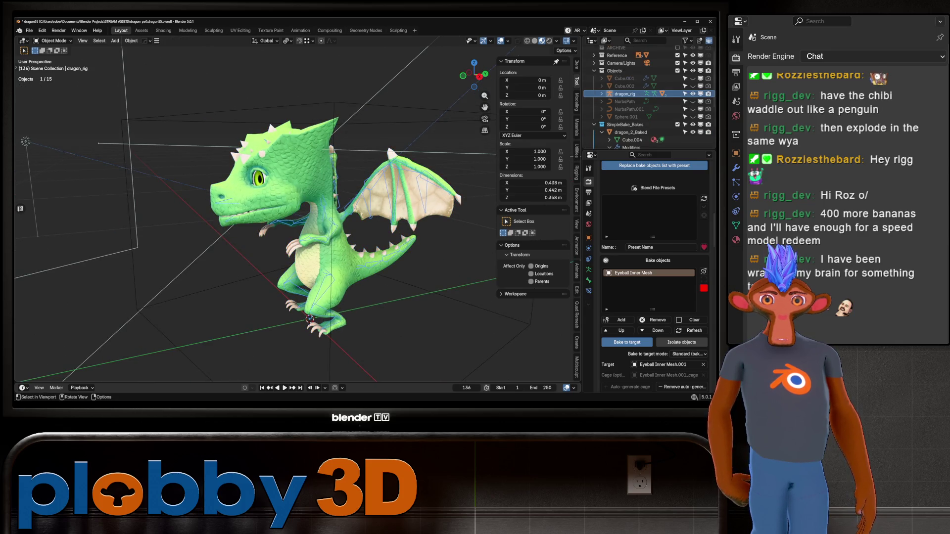
key(ctrl+Tab)
click(355, 202)
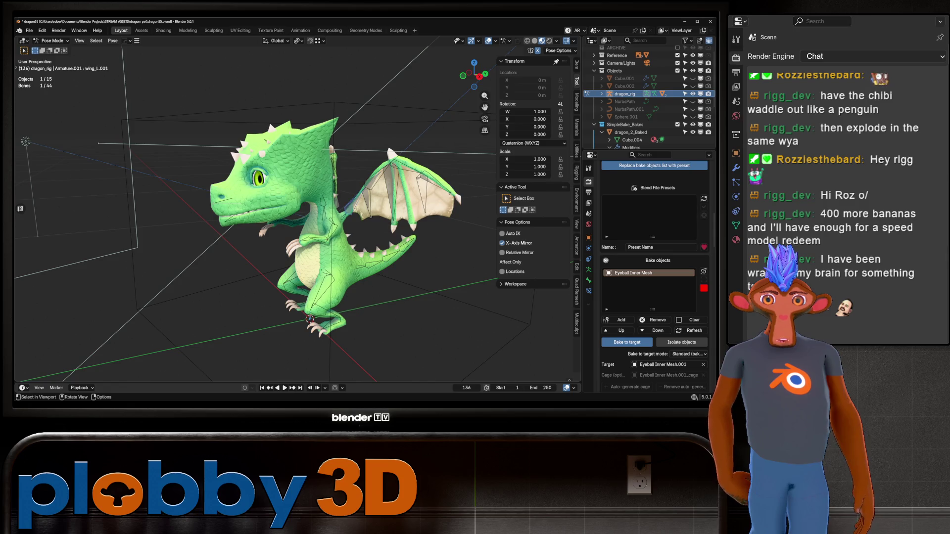
key(r)
key(r)
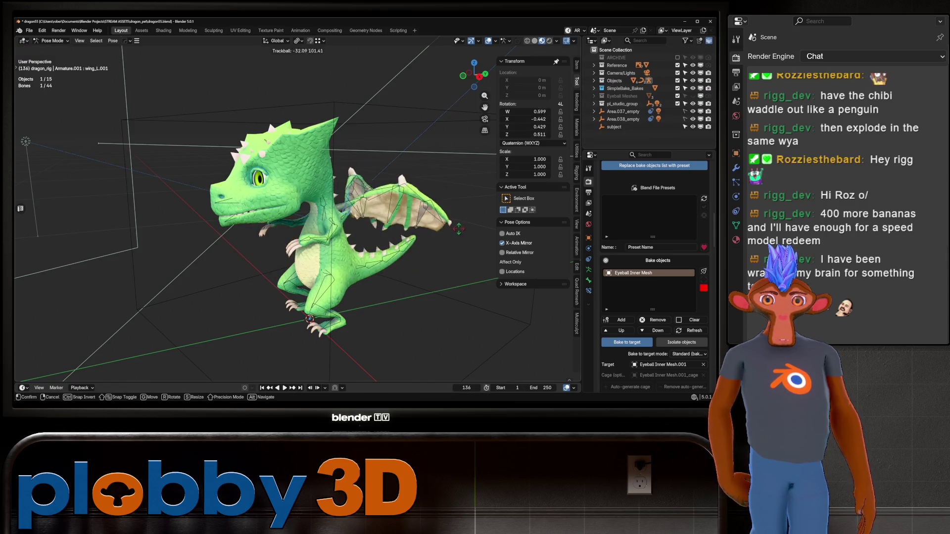
key(Escape)
From front view, test-rotate the leg_L bone and cancel.
key(KP_1)
click(372, 297)
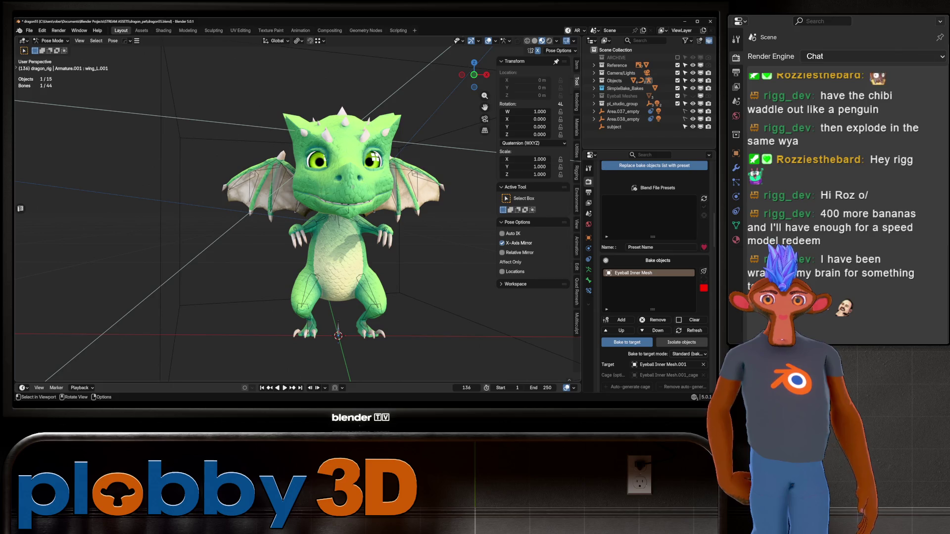
key(r)
key(r)
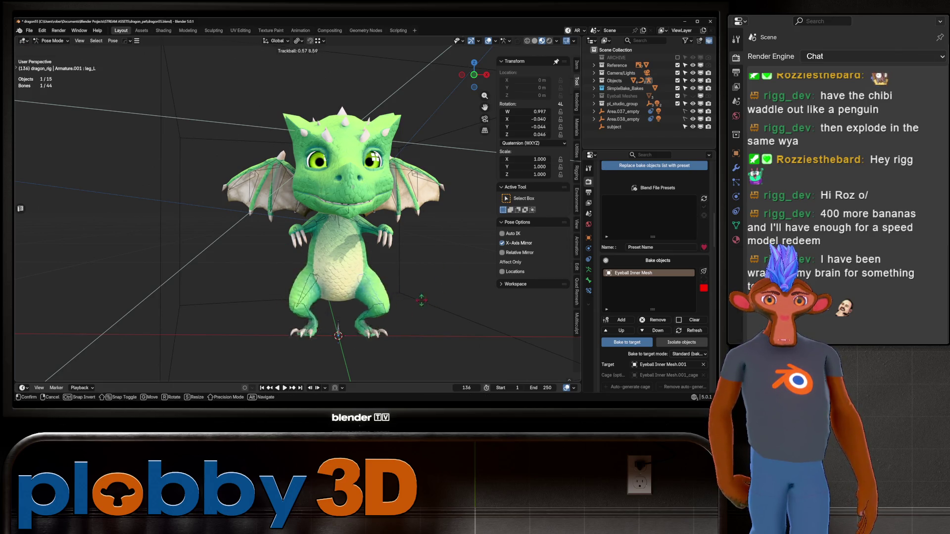
key(Escape)
Test-rotate leg_L.001 on its local X axis, cancel, then select the leg_L.002 foot bone.
middle_drag(432, 303, 475, 297)
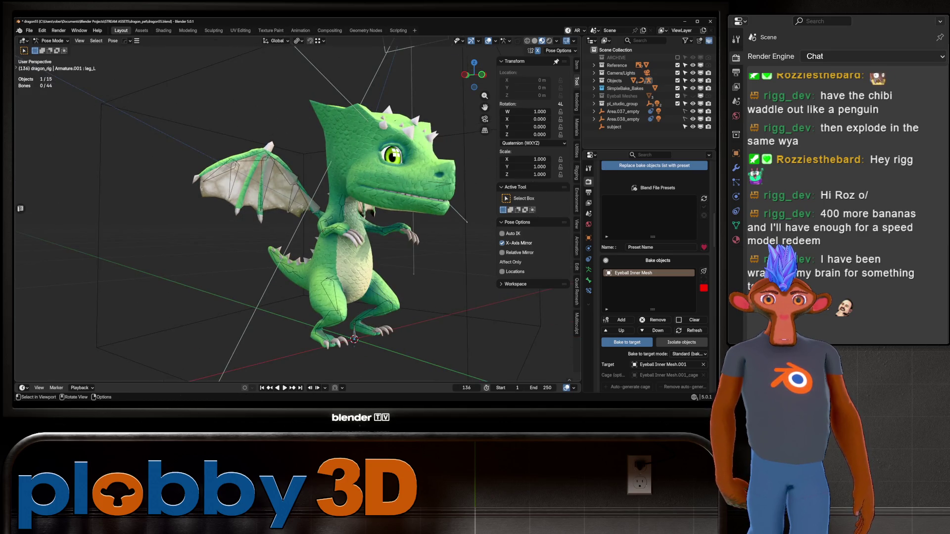
click(399, 312)
key(r)
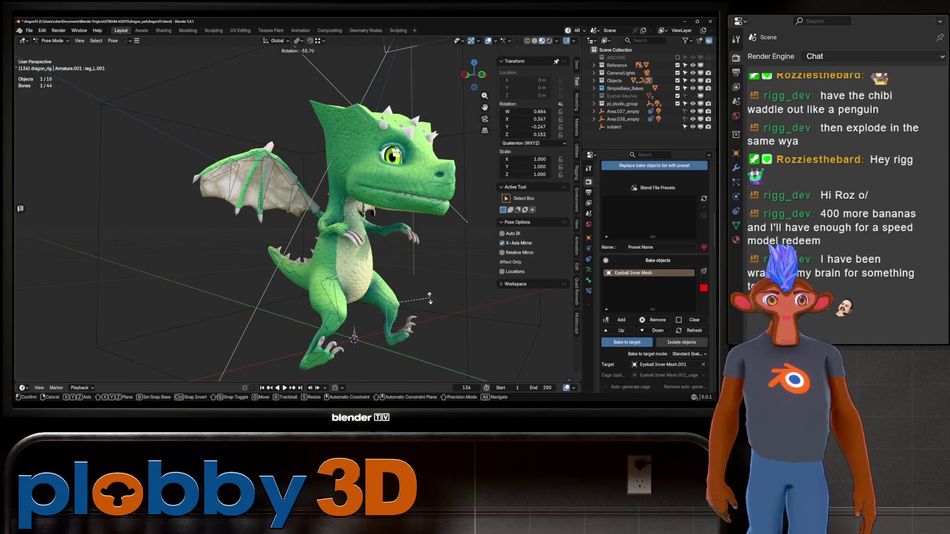
key(x)
key(x)
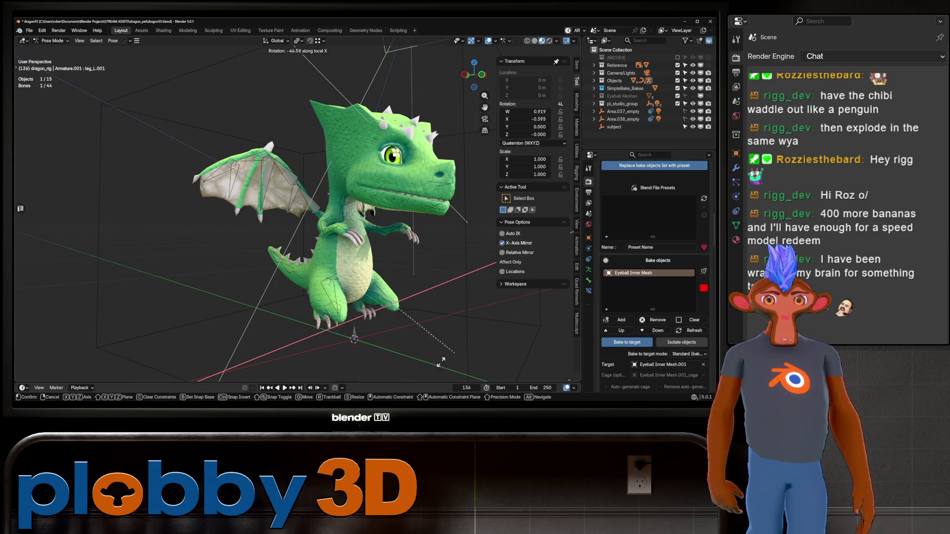
key(Escape)
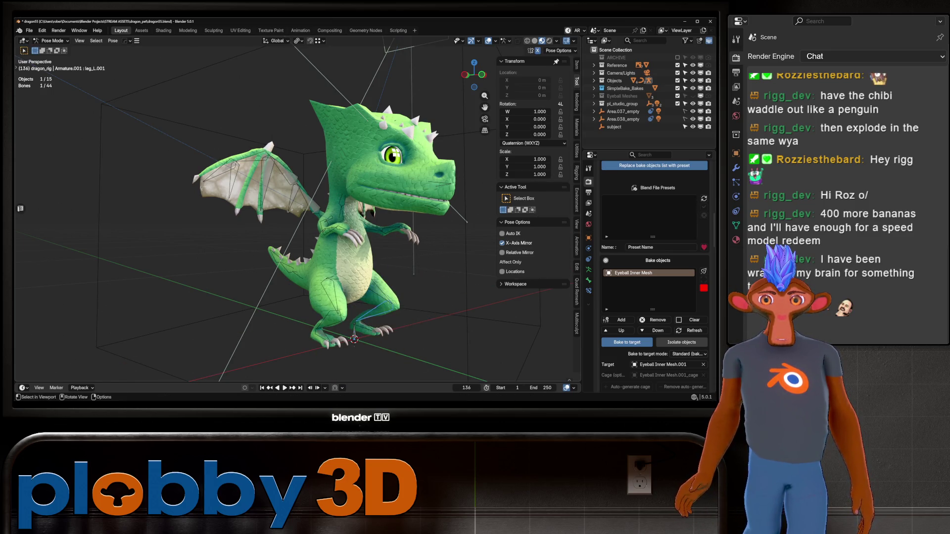
click(364, 327)
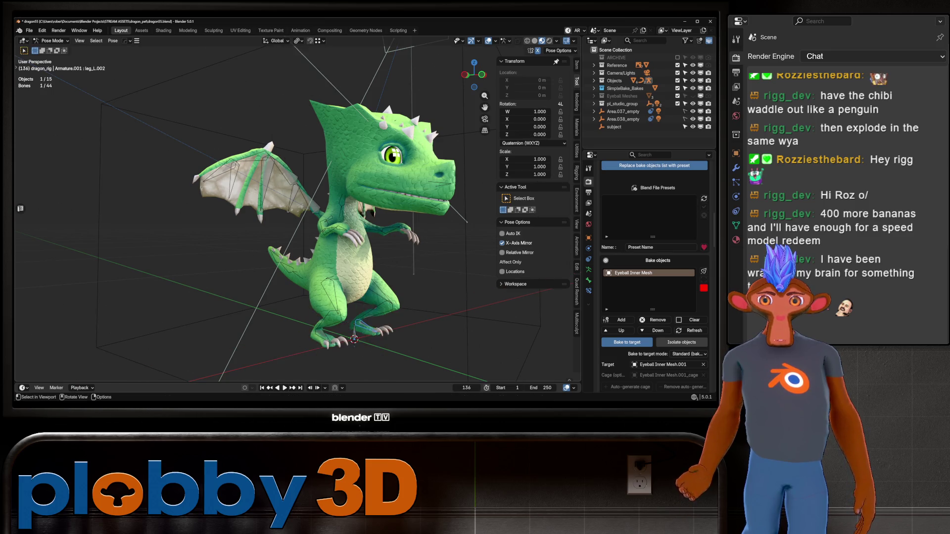
Select shoulder_L.001, then test-rotate the jaw_upper bone and cancel.
middle_drag(364, 327, 322, 326)
mouse_move(351, 226)
middle_down()
mouse_move(376, 233)
mouse_move(376, 223)
mouse_move(436, 212)
mouse_move(490, 220)
mouse_move(461, 188)
mouse_move(415, 183)
middle_up()
click(405, 237)
click(460, 177)
key(r)
key(r)
key(Escape)
From a three-quarter view, test-rotate the head bone and cancel, leaving the rest pose.
scroll(368, 212, down, 5)
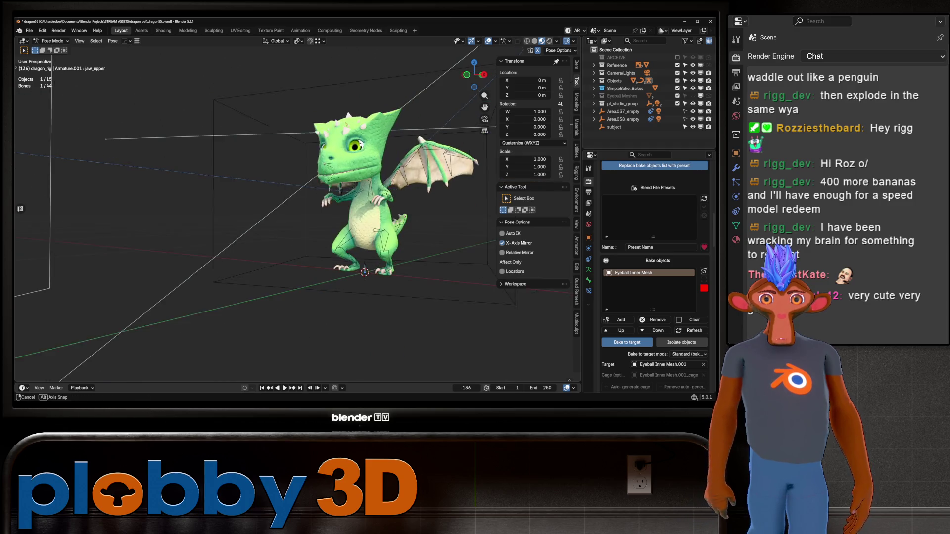
middle_drag(368, 213, 396, 213)
click(357, 143)
key(r)
key(r)
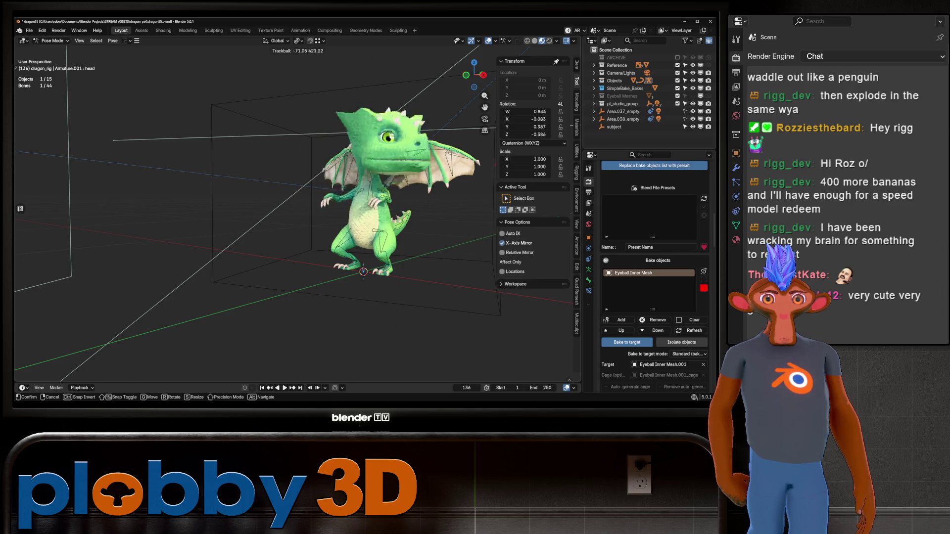
key(Escape)
mouse_move(396, 198)
middle_down()
mouse_move(376, 208)
mouse_move(401, 205)
middle_up()
key(alt+Tab)
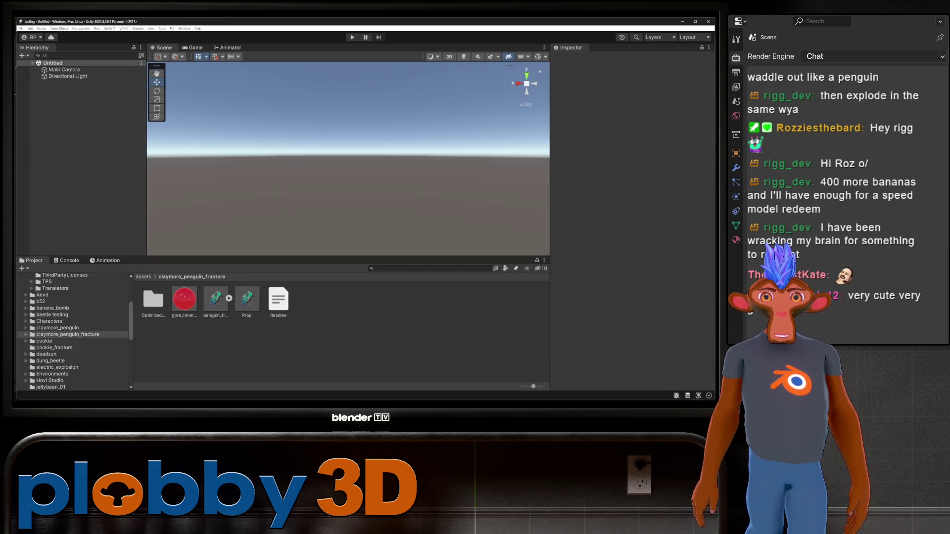
Create a new Warudo mod with Mod Name trident_bad.
click(138, 29)
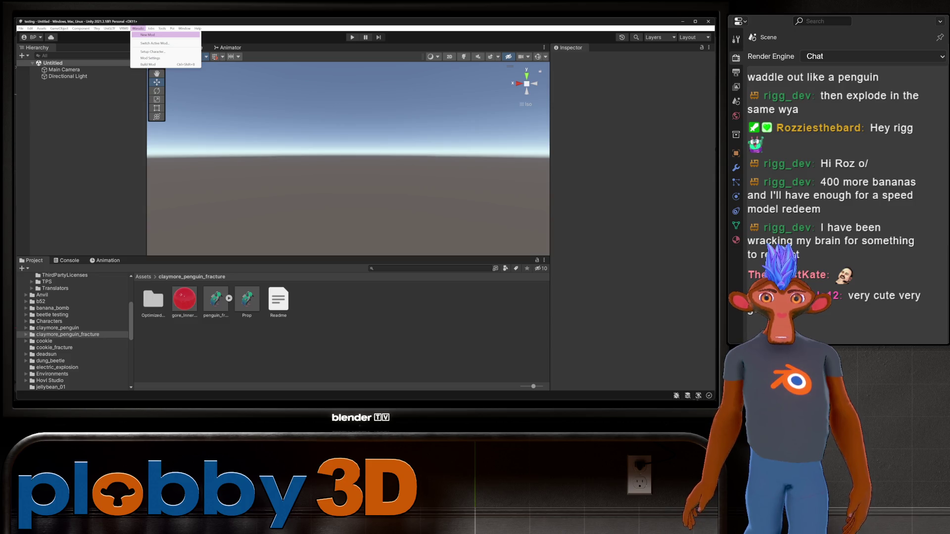
click(148, 35)
text(t)
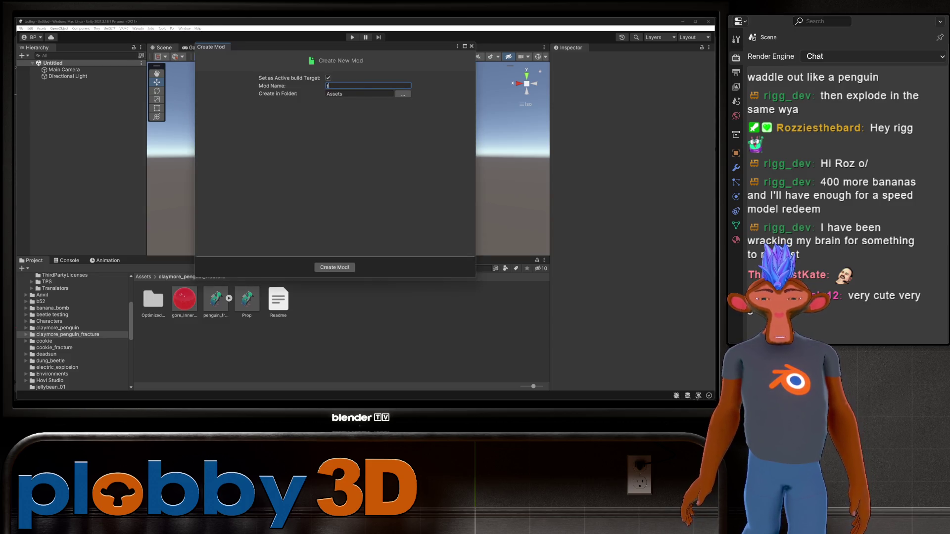
text(ric)
text(_bad)
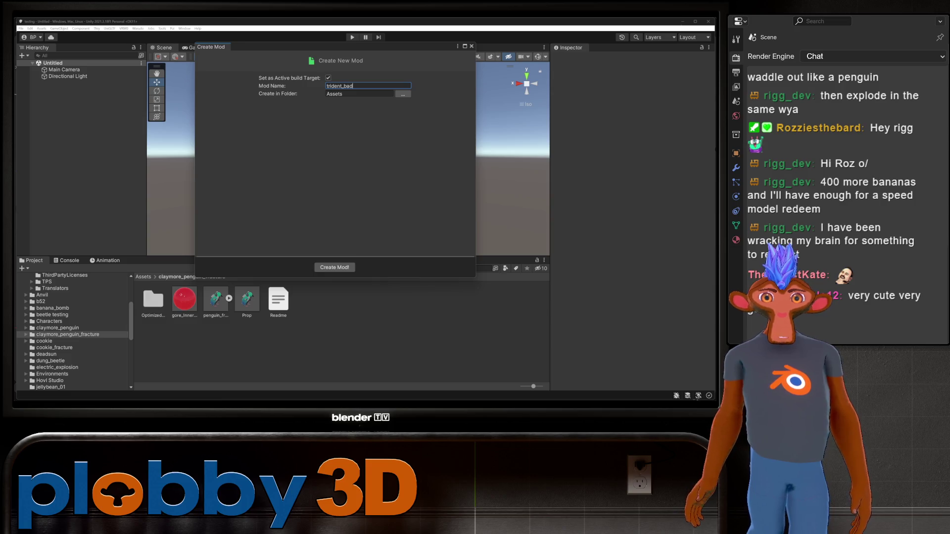
click(335, 267)
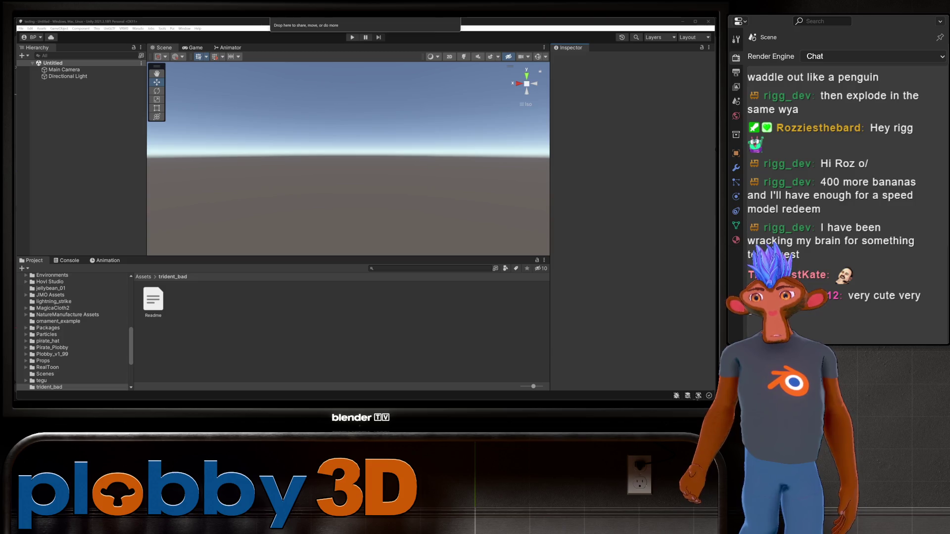
Import the trident_poop model into trident_bad and extract its textures there.
drag(347, 149, 321, 327)
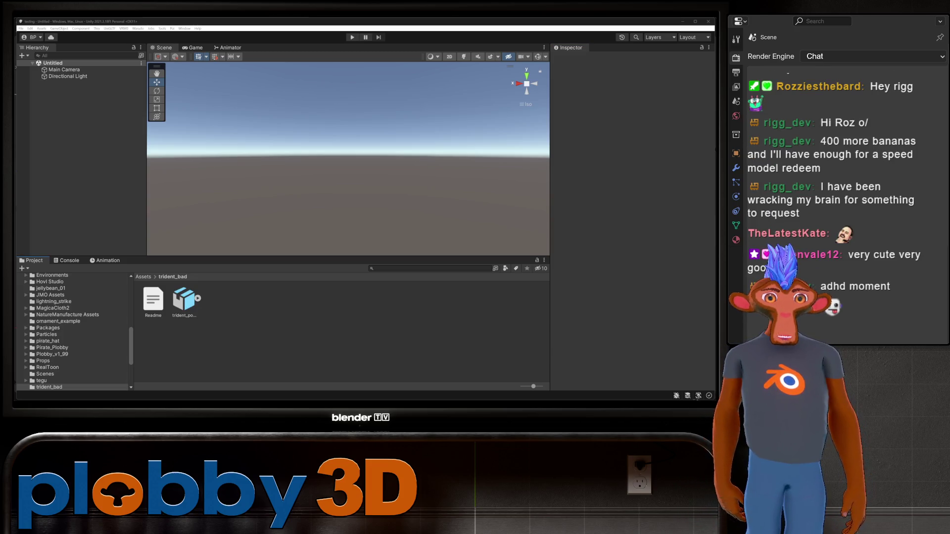
click(184, 299)
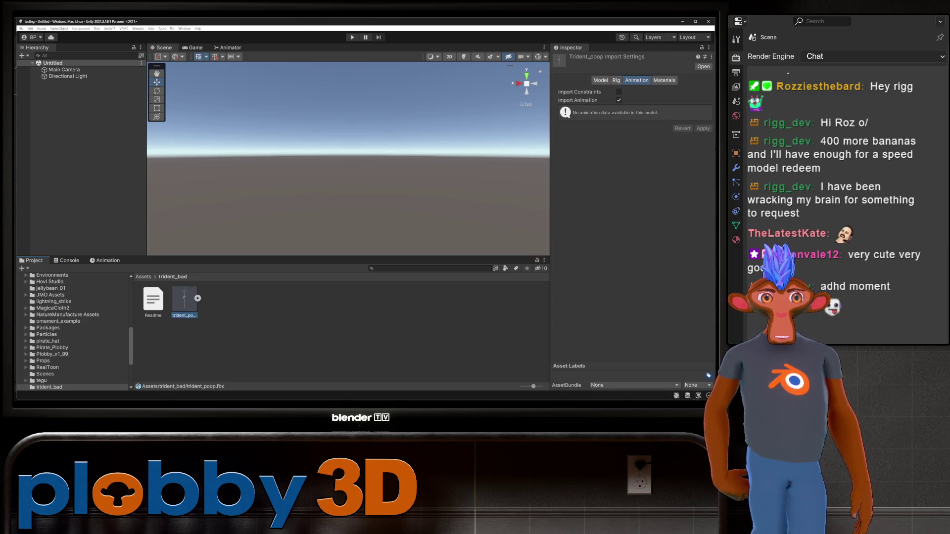
click(664, 80)
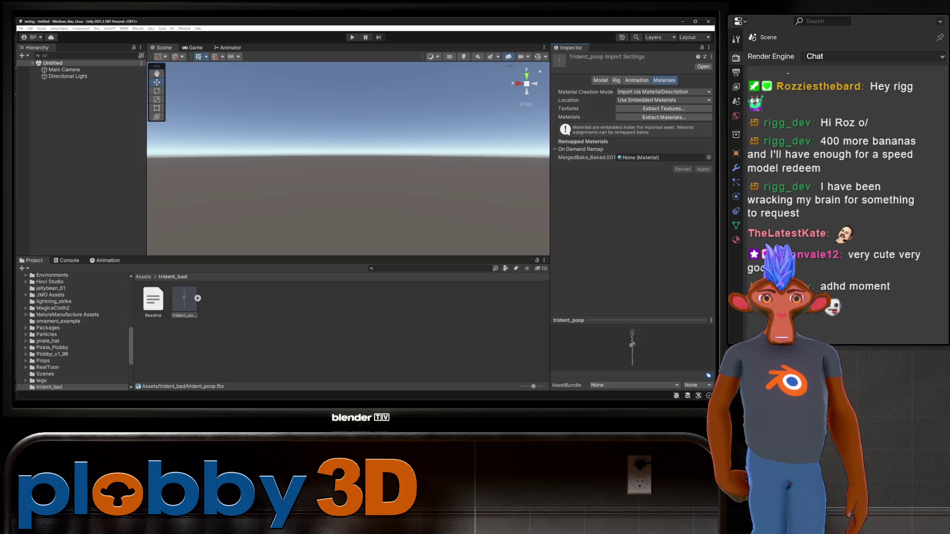
click(663, 108)
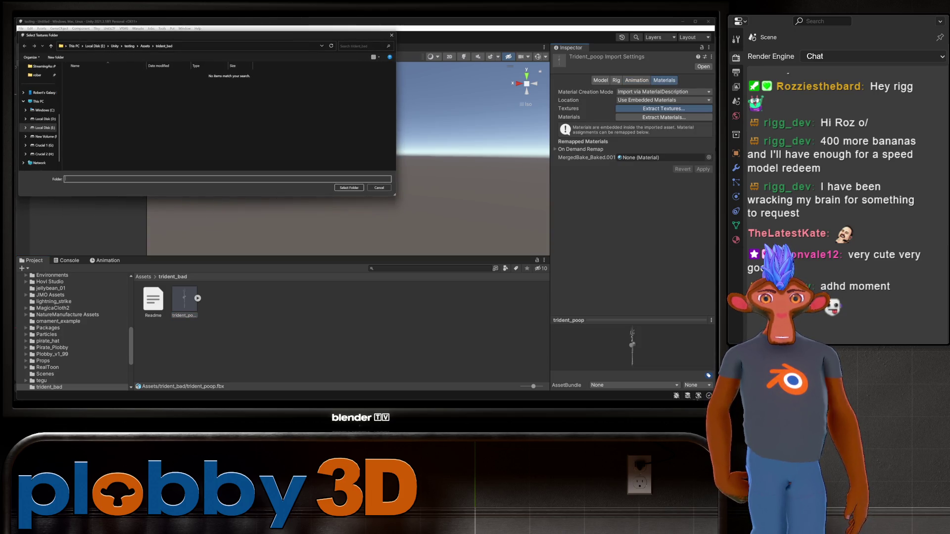
click(350, 188)
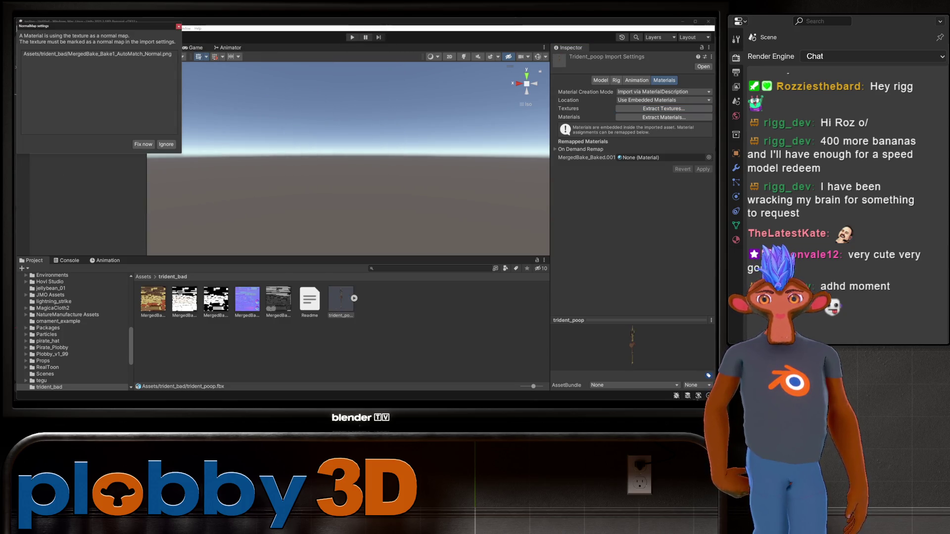
Mark the baked texture as a normal map and extract the embedded materials into trident_bad.
click(143, 144)
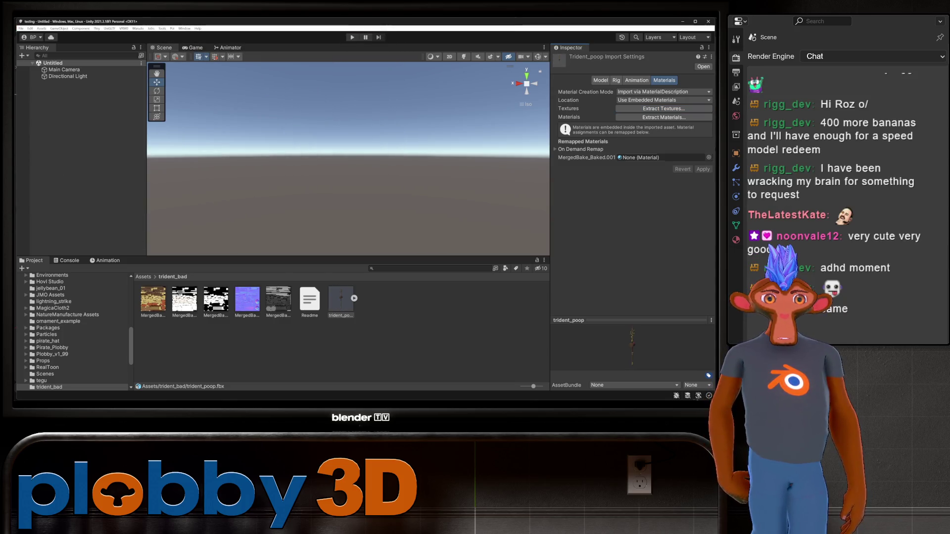
click(663, 117)
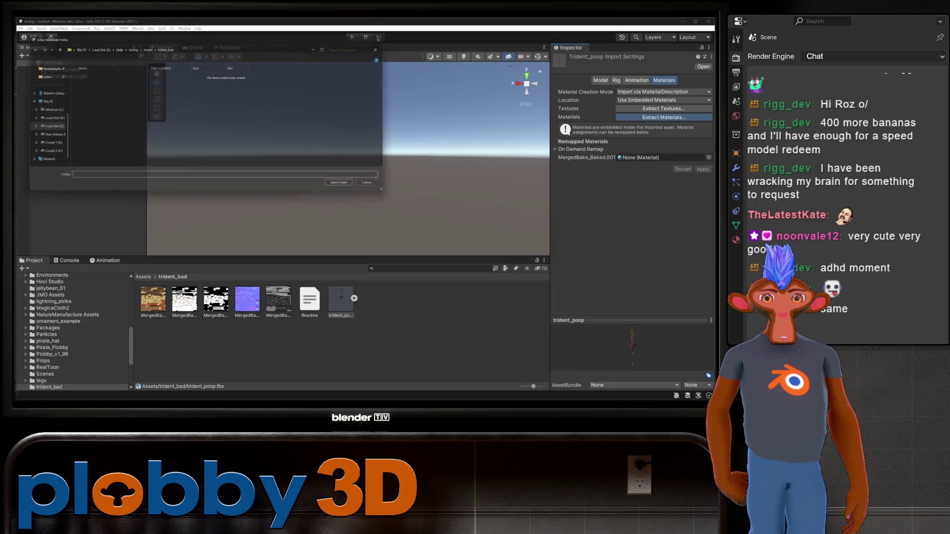
click(348, 188)
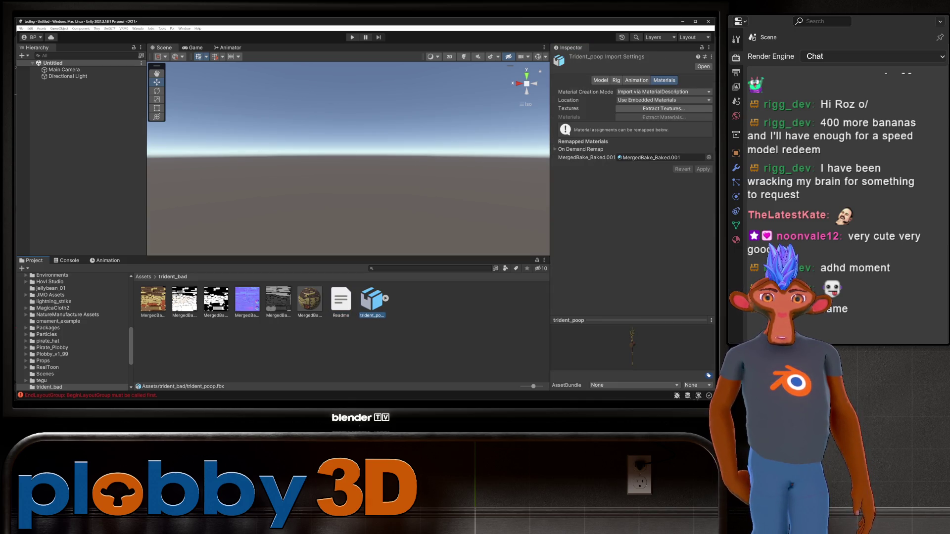
Drop trident_poop into the scene, frame and orbit close to it, then select its MergedBake_Baked.001 material.
mouse_move(371, 299)
mouse_down()
mouse_move(347, 148)
mouse_move(74, 83)
mouse_up()
key(f)
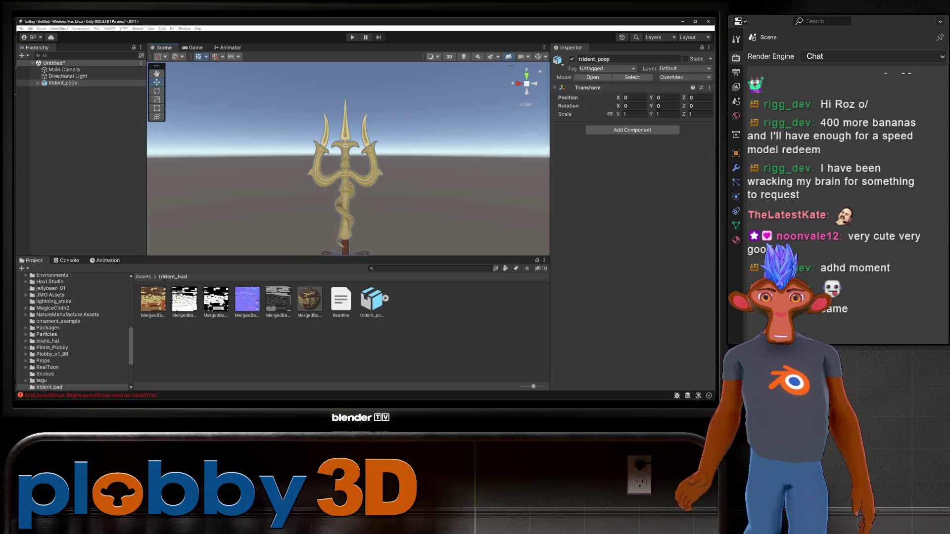
mouse_move(317, 218)
alt+mouse_down()
mouse_move(336, 228)
mouse_move(346, 198)
alt+mouse_up()
scroll(348, 159, up, 5)
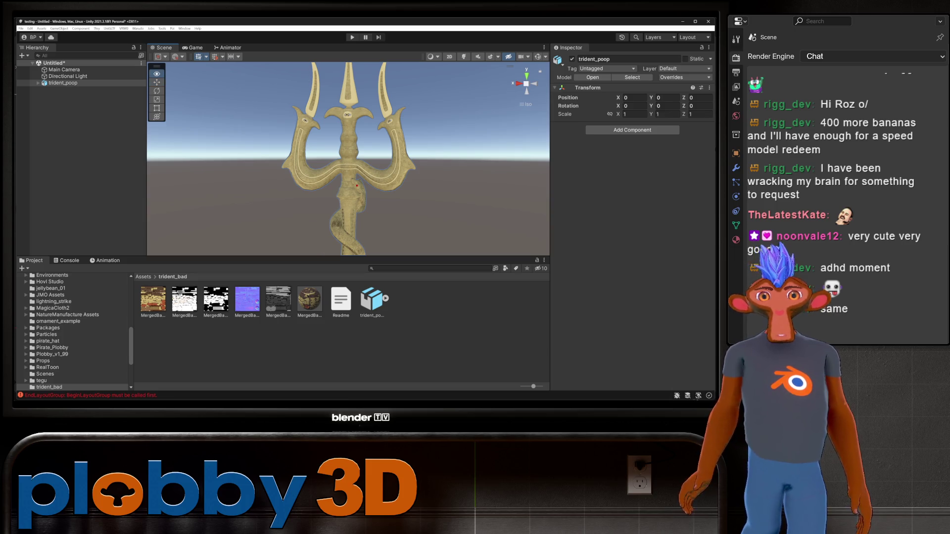
mouse_move(346, 198)
alt+mouse_down()
mouse_move(356, 191)
mouse_move(341, 238)
mouse_move(317, 238)
mouse_move(332, 248)
alt+mouse_up()
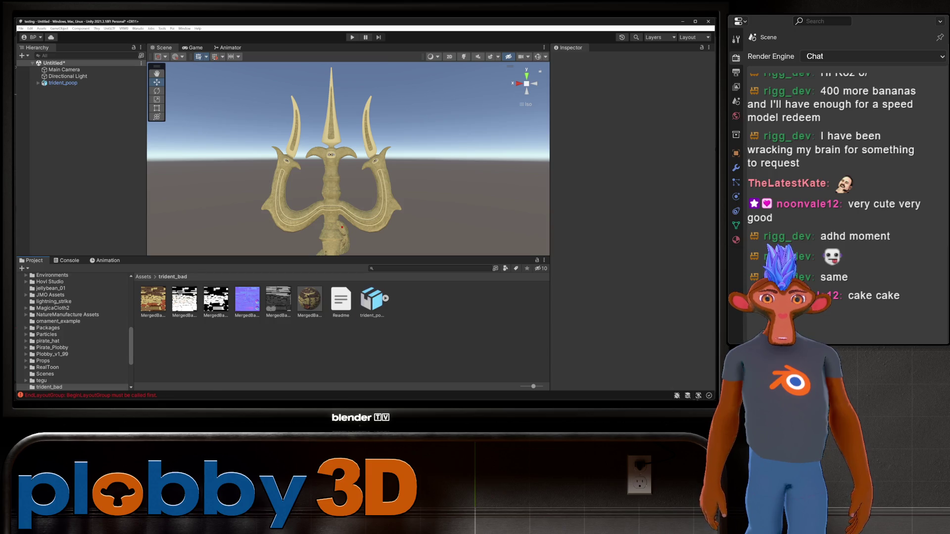
click(371, 299)
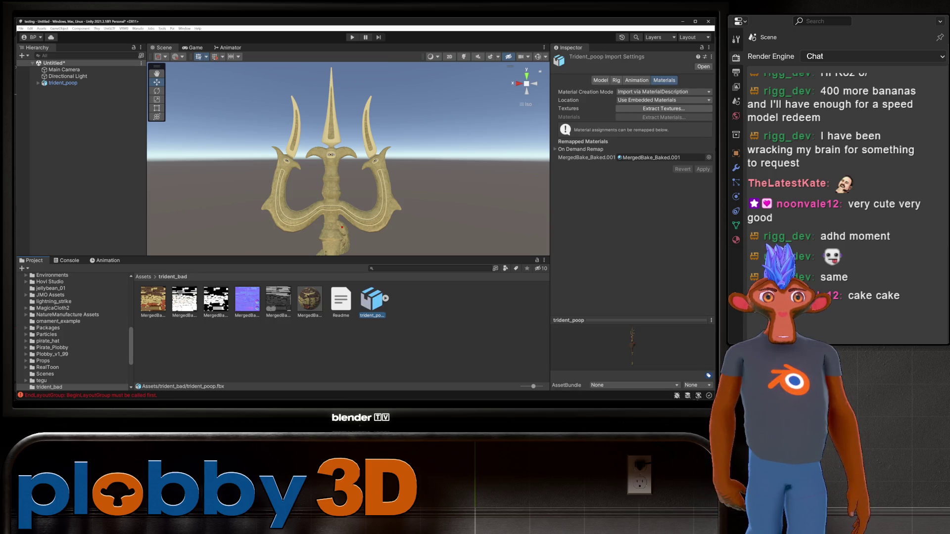
click(310, 299)
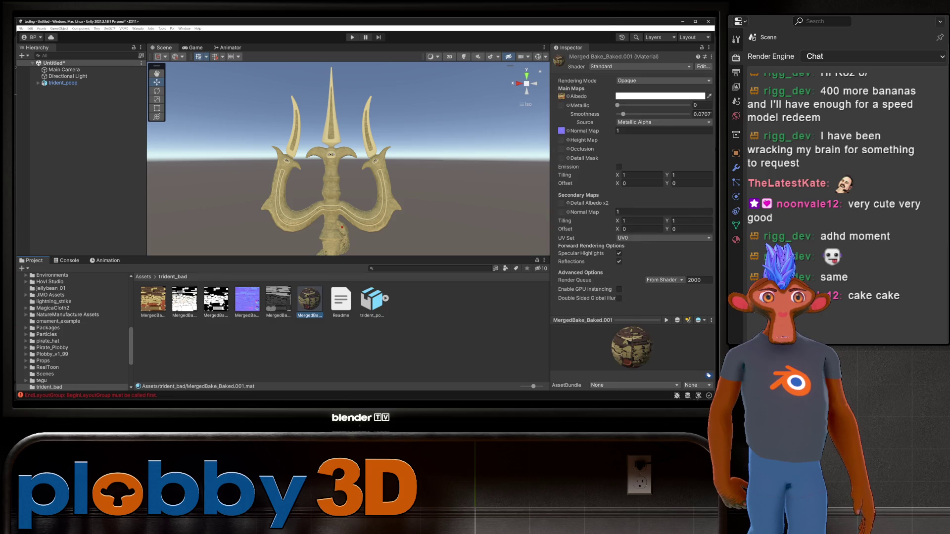
Switch the material's shader from Standard to .poiyomi/Poiyomi Pro.
click(638, 66)
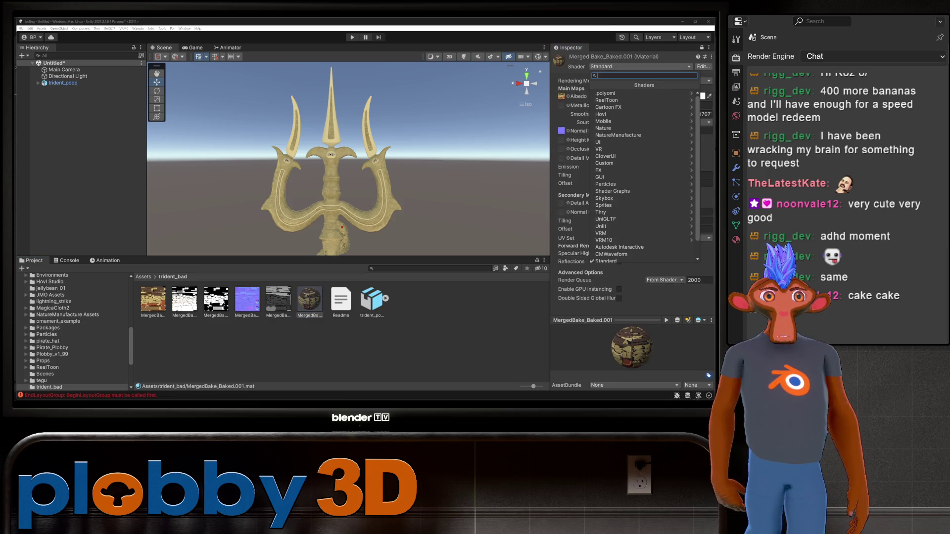
key(Return)
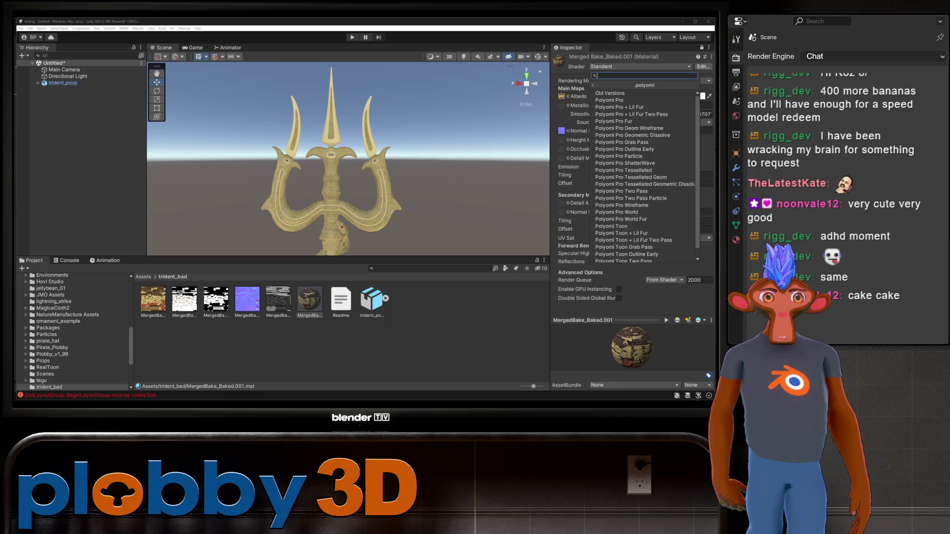
key(Down)
key(Return)
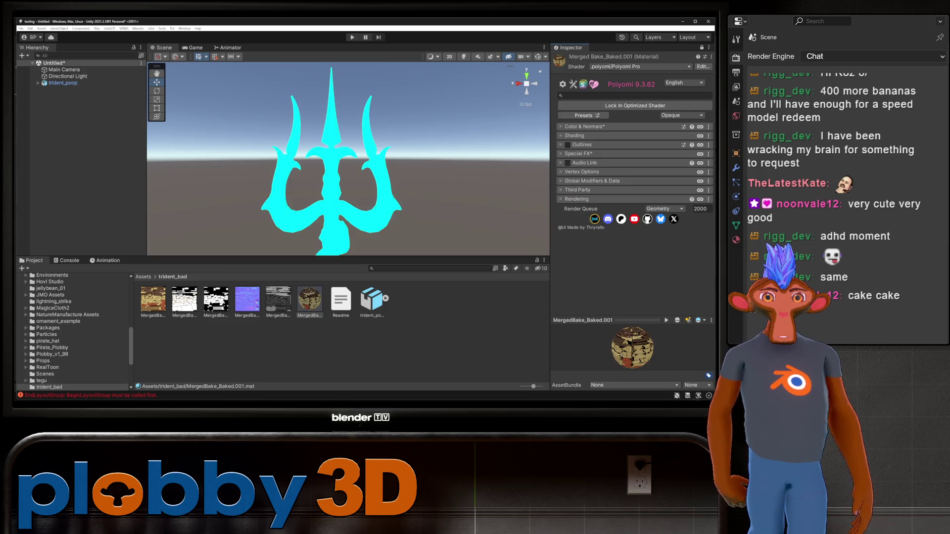
Apply the LilToon Shading Preset and QuickToon presets to the material.
click(586, 115)
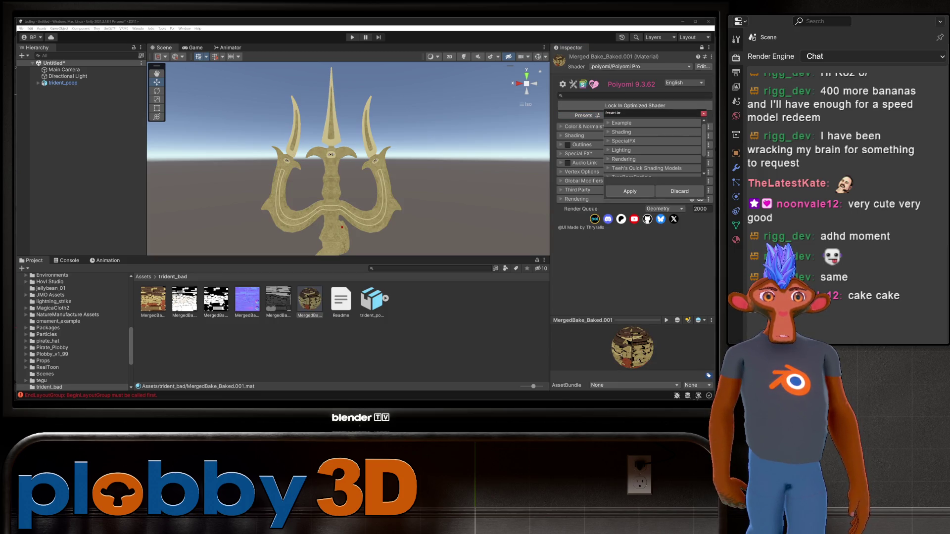
click(607, 156)
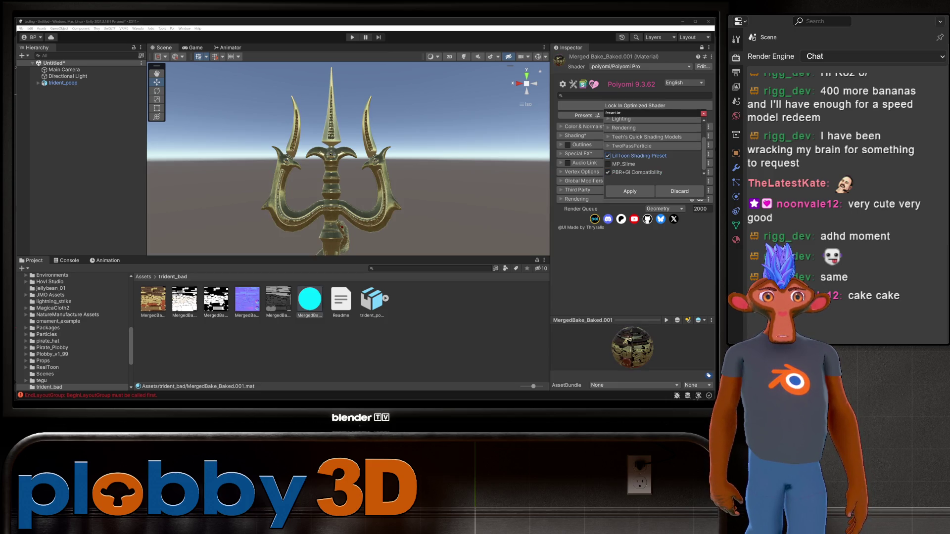
click(609, 137)
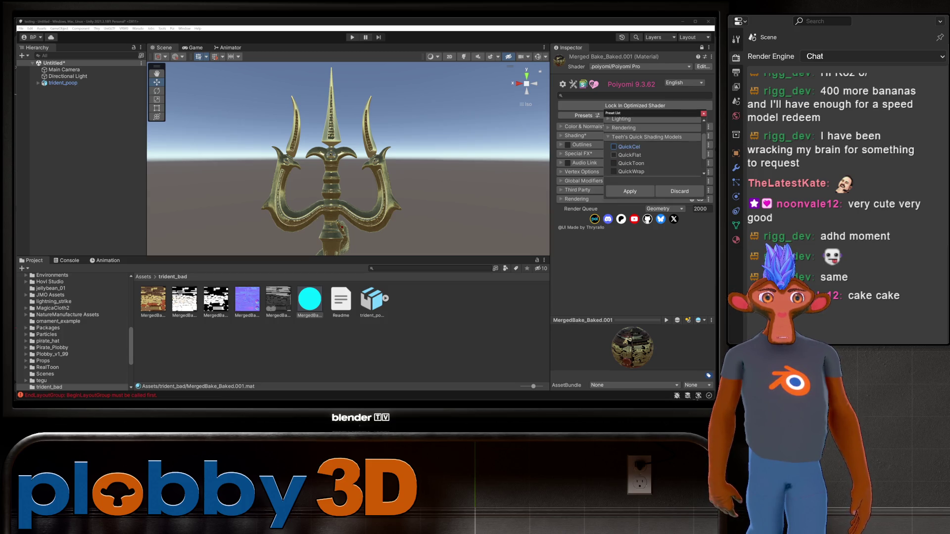
click(614, 163)
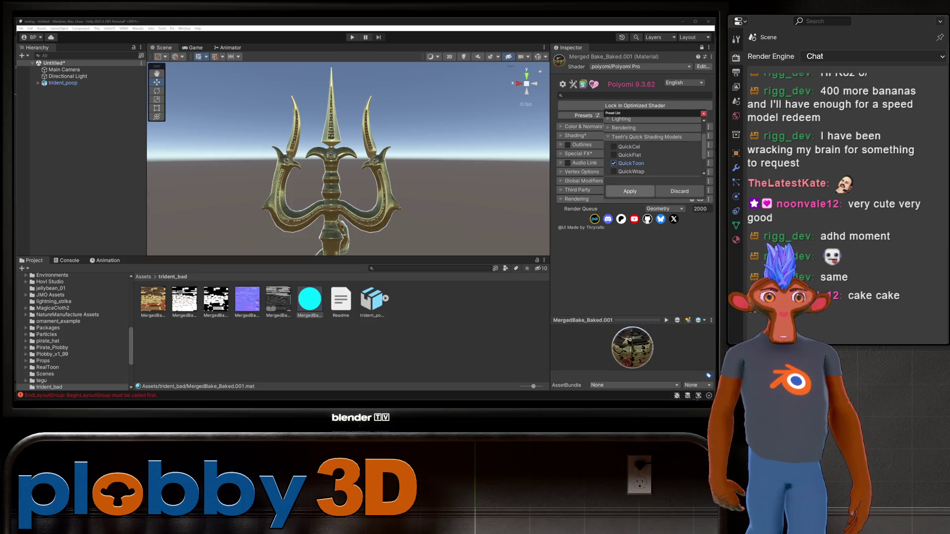
click(629, 191)
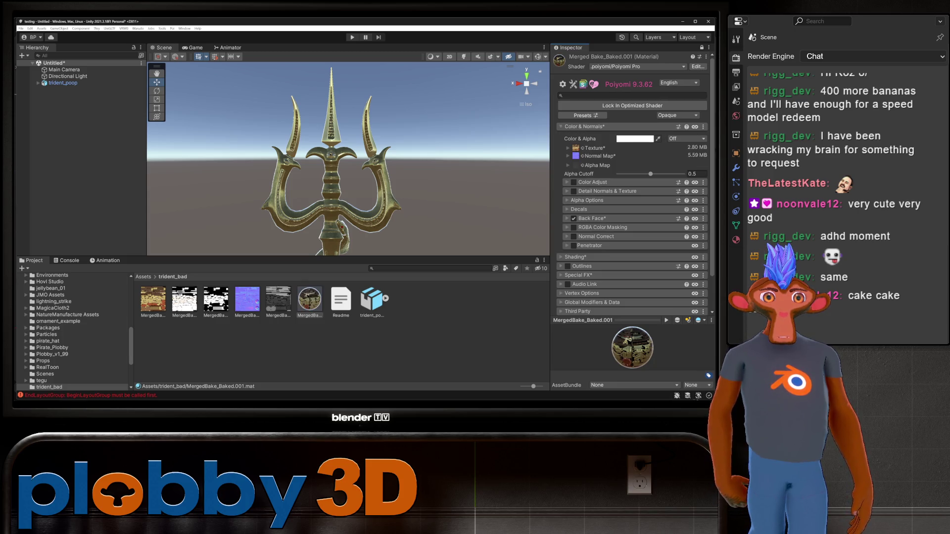
Look over the material's shading options, then browse to the _PoiyomiShaders/Prefabs folder.
scroll(633, 198, down, 2)
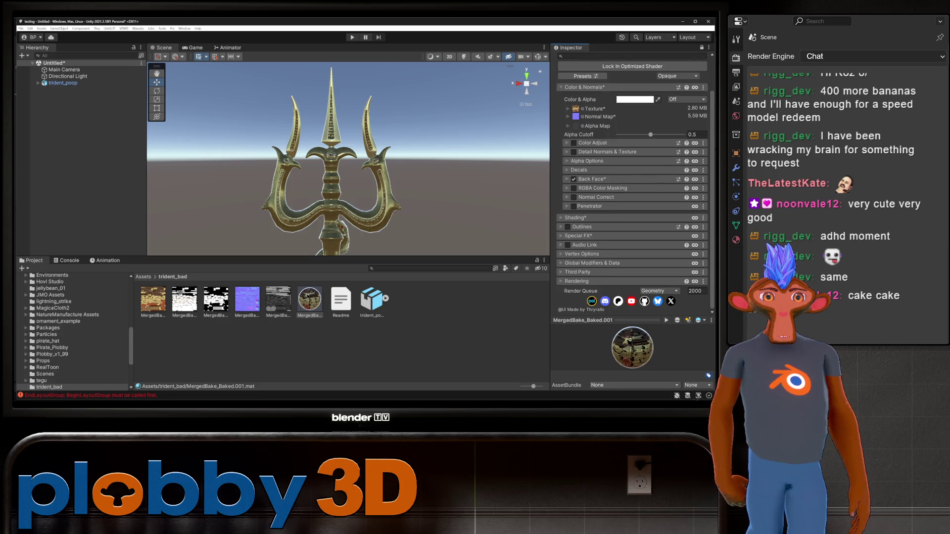
click(575, 218)
scroll(632, 198, down, 8)
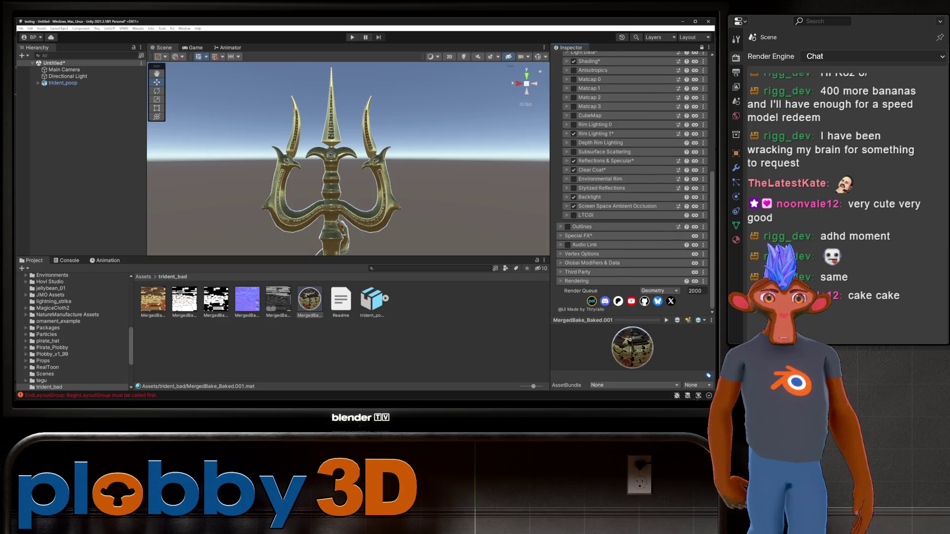
scroll(632, 183, up, 2)
scroll(74, 332, up, 10)
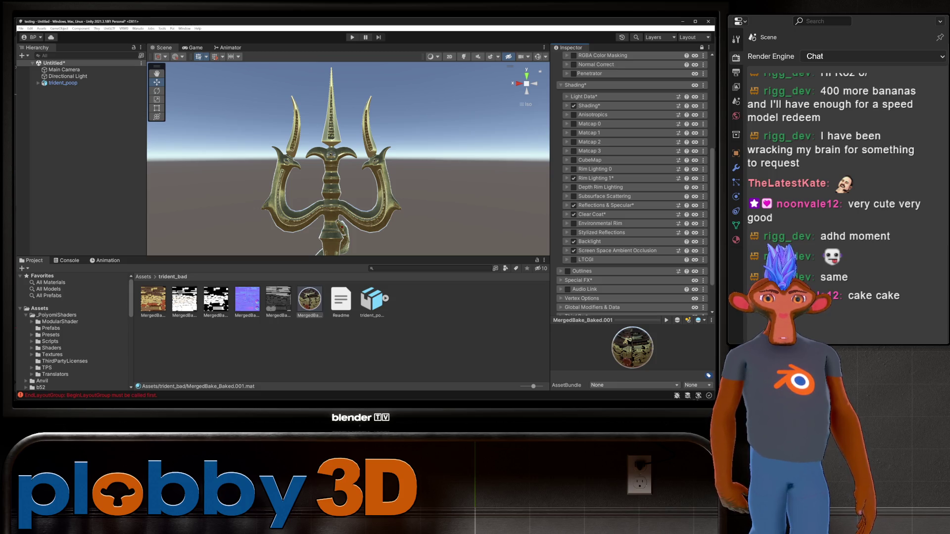
click(56, 315)
click(51, 328)
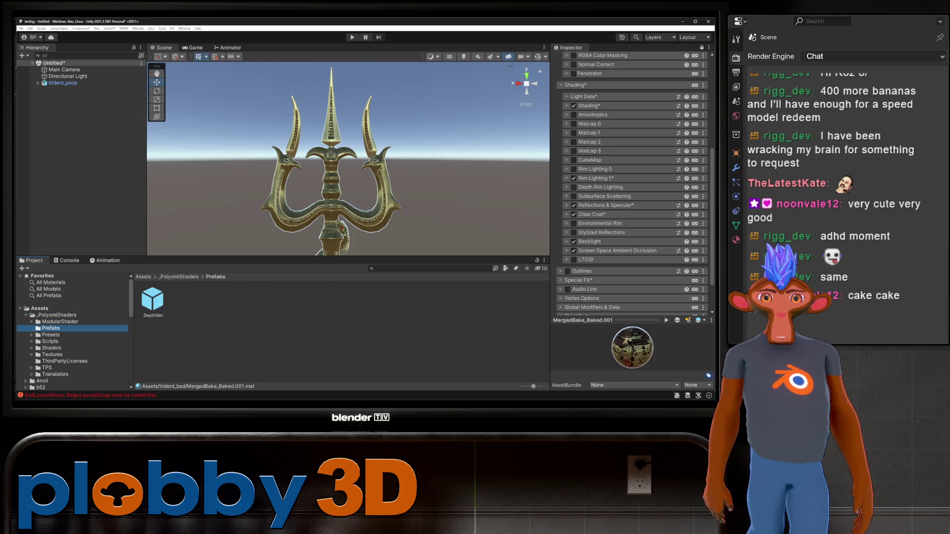
Add the DepthGet prefab as a child of trident_poop in the Hierarchy.
click(152, 299)
mouse_move(152, 299)
mouse_down()
mouse_move(99, 149)
mouse_move(63, 83)
mouse_up()
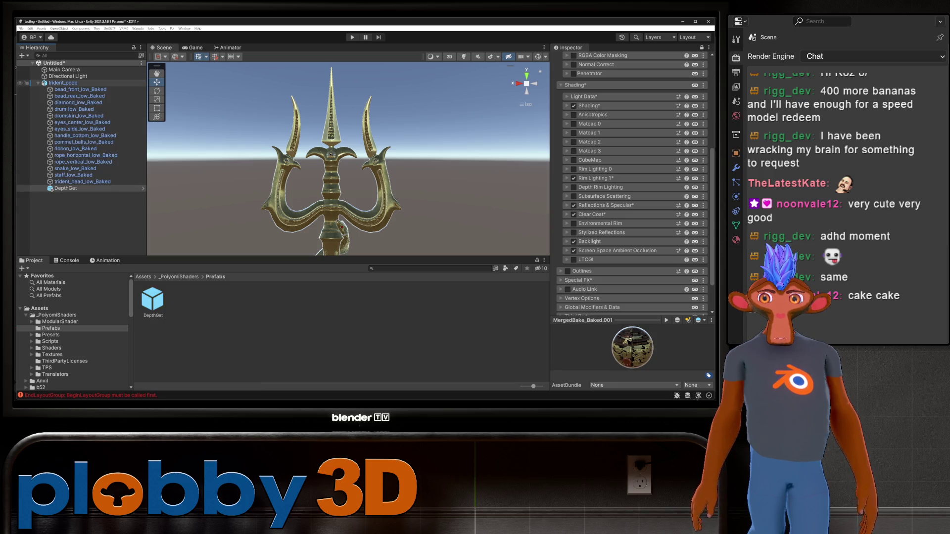
click(63, 83)
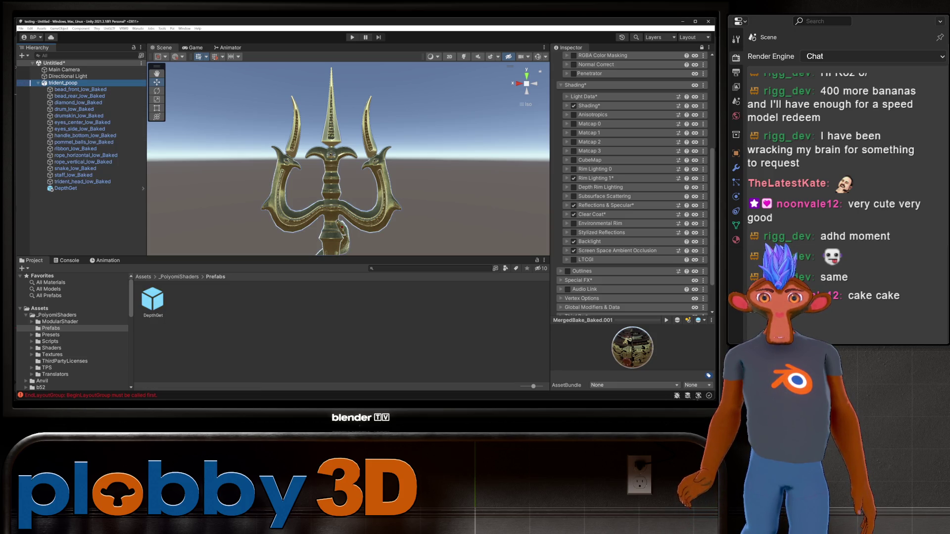
scroll(74, 332, down, 15)
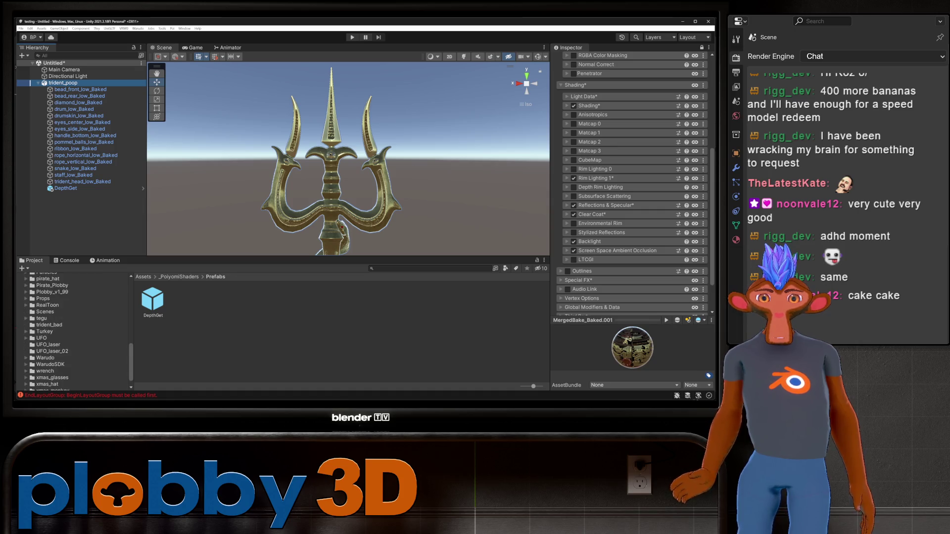
Select MergedBake_Baked.001 in trident_bad and expand its Rim Lighting 1 settings.
click(49, 325)
click(310, 299)
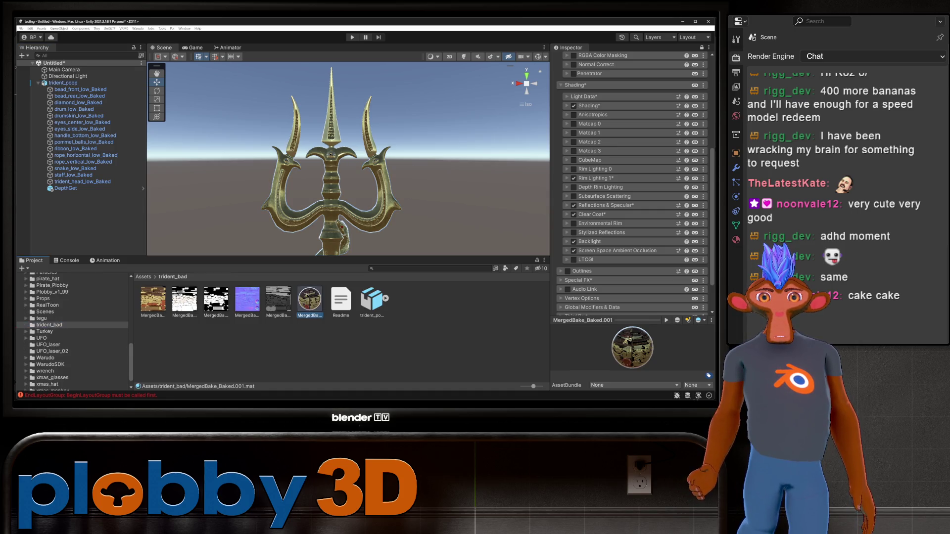
mouse_move(346, 159)
alt+mouse_down()
mouse_move(366, 143)
mouse_move(337, 163)
mouse_move(317, 198)
mouse_move(342, 146)
alt+mouse_up()
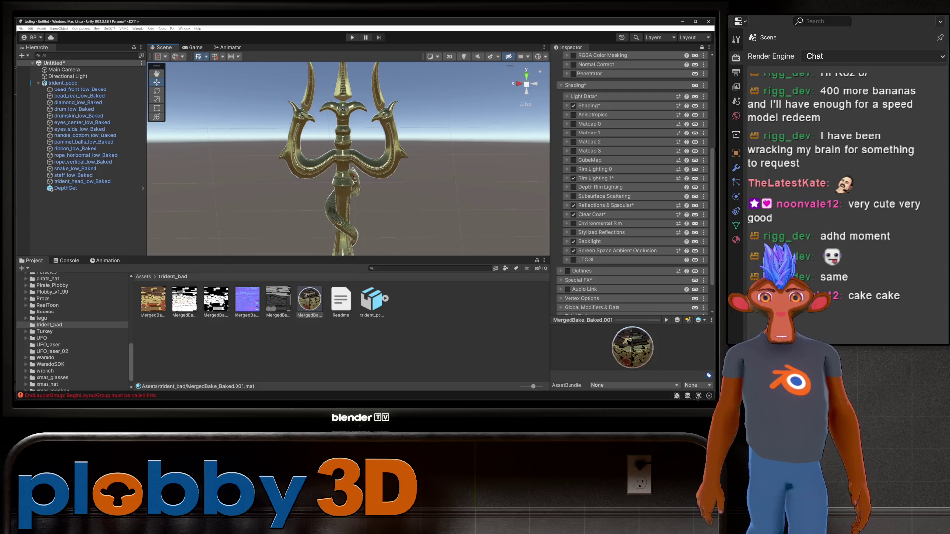
scroll(343, 146, down, 3)
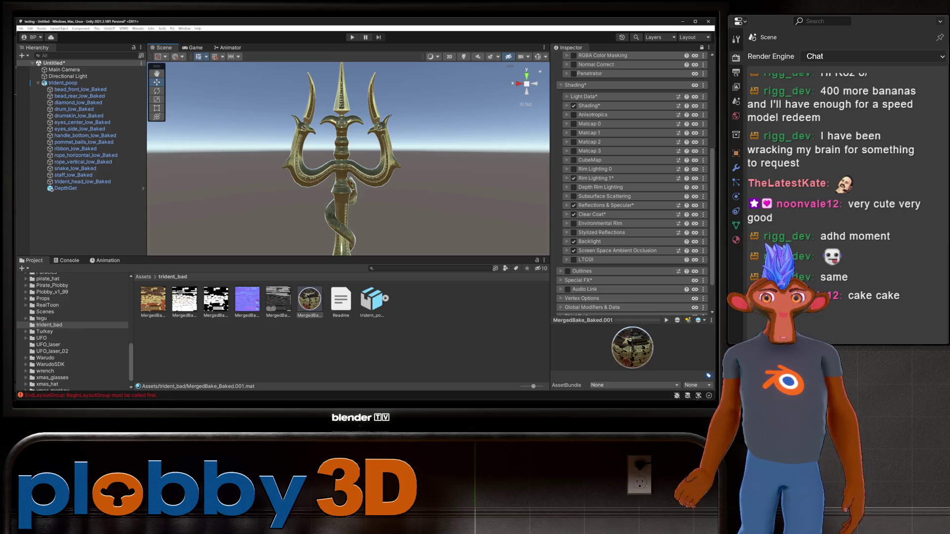
click(570, 178)
scroll(636, 183, down, 3)
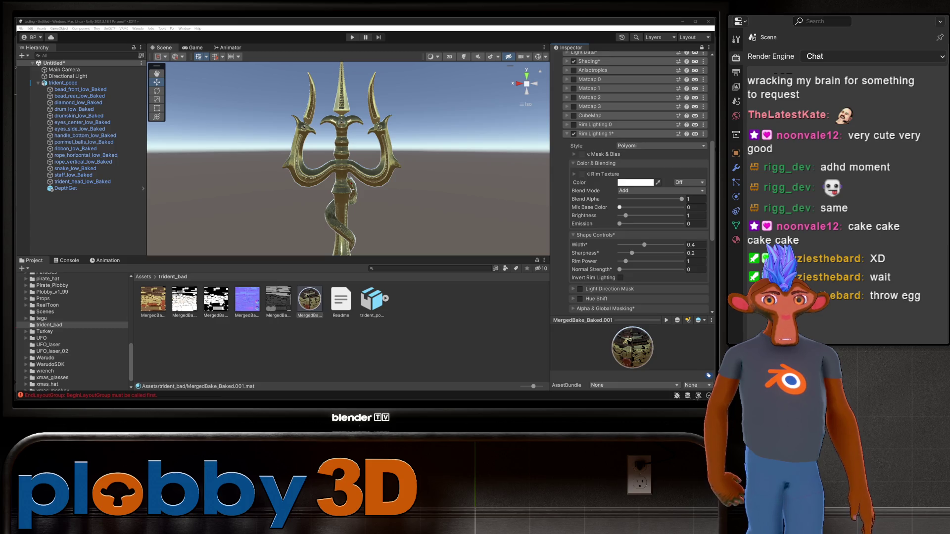
Collapse Rim Lighting and expand the Reflections & Specular packed maps settings.
text(1)
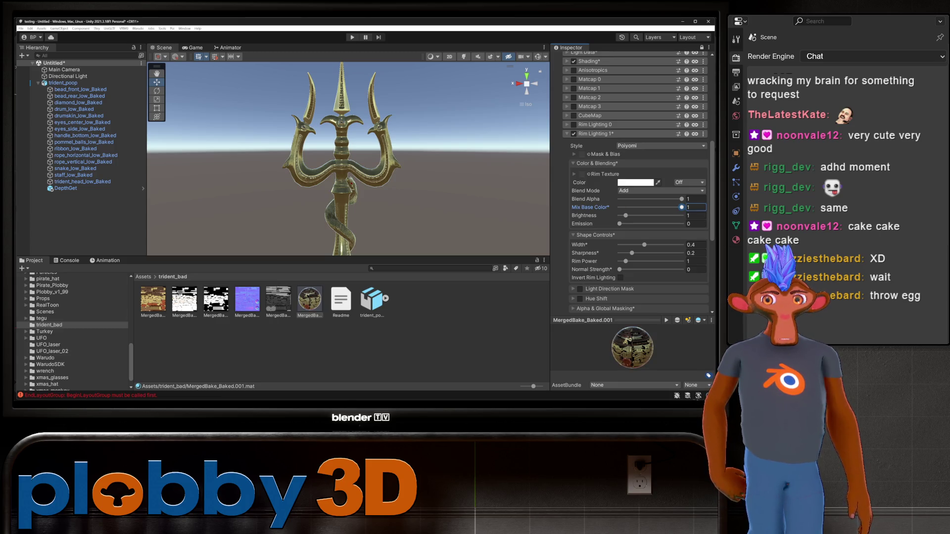
click(589, 134)
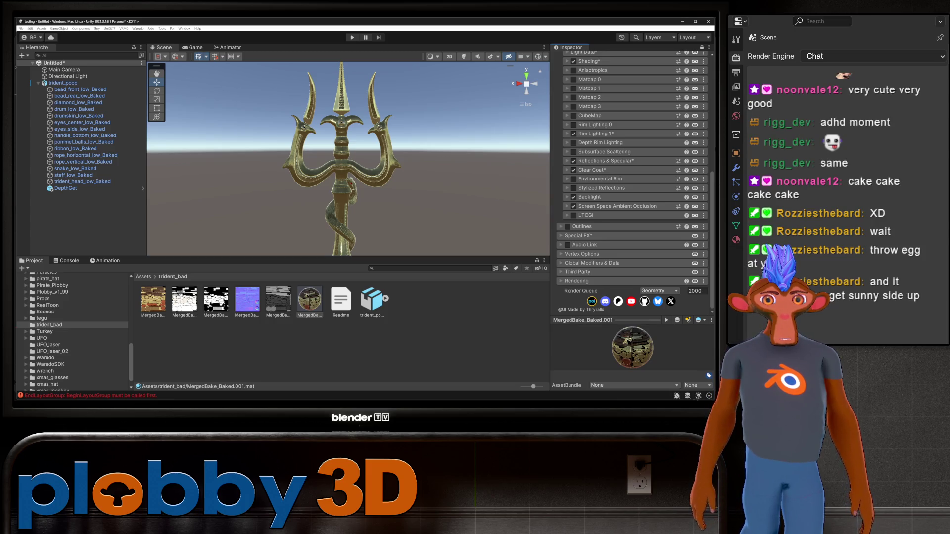
click(599, 160)
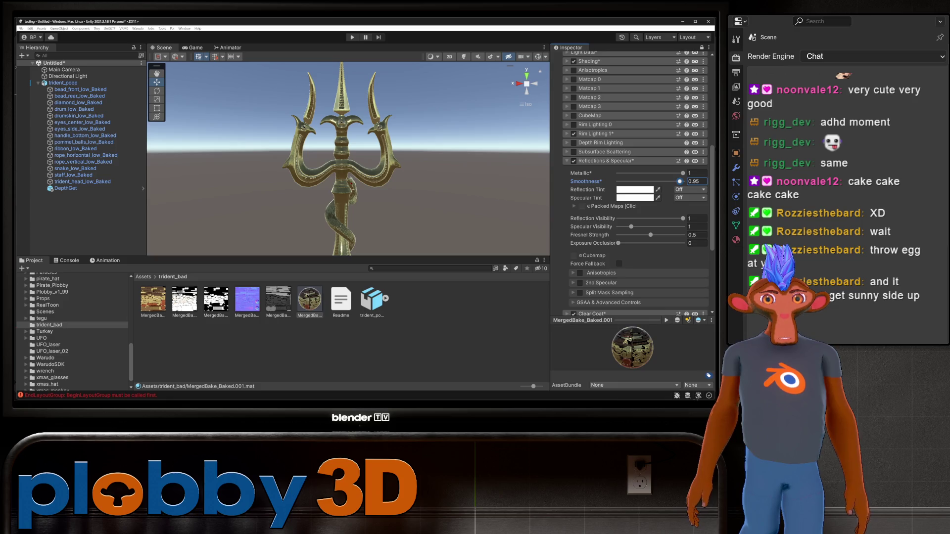
click(574, 207)
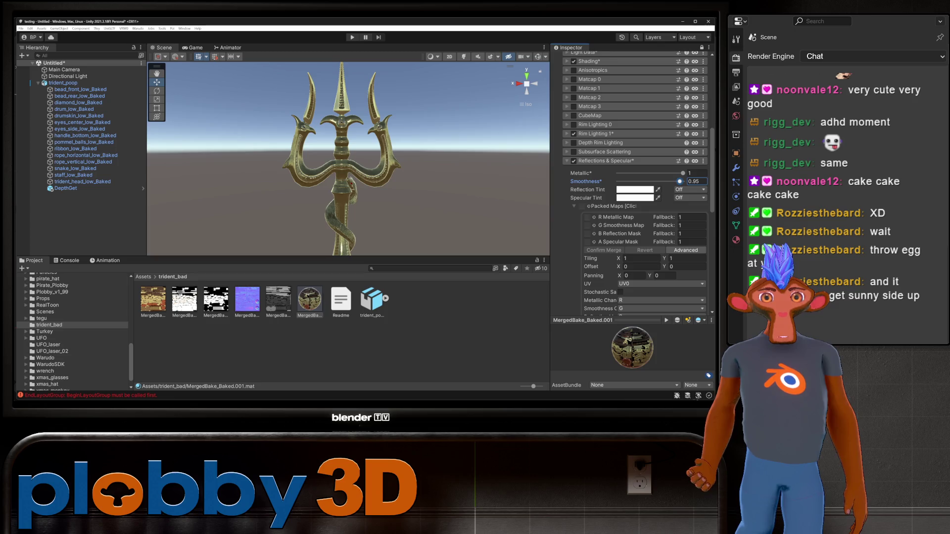
Pack inverted Roughness into G Smoothness and Metalness into R Metallic, then Confirm Merge.
click(278, 300)
mouse_move(278, 300)
mouse_down()
mouse_move(446, 237)
mouse_move(588, 225)
mouse_up()
click(680, 225)
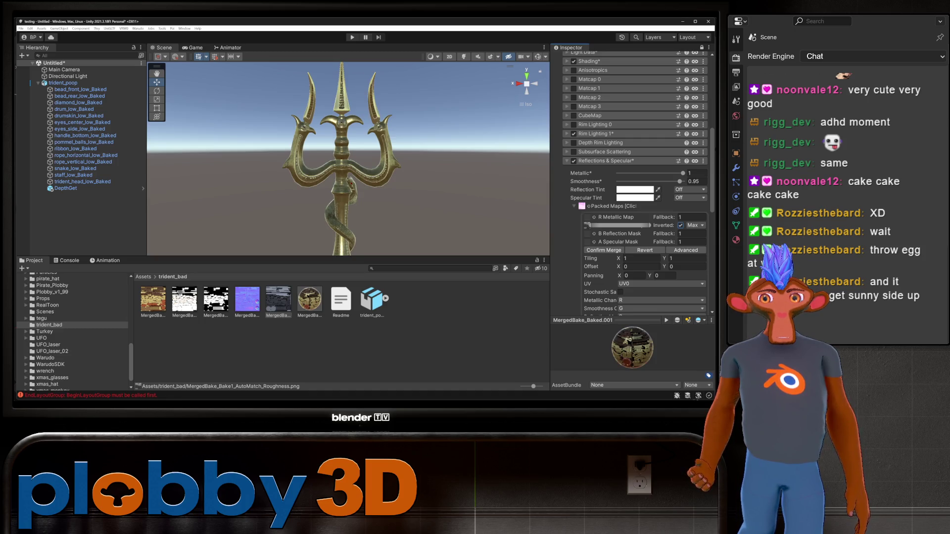
click(215, 300)
drag(216, 299, 587, 218)
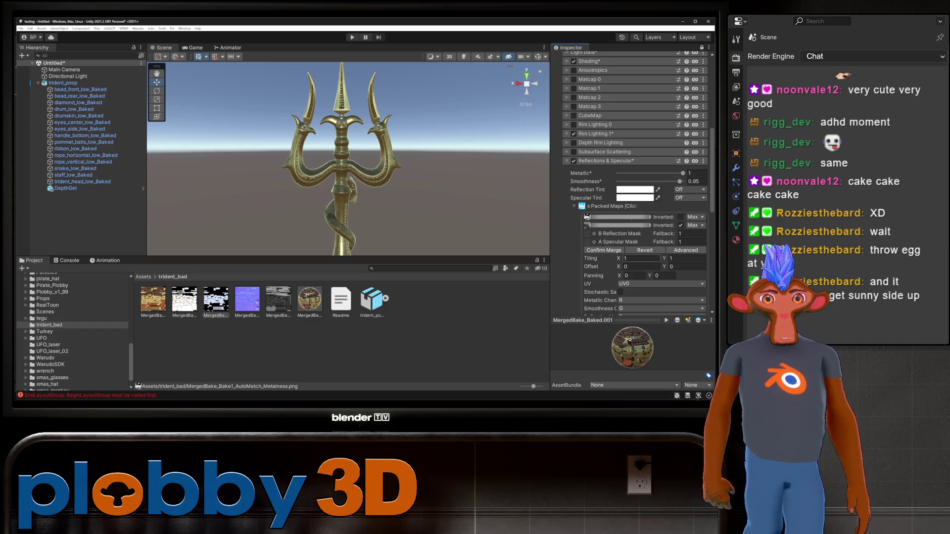
click(603, 250)
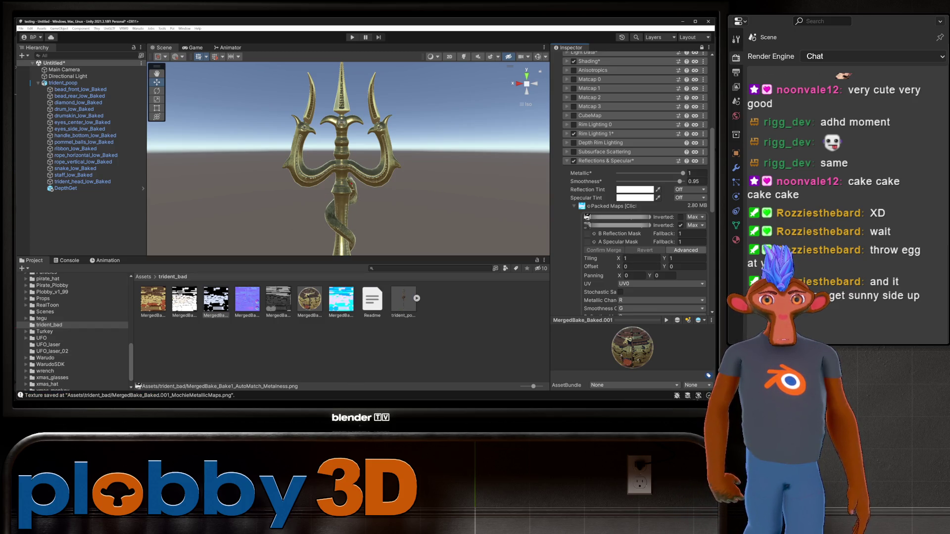
click(604, 161)
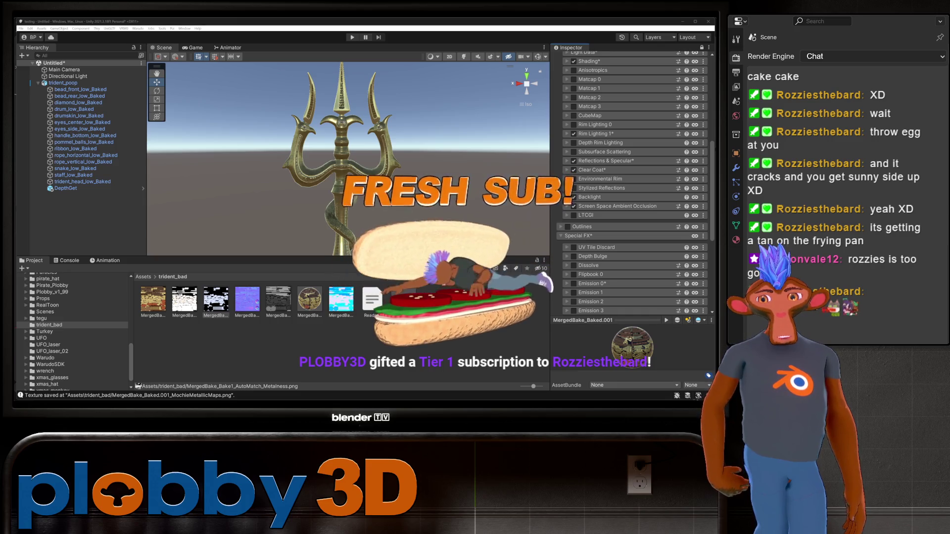
scroll(634, 178, up, 3)
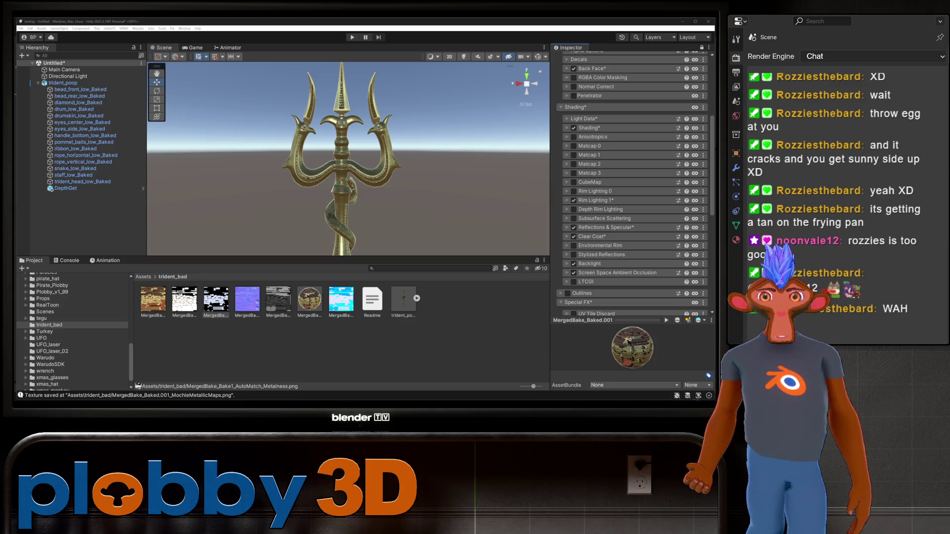
scroll(633, 183, down, 2)
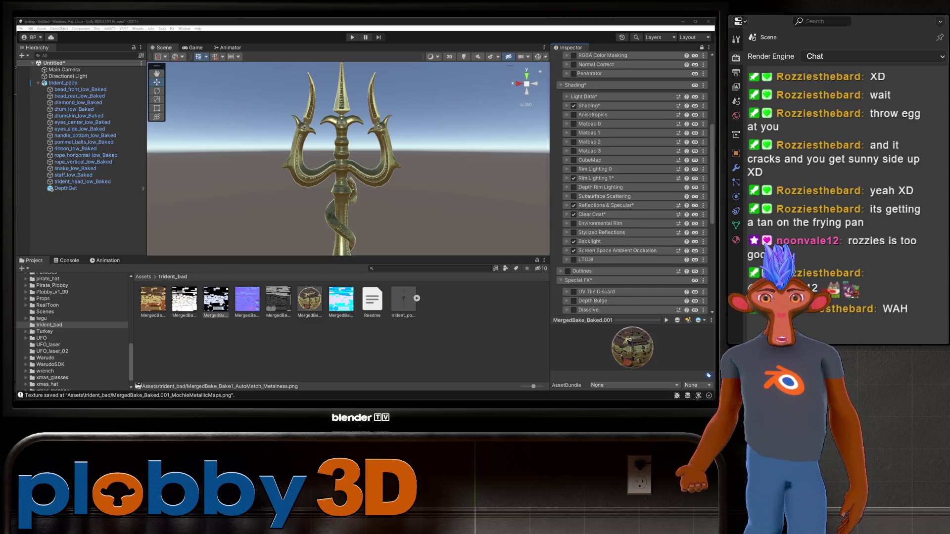
Enable Outlines with MainTex blend at 1, checking the outline Color picker.
click(568, 271)
click(582, 271)
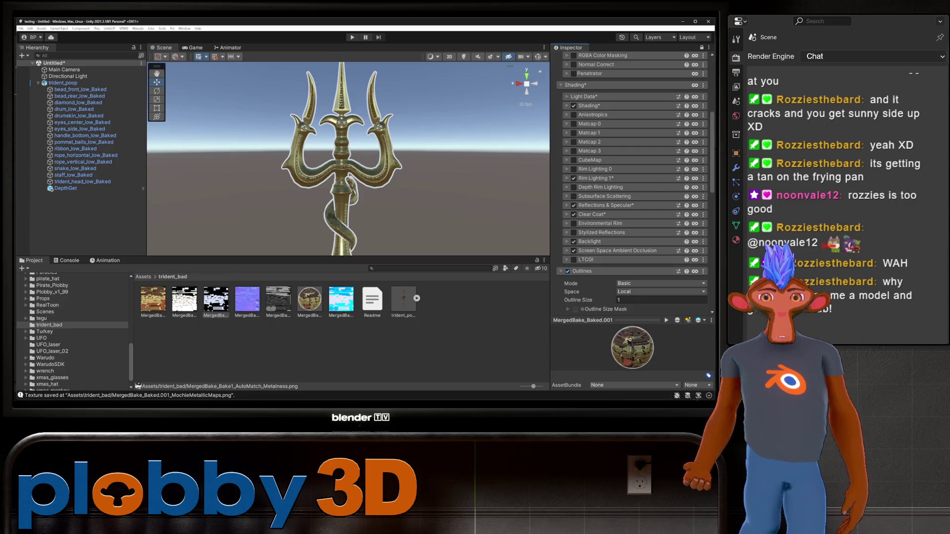
scroll(633, 178, down, 3)
drag(618, 277, 683, 277)
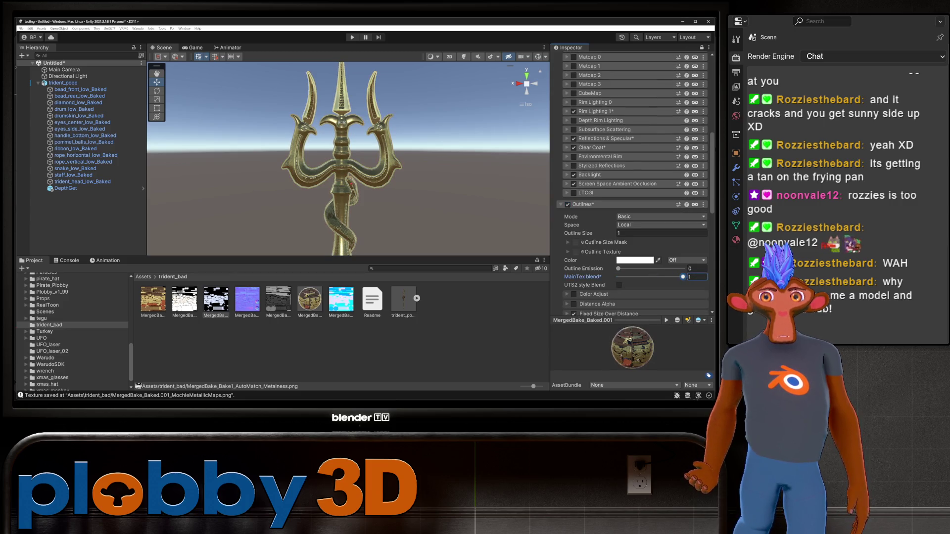
click(635, 260)
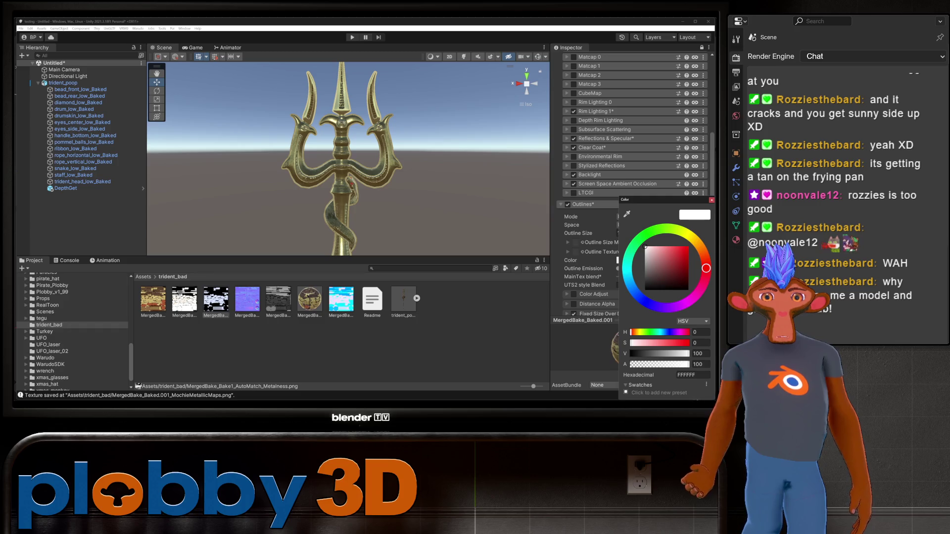
text(5547)
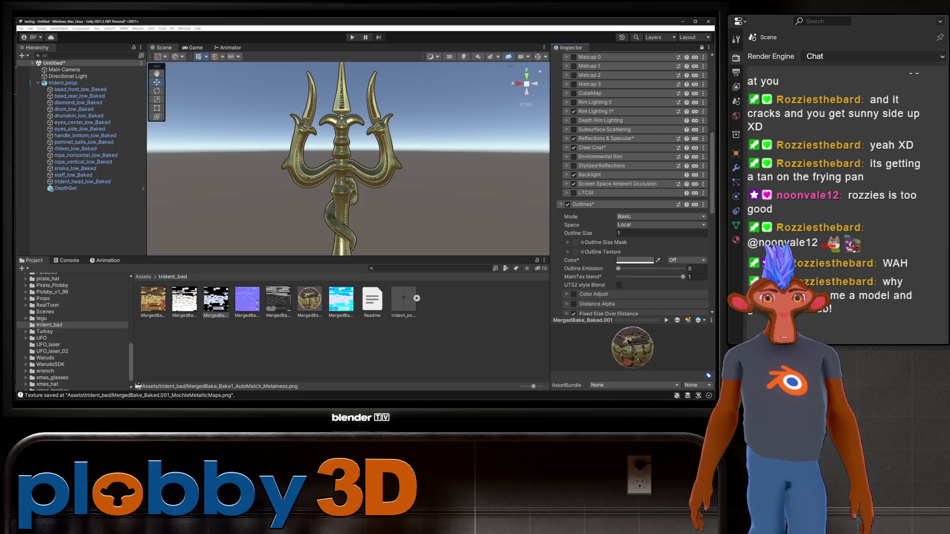
key(Escape)
Set the Outline Size to 0.17.
click(662, 233)
text(0.97)
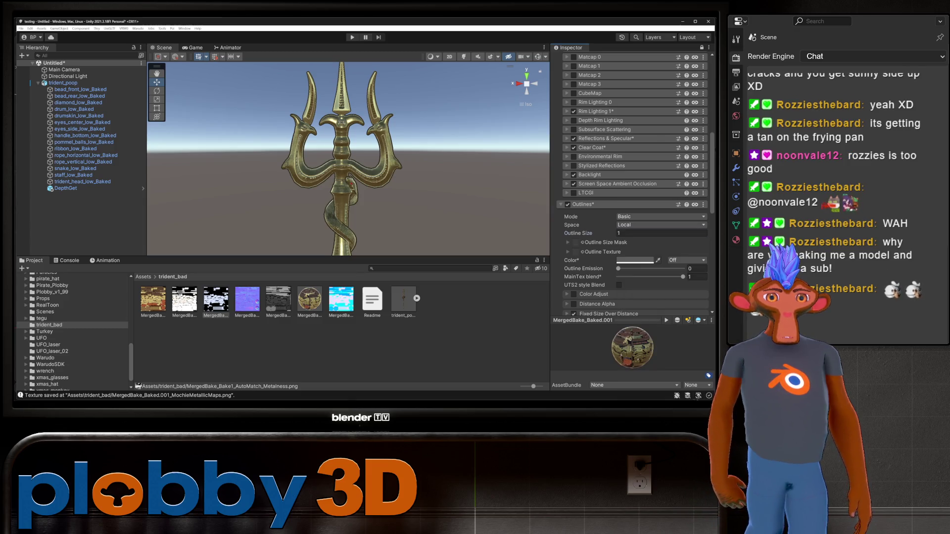
key(BackSpace)
key(BackSpace)
text(27)
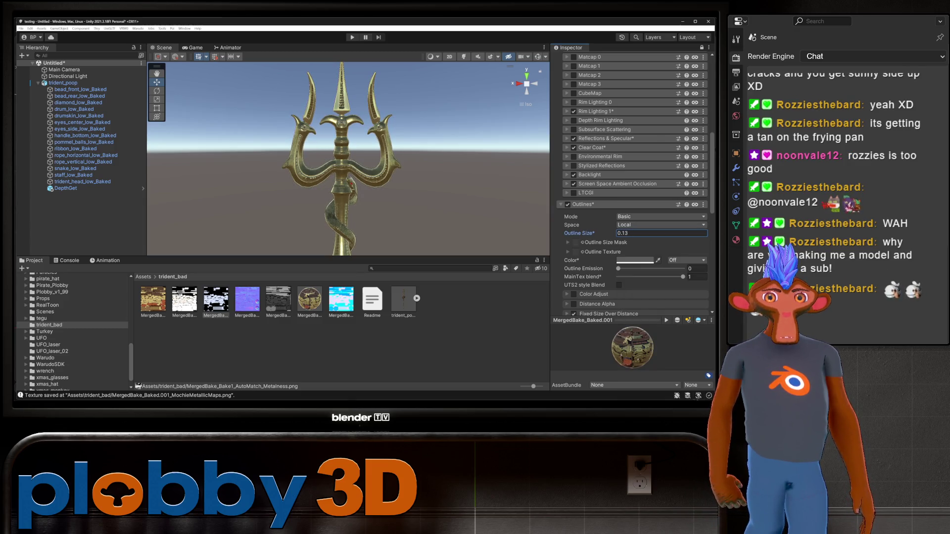
key(BackSpace)
key(BackSpace)
text(17)
Orbit and pan around the trident's side, drum and head, then select the trident object.
scroll(336, 159, up, 3)
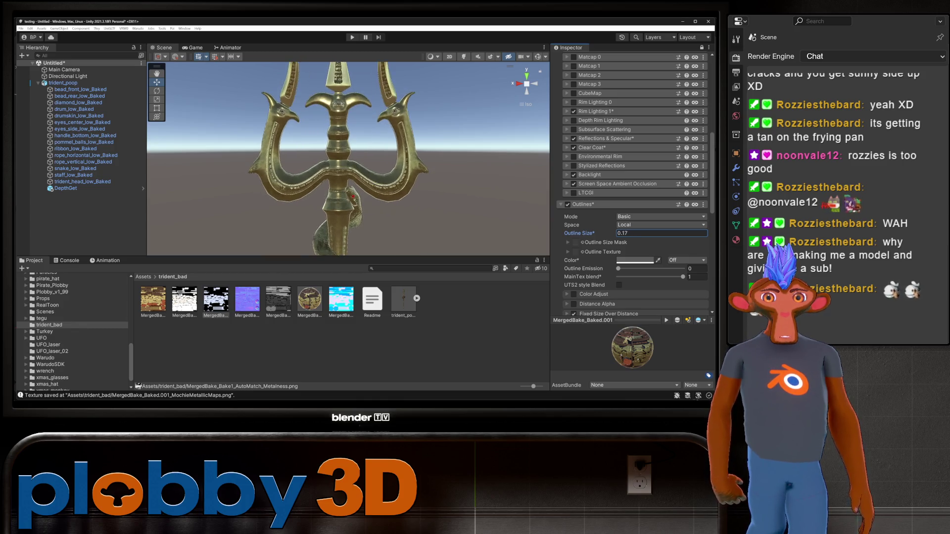
alt+drag(347, 158, 257, 162)
scroll(348, 158, down, 10)
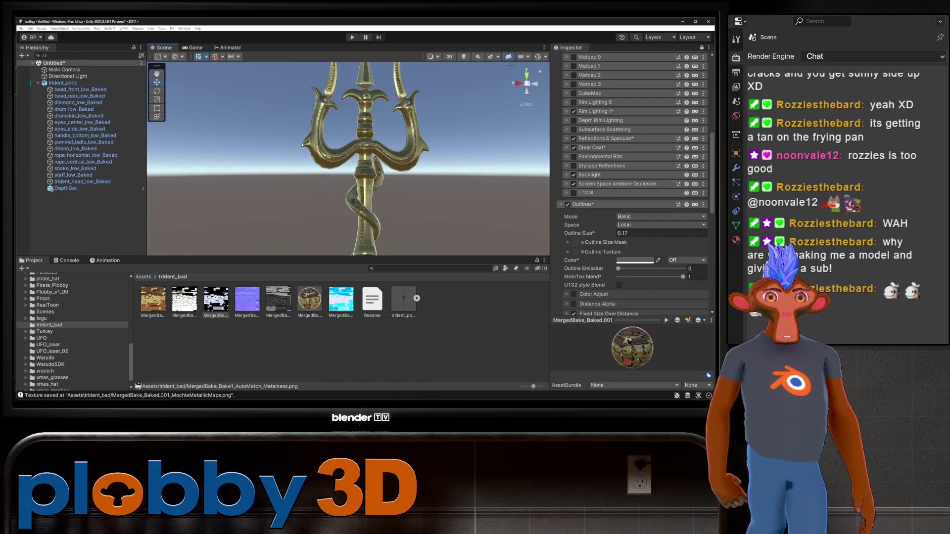
middle_drag(346, 198, 347, 131)
scroll(348, 158, down, 5)
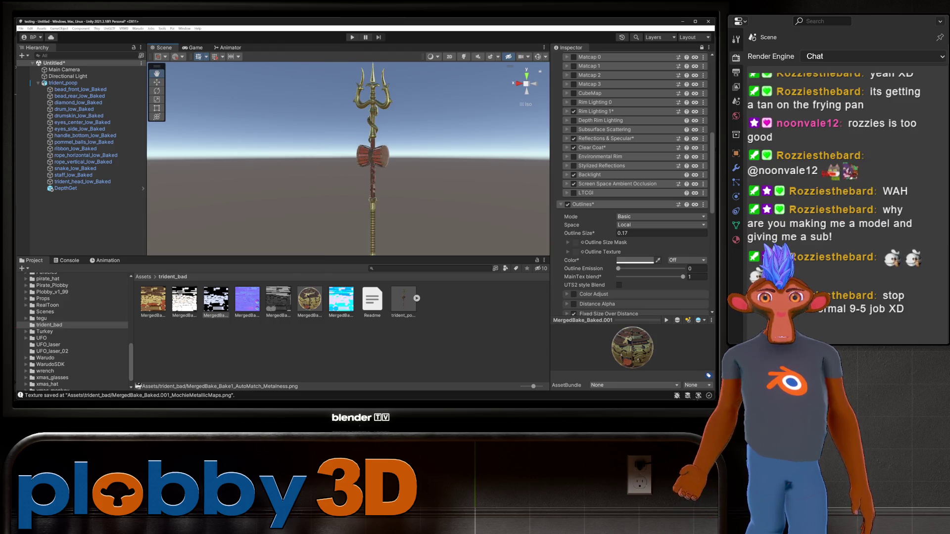
scroll(348, 158, down, 3)
scroll(348, 158, up, 6)
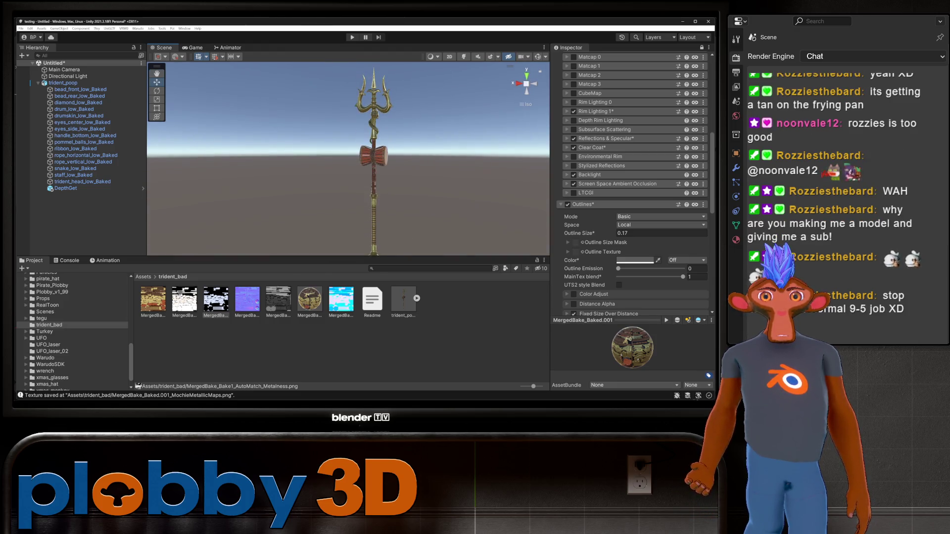
middle_drag(346, 149, 347, 237)
scroll(346, 237, up, 2)
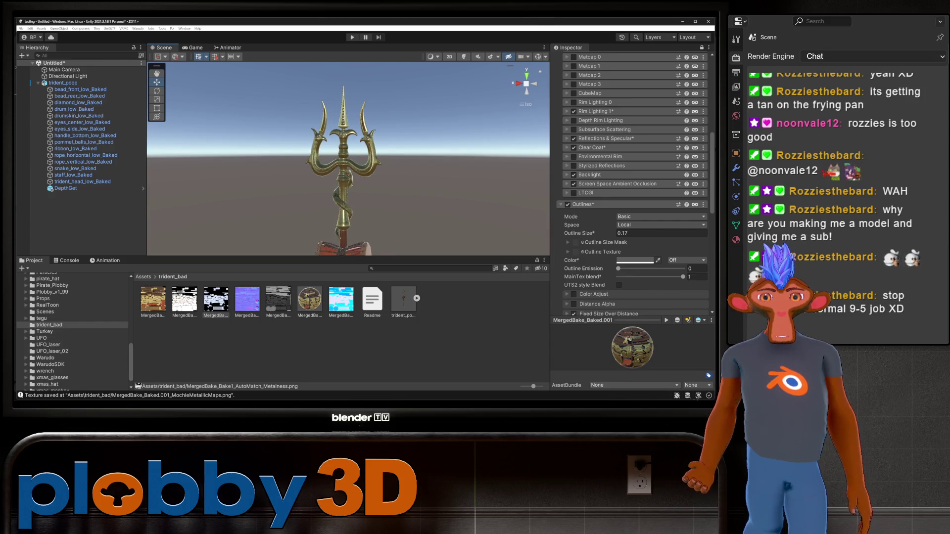
scroll(347, 158, down, 6)
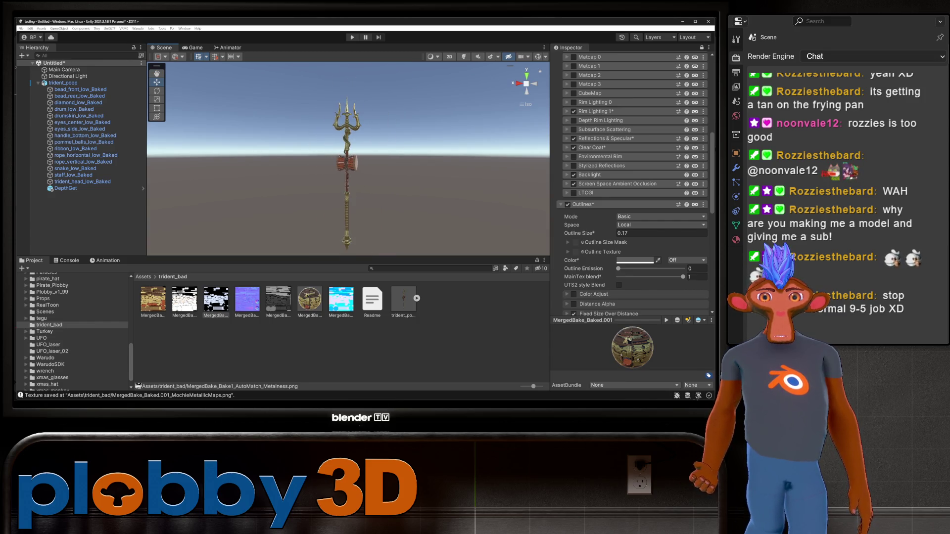
scroll(346, 158, up, 5)
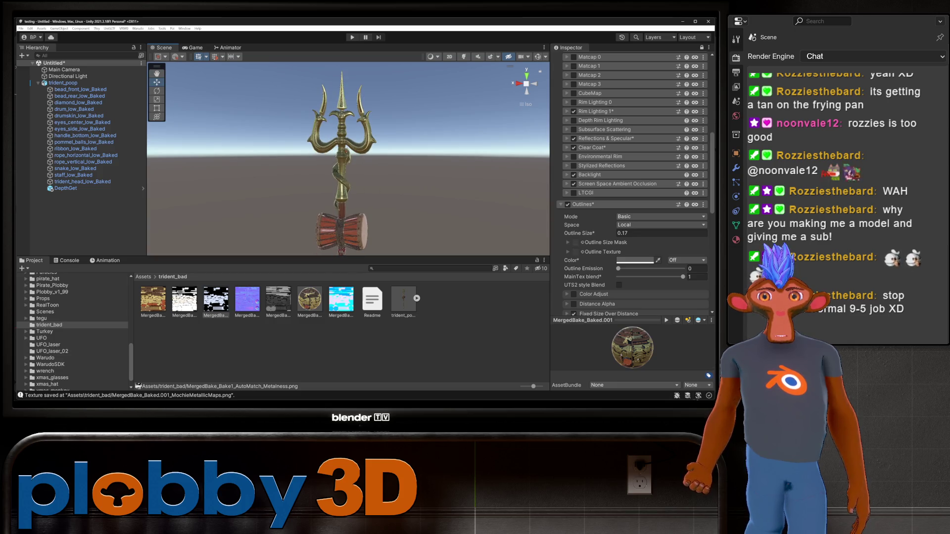
click(63, 82)
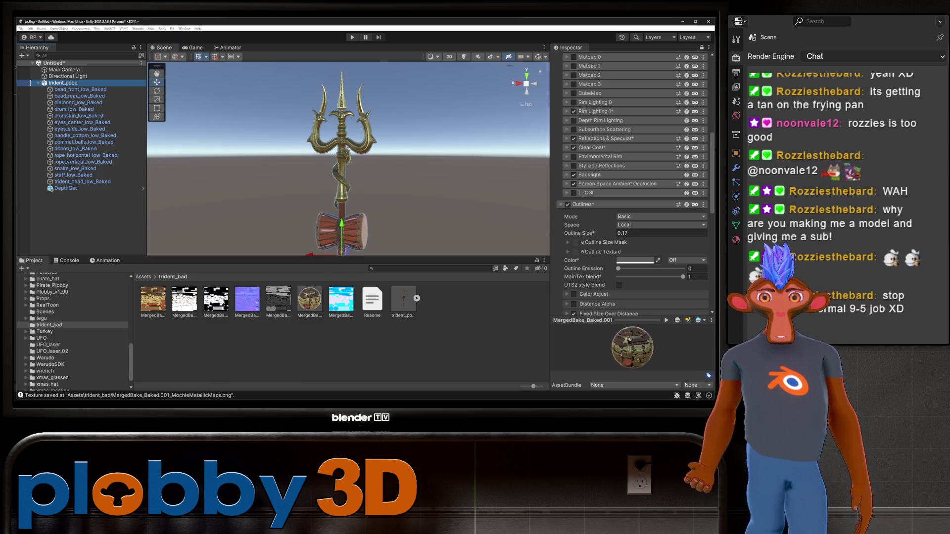
key(f)
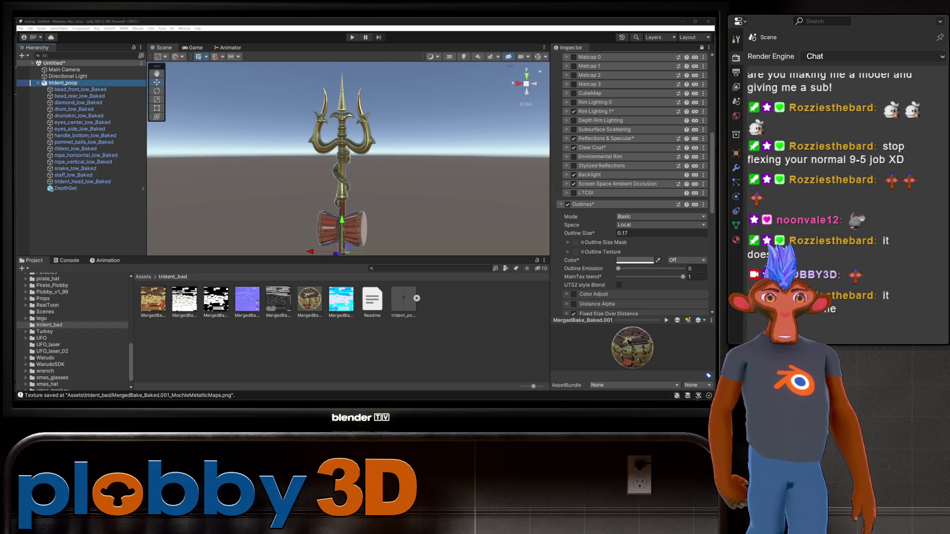
scroll(632, 183, up, 10)
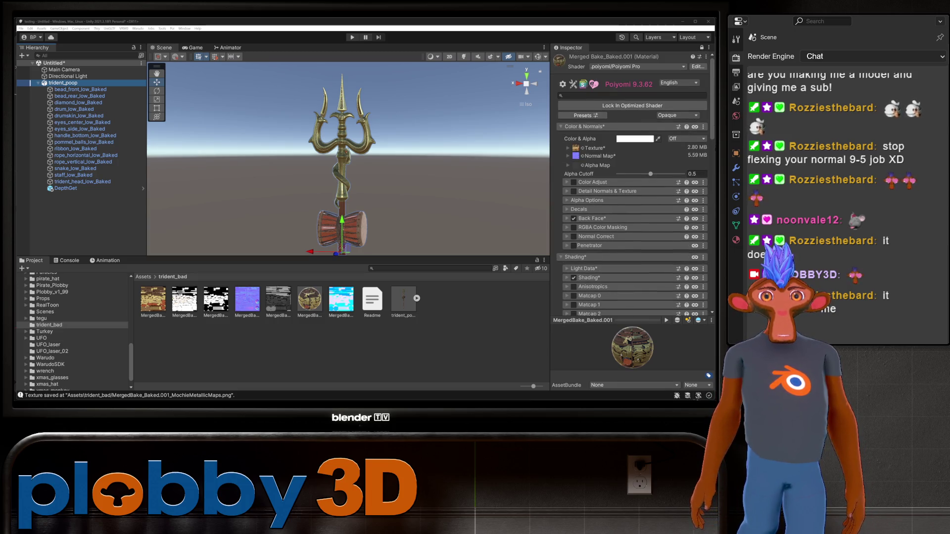
Lock in the optimized Poiyomi shader and view the glossy gold trident from above.
click(633, 105)
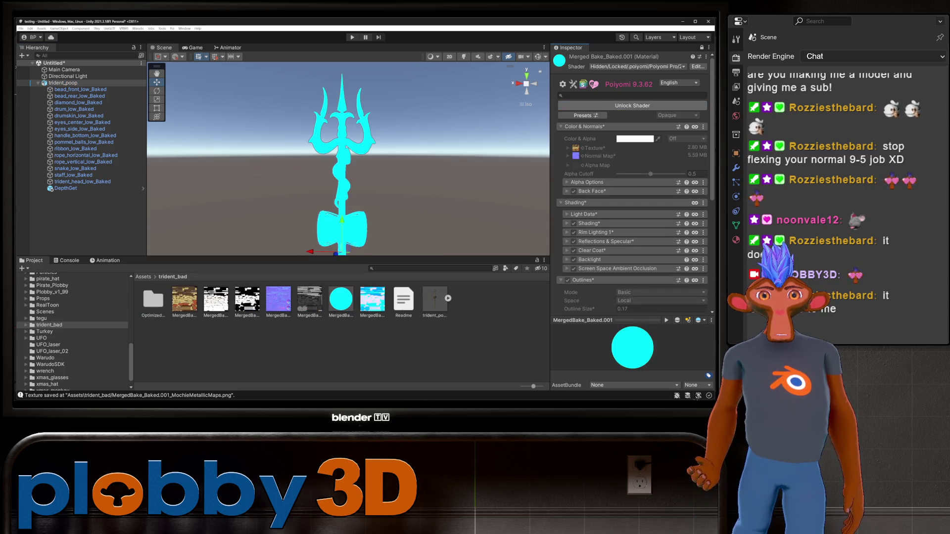
scroll(348, 158, down, 3)
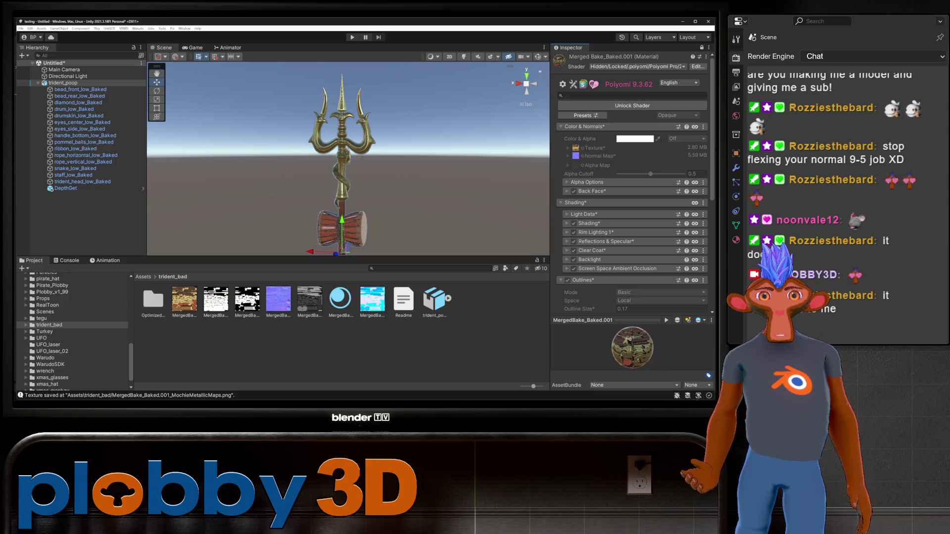
scroll(348, 159, up, 5)
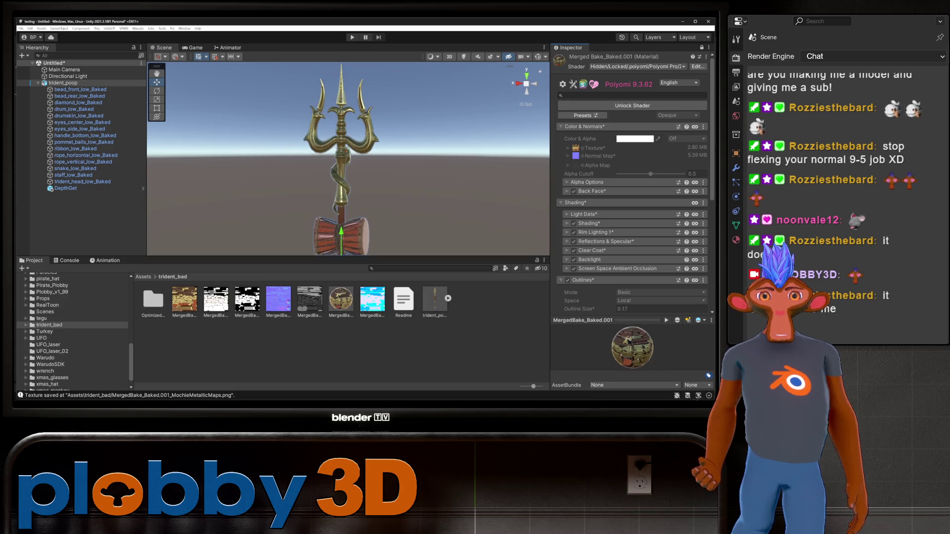
mouse_move(346, 148)
alt+mouse_down()
mouse_move(356, 188)
mouse_move(356, 143)
alt+mouse_up()
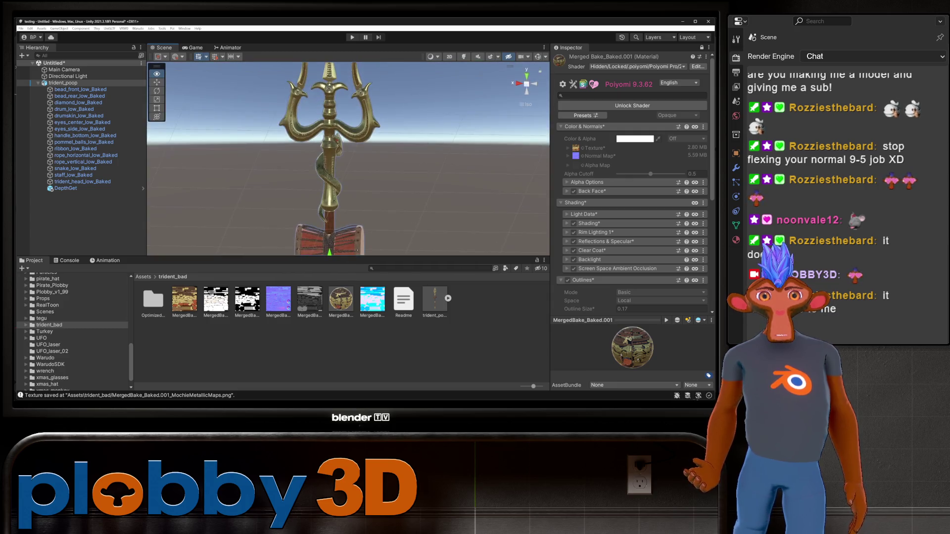
scroll(356, 144, up, 2)
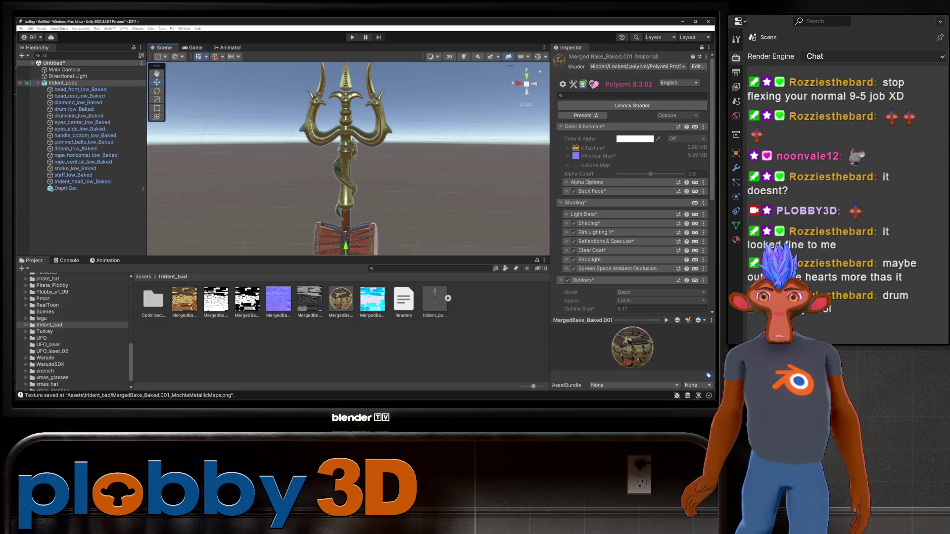
Bring up the trident object's context menu in the Hierarchy.
right_click(77, 83)
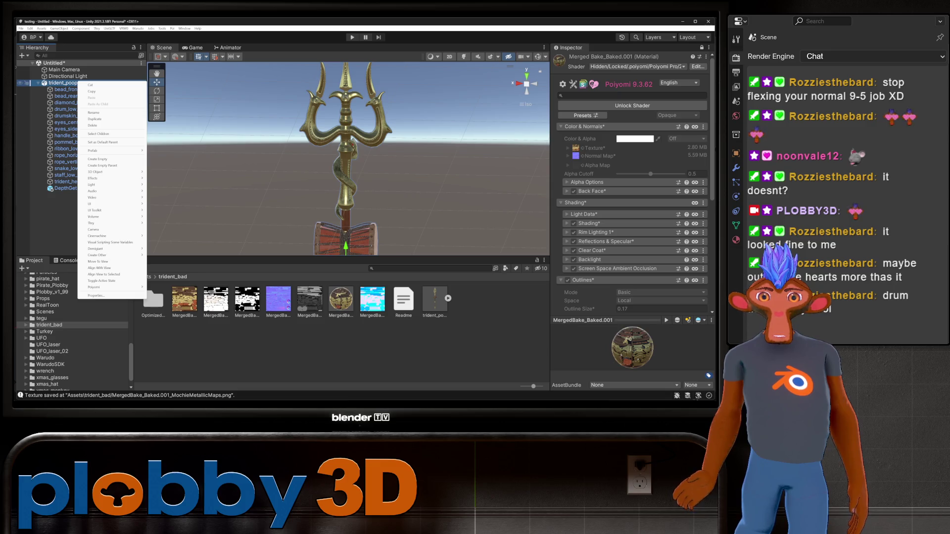
key(Escape)
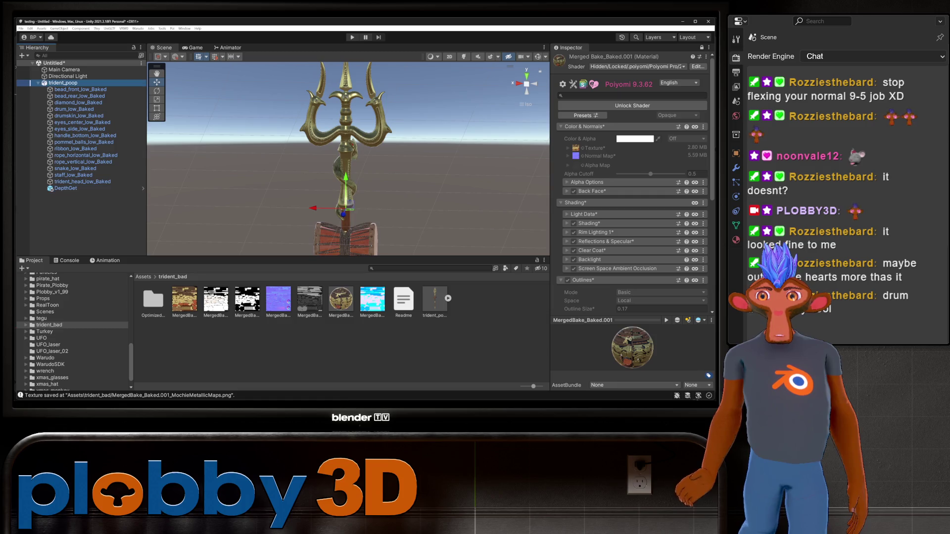
right_click(75, 84)
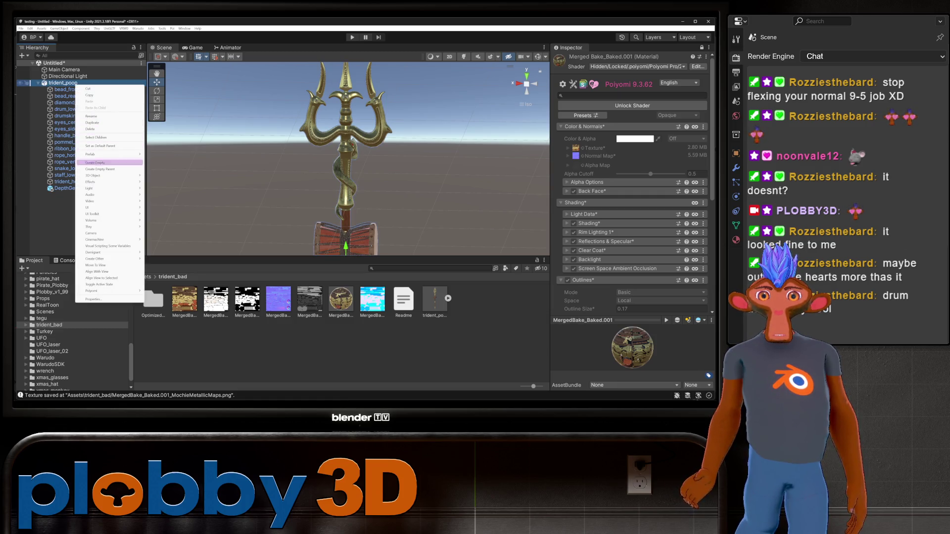
Create an empty parent for trident_poop, then reselect trident_poop and start Add Component.
click(100, 169)
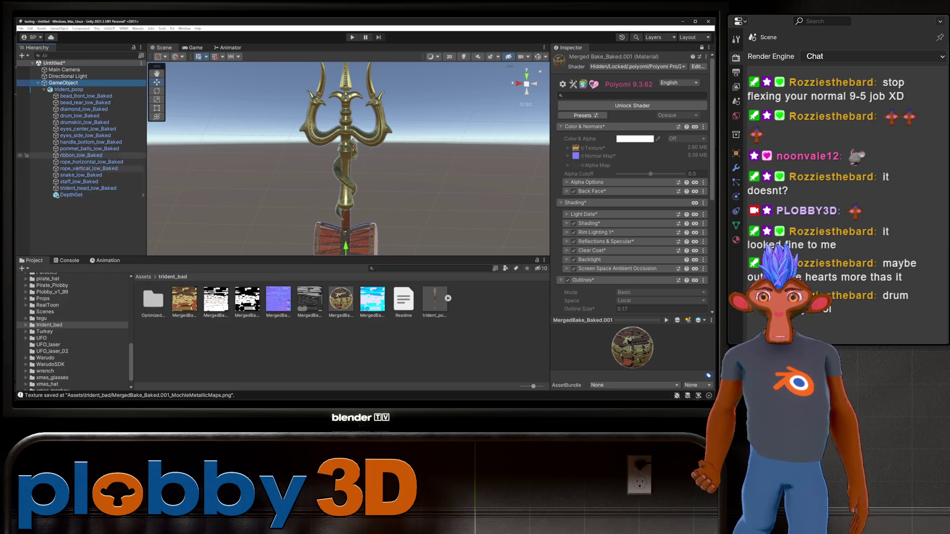
click(30, 90)
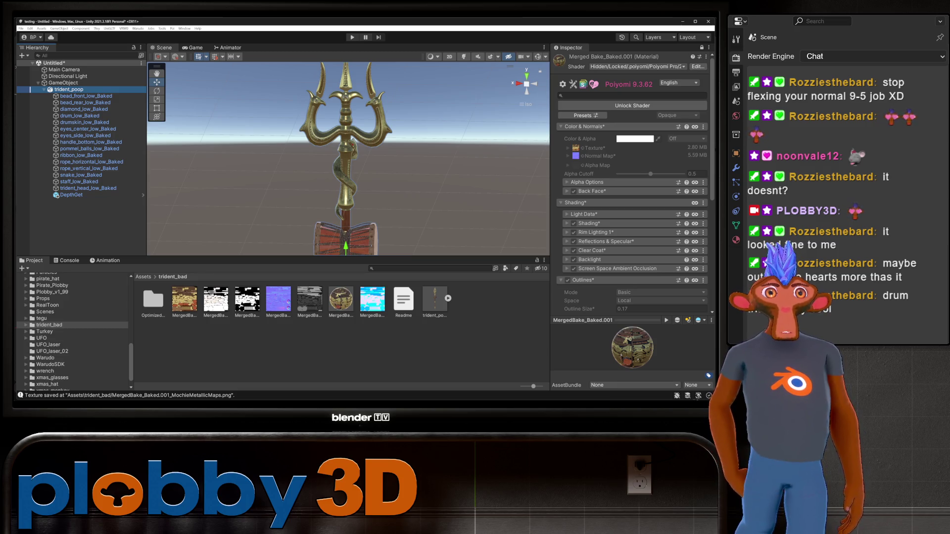
click(633, 129)
Add a Box Collider to trident_poop and resize its bounds to fit the trident head.
text(box colli)
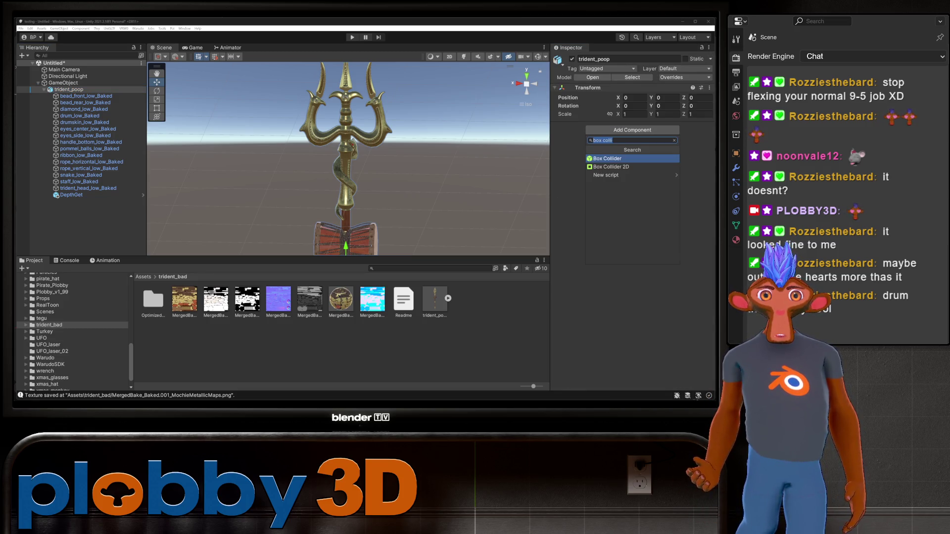
key(Up)
key(Return)
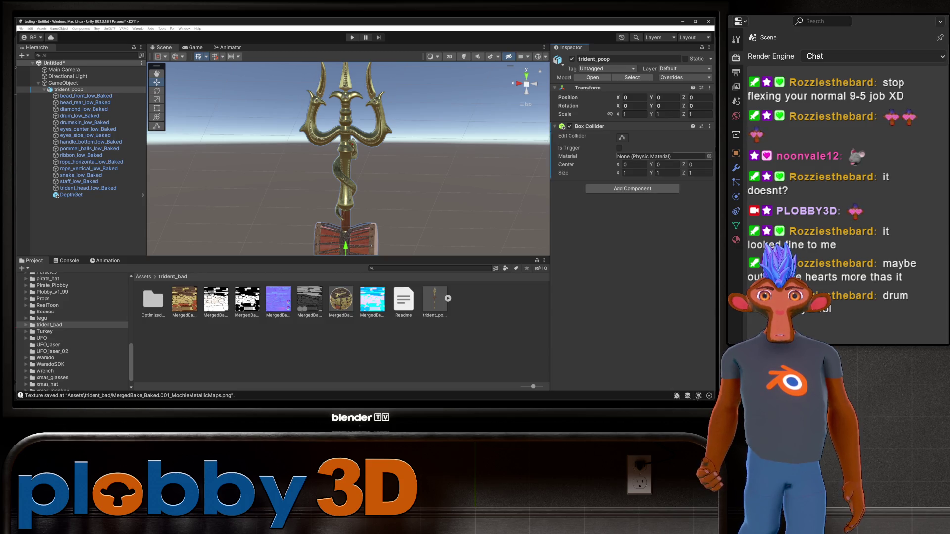
key(f)
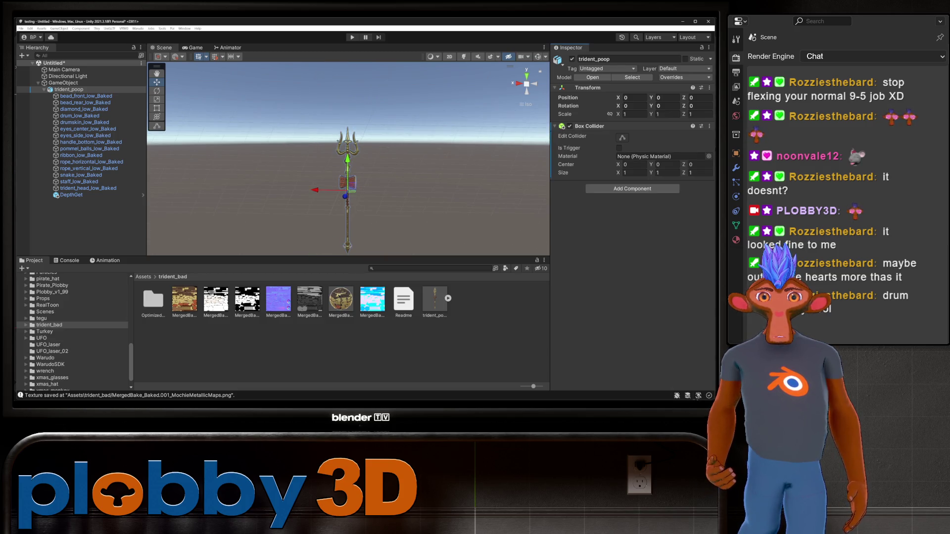
click(622, 138)
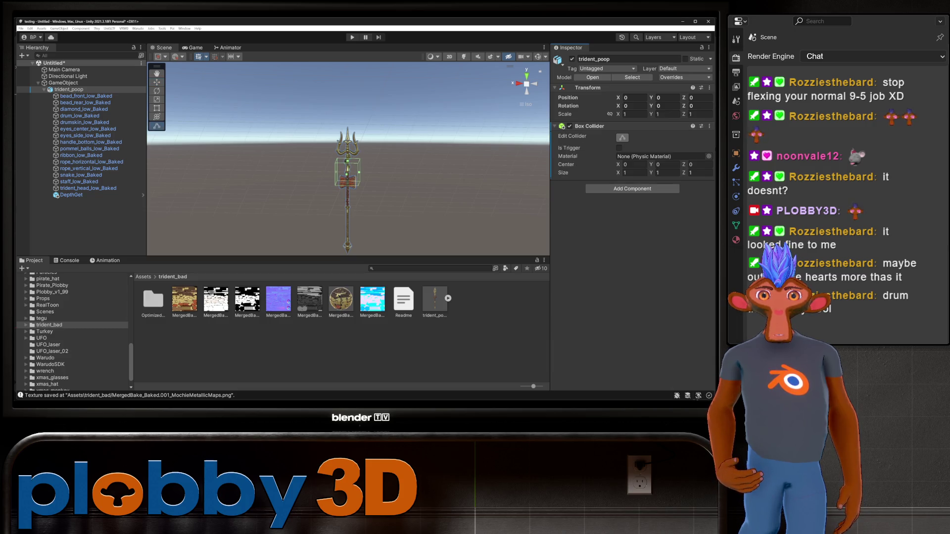
mouse_move(347, 158)
alt+mouse_down()
mouse_move(348, 129)
mouse_move(351, 158)
alt+mouse_up()
mouse_move(353, 201)
mouse_down()
mouse_move(354, 242)
mouse_move(352, 132)
mouse_move(376, 150)
mouse_move(406, 152)
mouse_up()
alt+drag(347, 119, 353, 119)
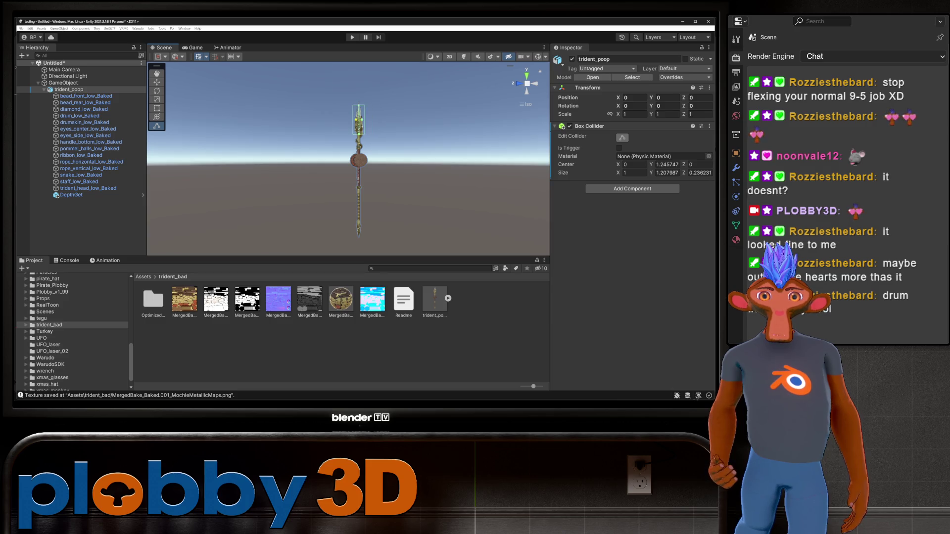
Add a second Box Collider sized 0.302899 × 4.281577 × 0.345192 along the shaft.
click(633, 188)
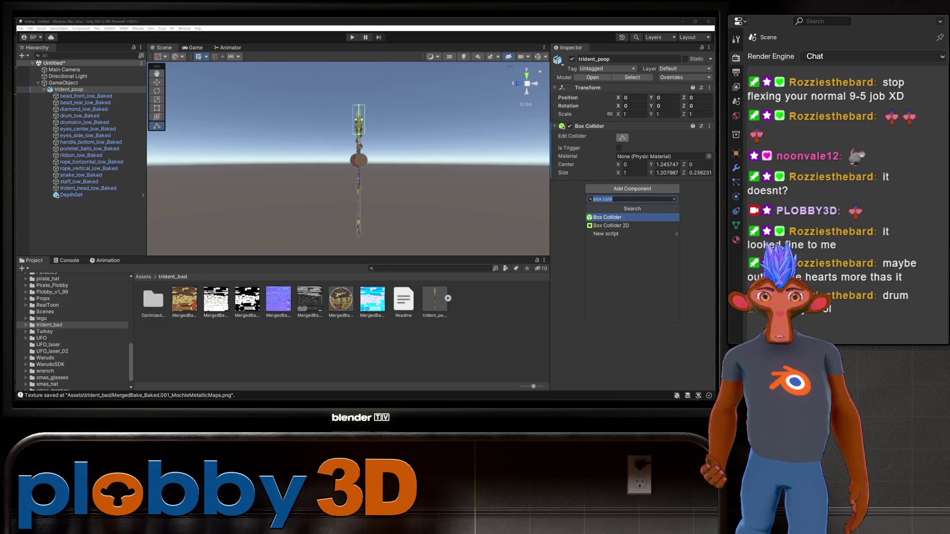
click(632, 209)
alt+drag(406, 152, 302, 158)
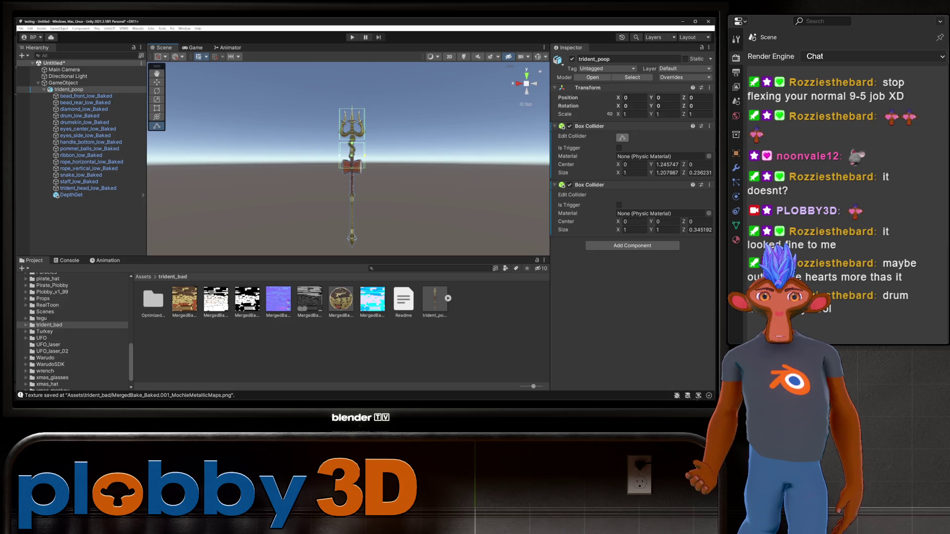
mouse_move(365, 155)
alt+mouse_down()
mouse_move(352, 141)
mouse_move(352, 246)
alt+mouse_up()
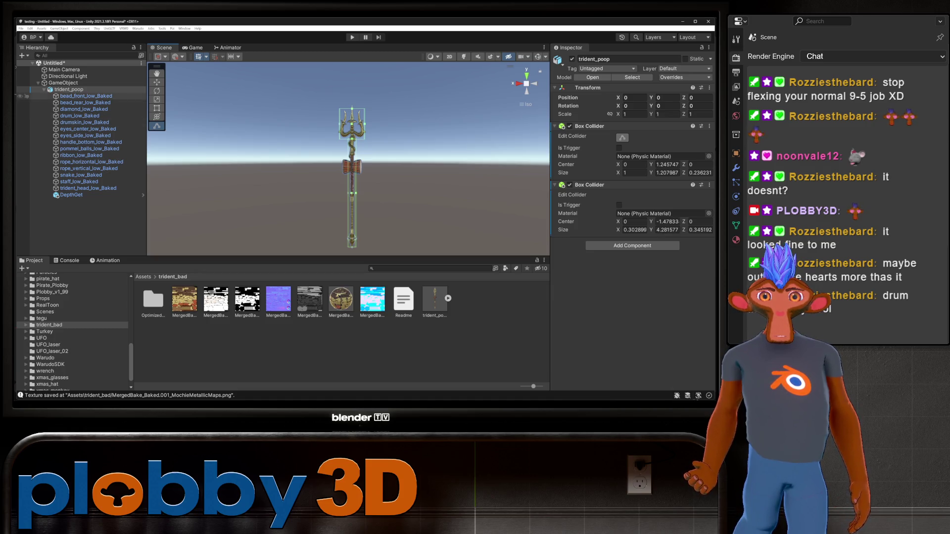
click(64, 83)
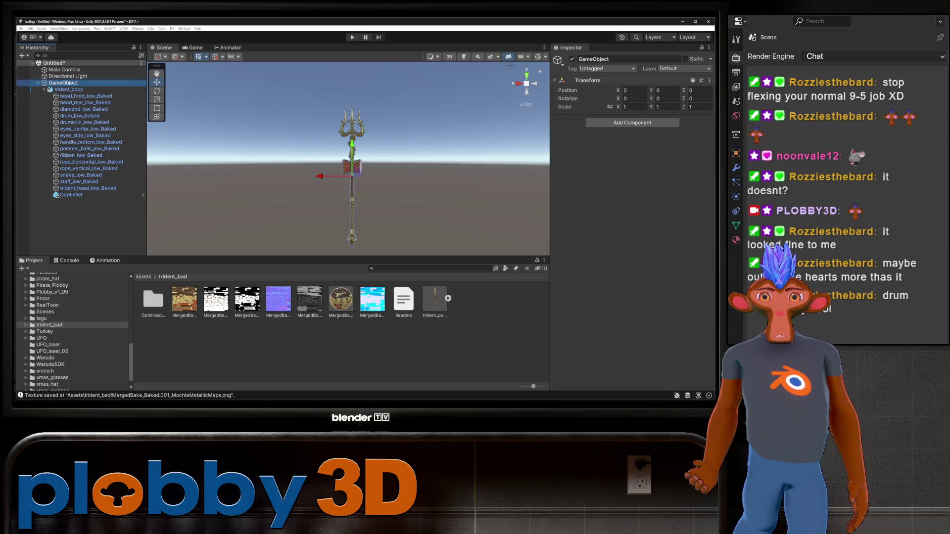
Drag GameObject into Assets/trident_bad as a prefab and rename it Prop.
click(143, 276)
scroll(73, 332, down, 5)
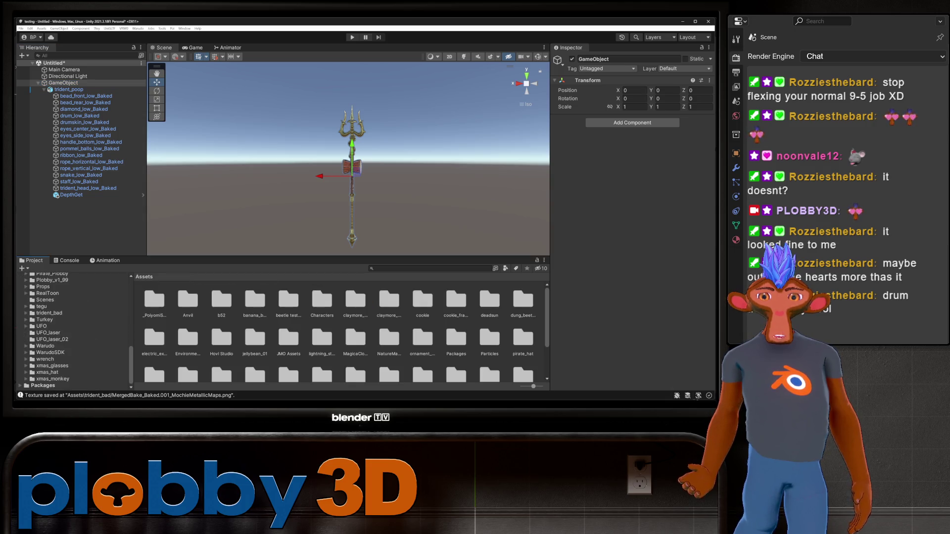
click(49, 312)
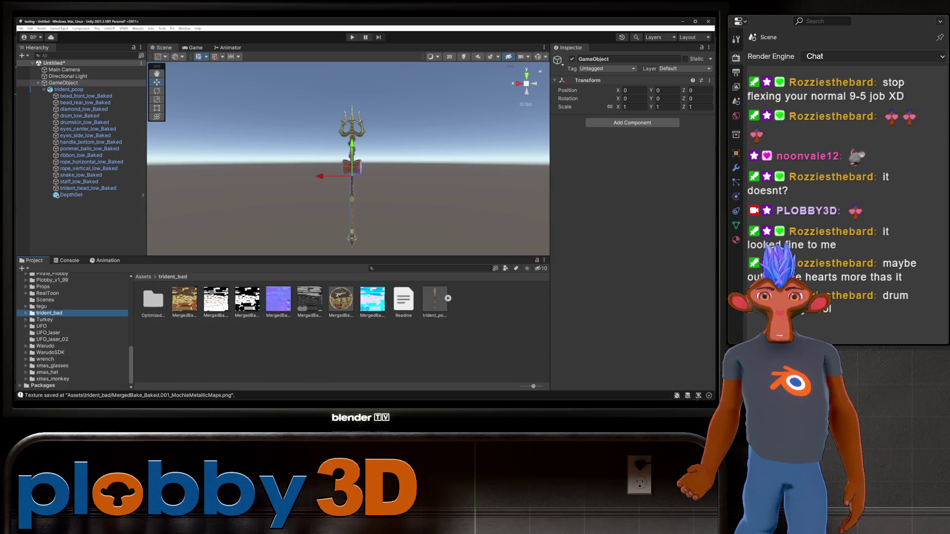
click(63, 83)
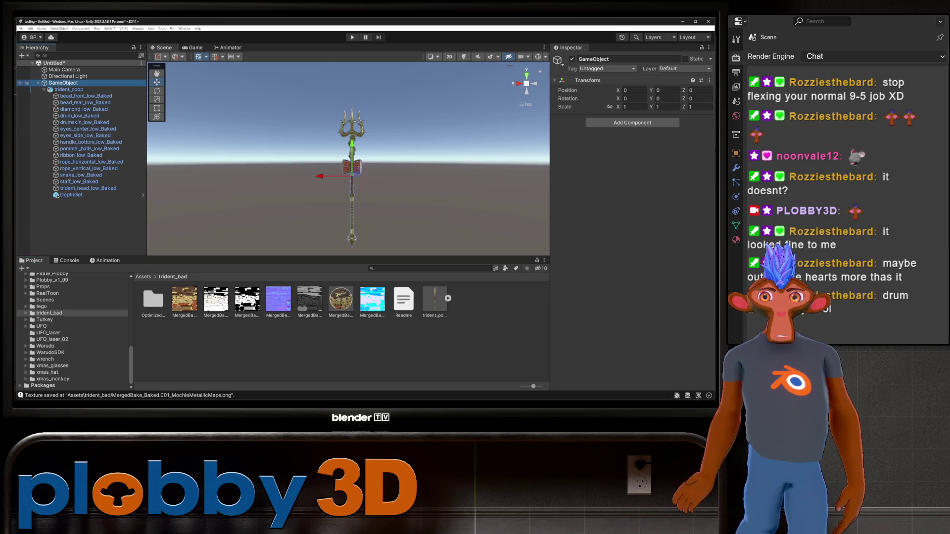
click(49, 313)
drag(63, 83, 297, 341)
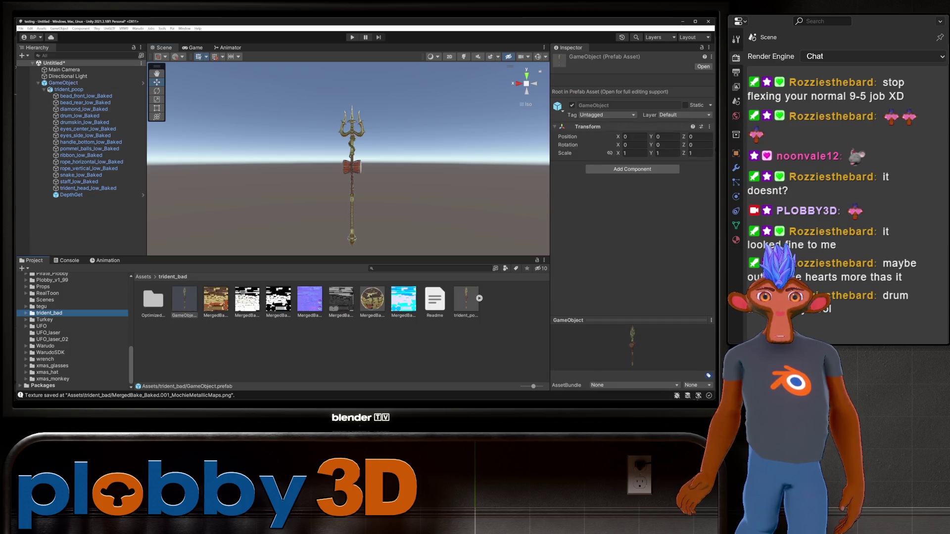
click(184, 301)
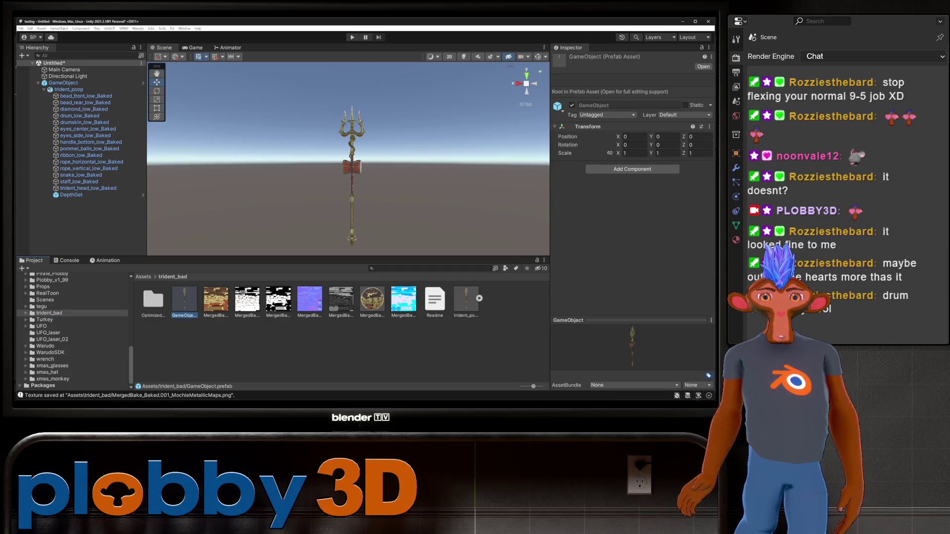
key(F2)
text(Prop)
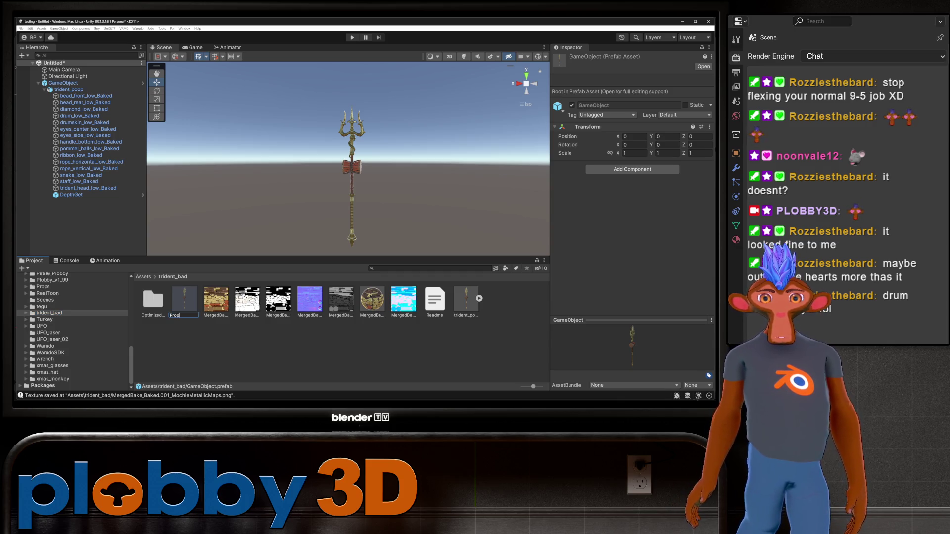
key(Return)
click(137, 28)
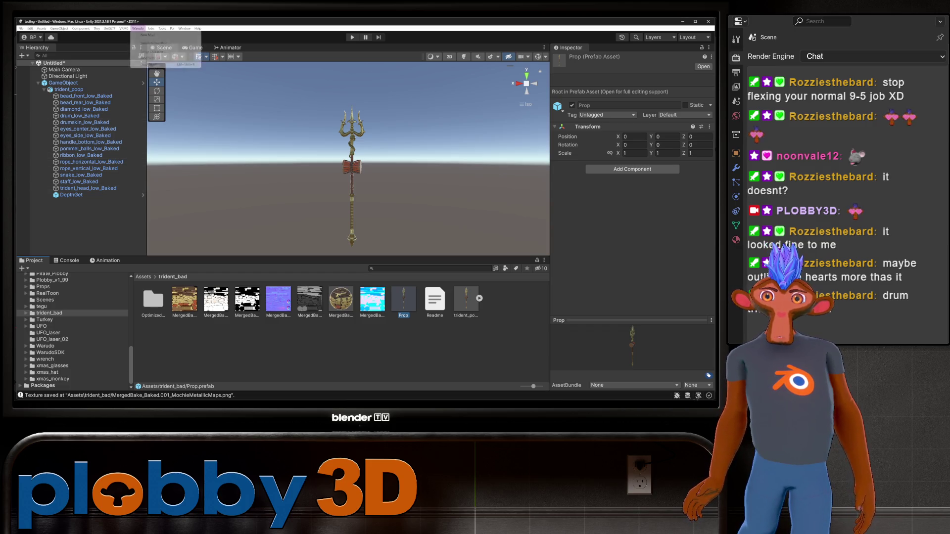
Set the Mod Export Directory to StreamingAssets\Props and build the trident_bad mod.
click(150, 57)
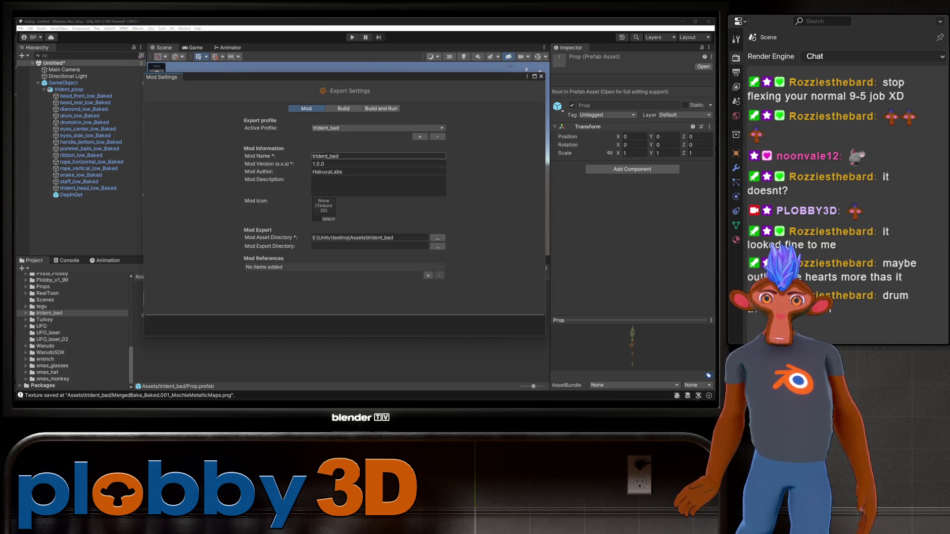
click(438, 246)
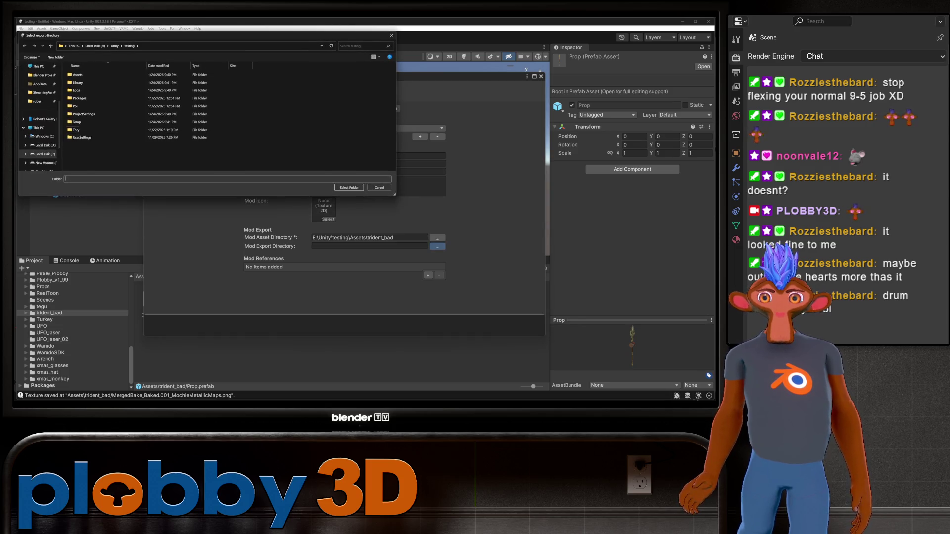
click(42, 93)
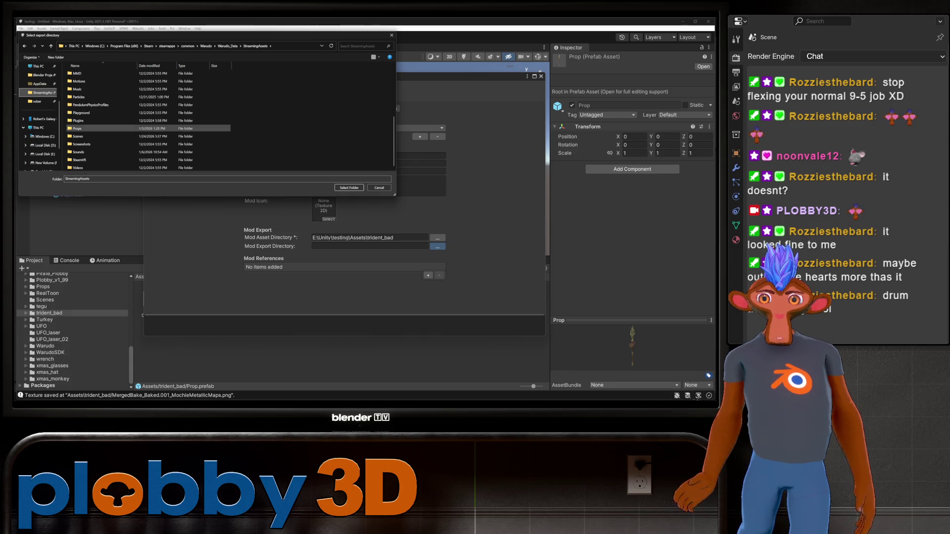
double_click(79, 128)
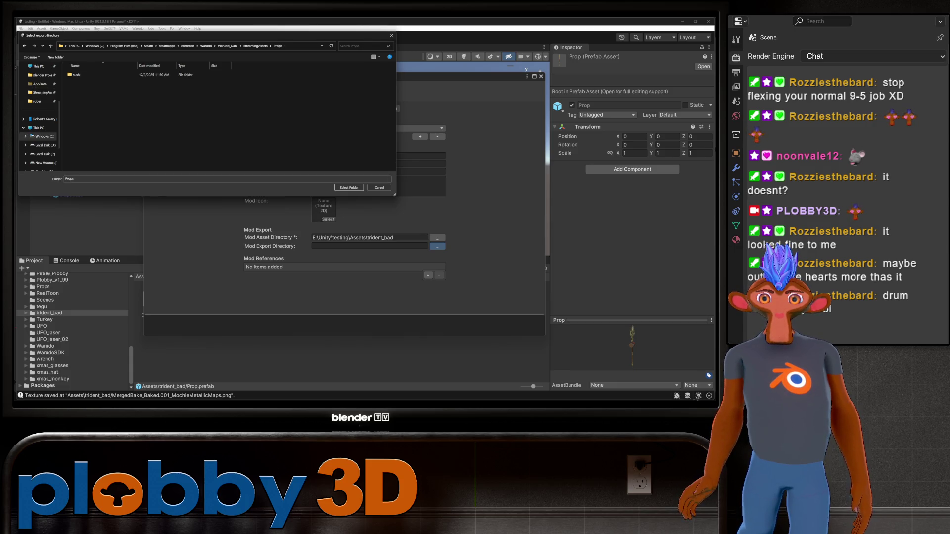
key(Return)
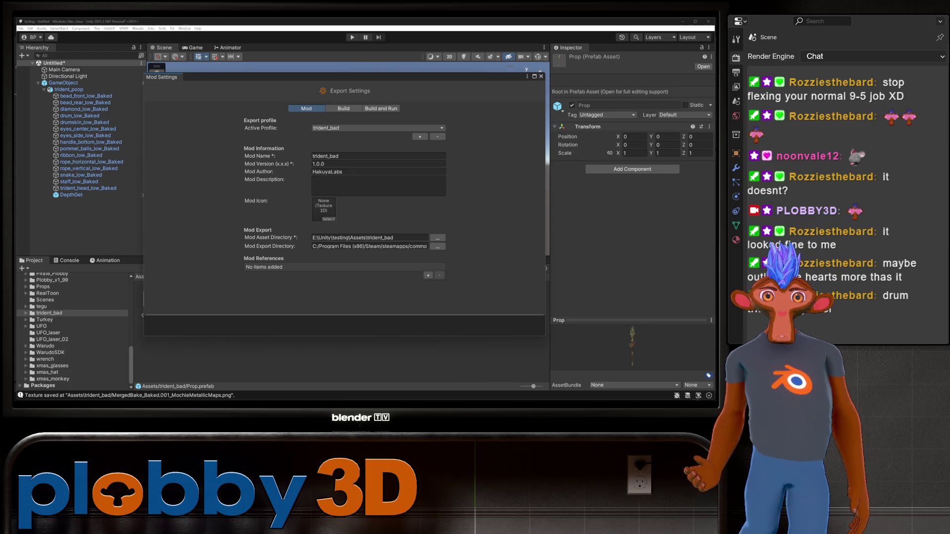
click(139, 29)
click(158, 64)
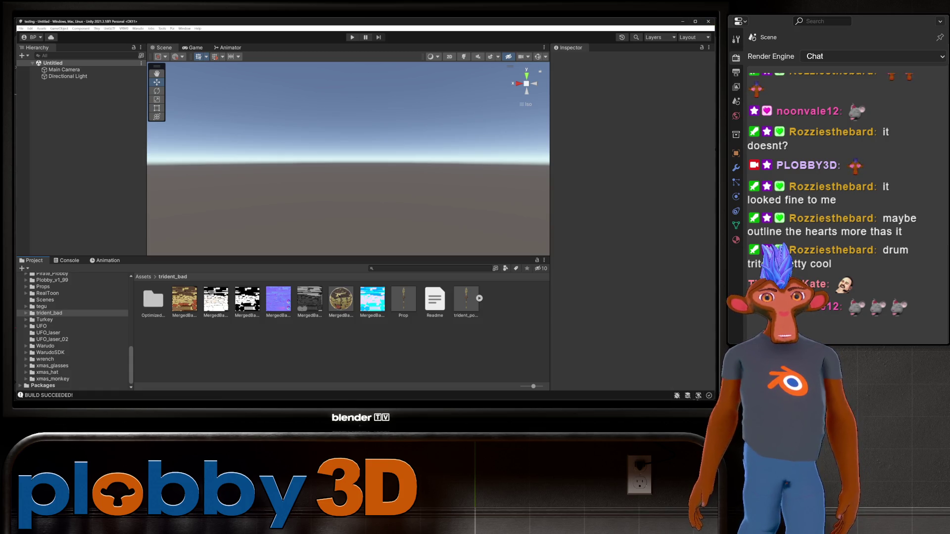
Close Unity and Unity Hub, start a new General Blender file without saving dragon55, and return to Warudo.
key(alt+F4)
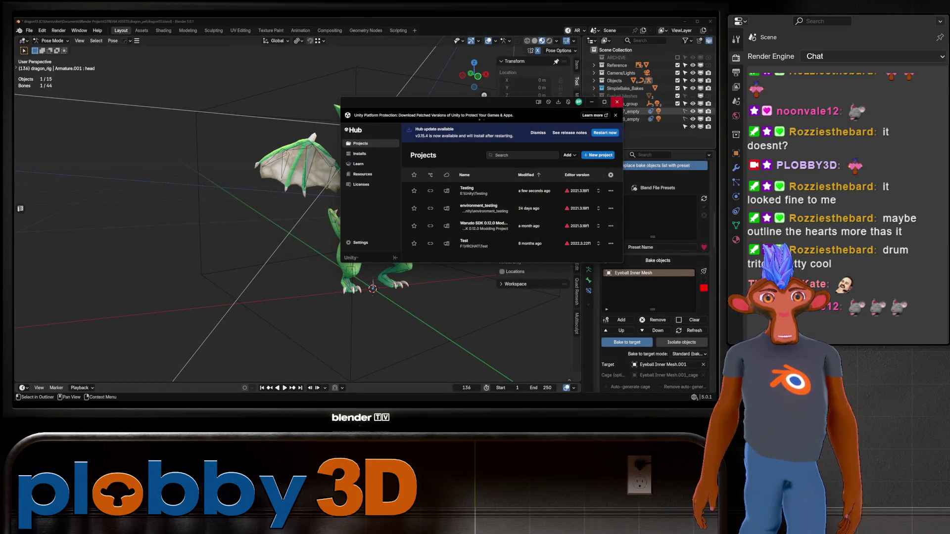
key(alt+F4)
click(29, 30)
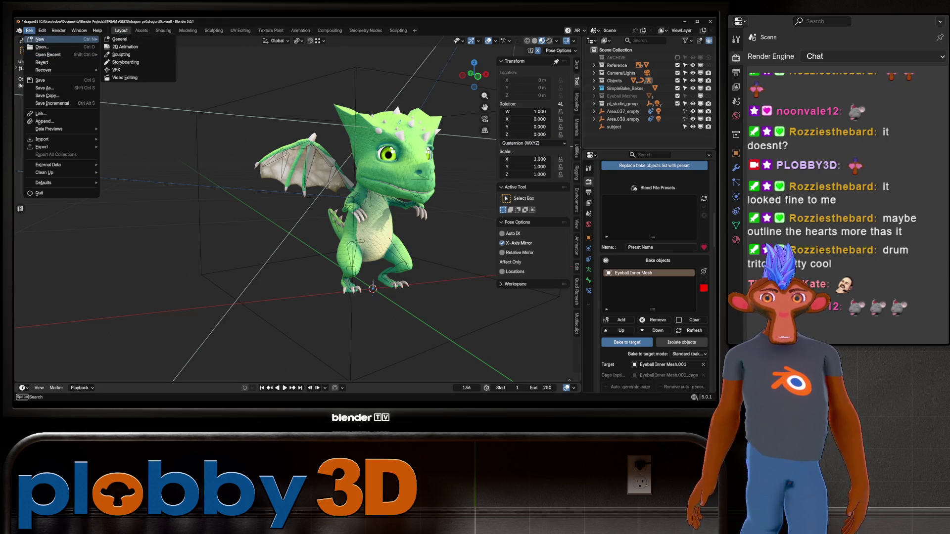
click(40, 193)
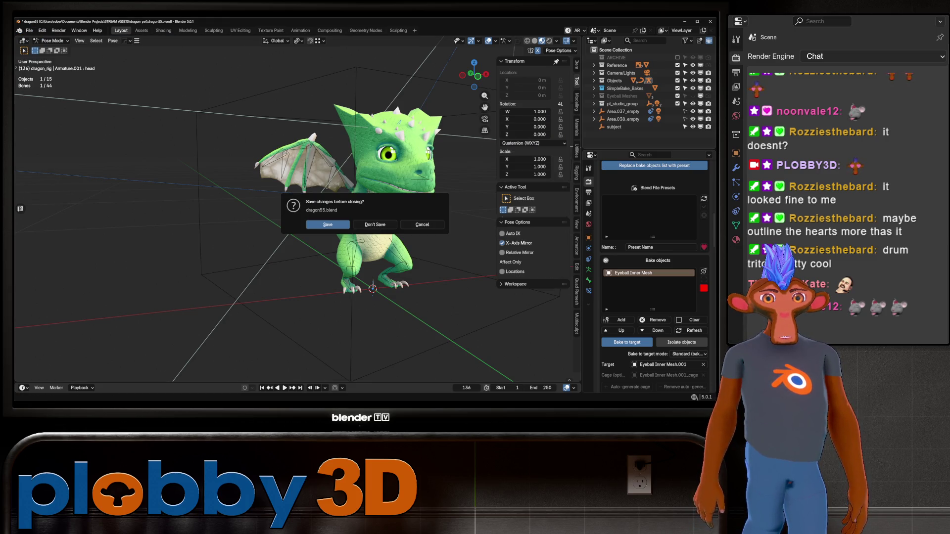
click(374, 225)
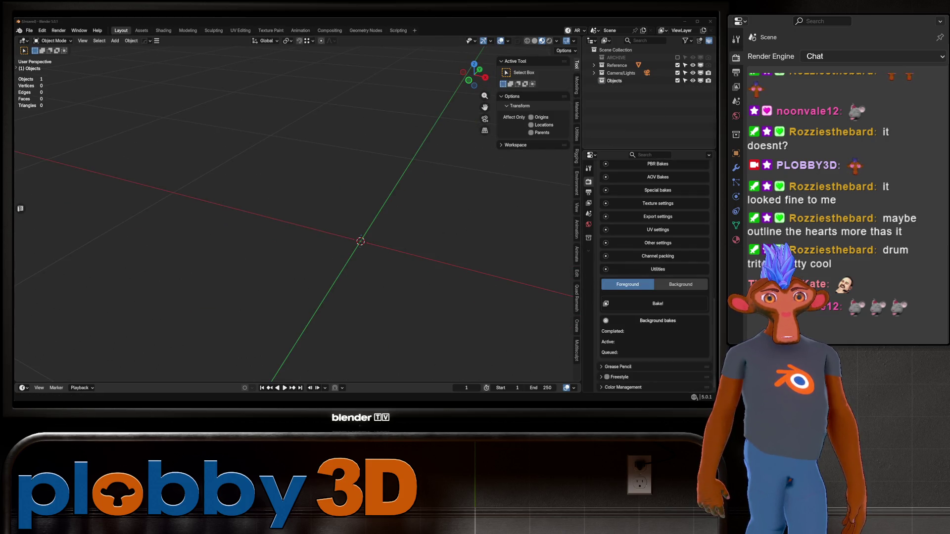
key(alt+Tab)
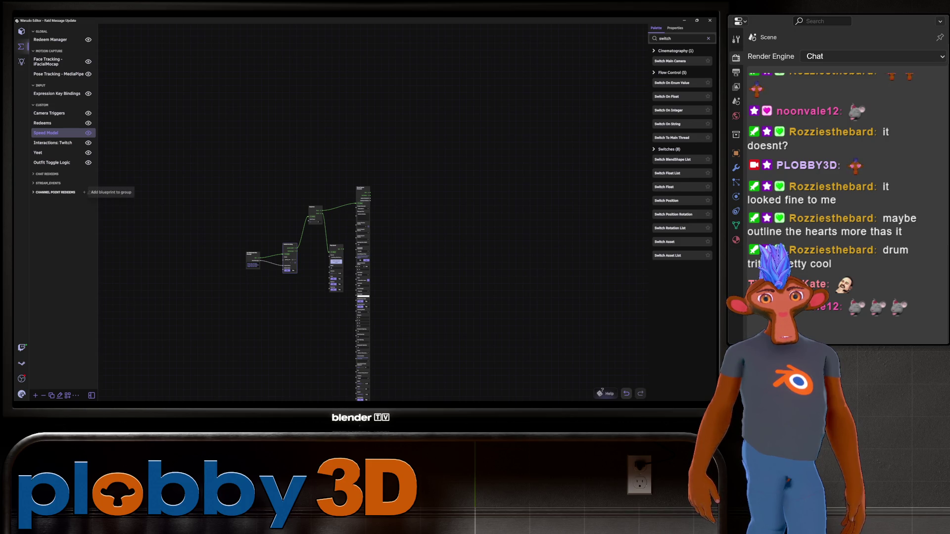
Create a new blueprint under channel point redeems and add a 'Throw Prop in a cool way' node.
click(85, 192)
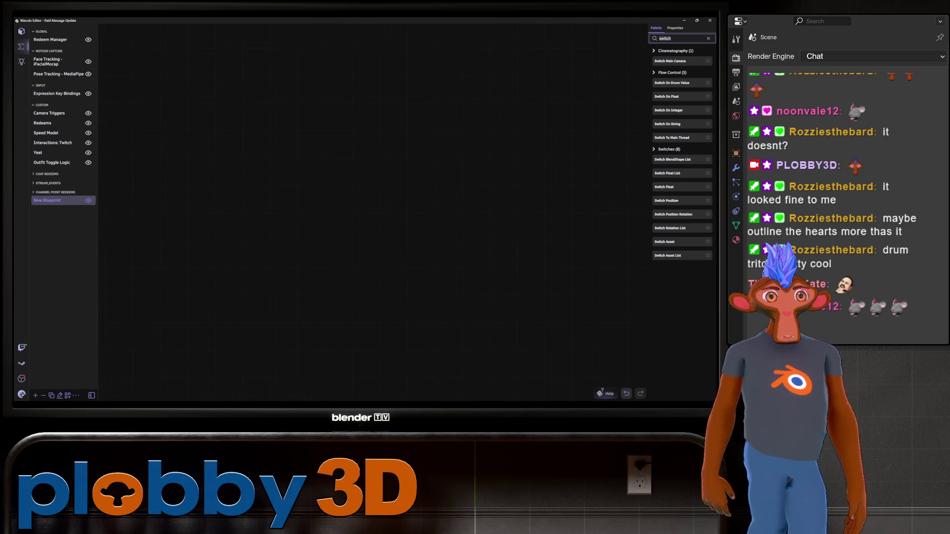
text(throw)
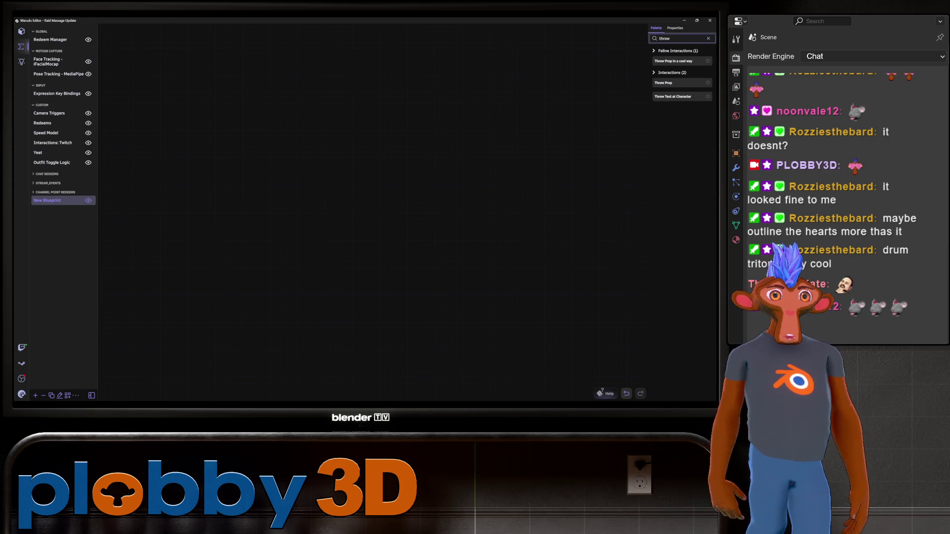
drag(420, 146, 376, 158)
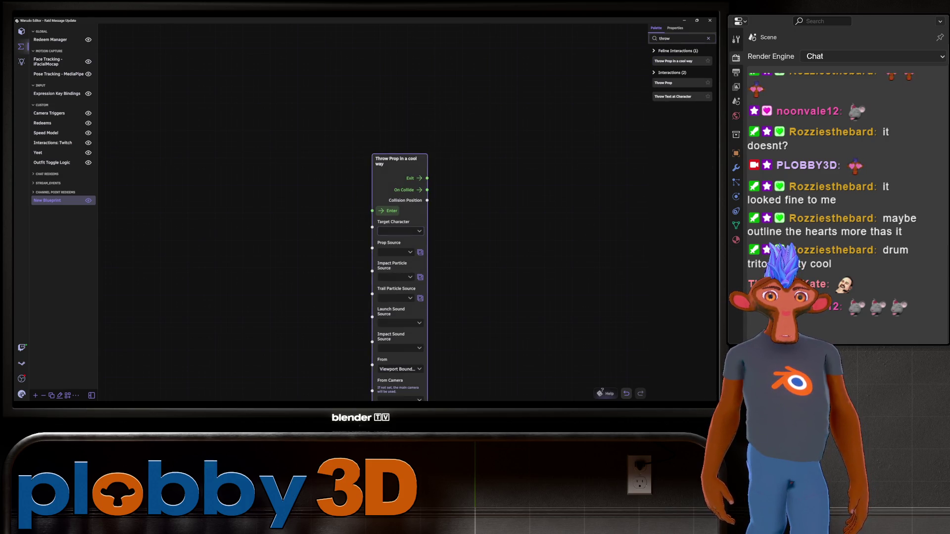
Set the throw target to Character 1 and the thrown prop to trident_bad.
click(400, 231)
click(86, 257)
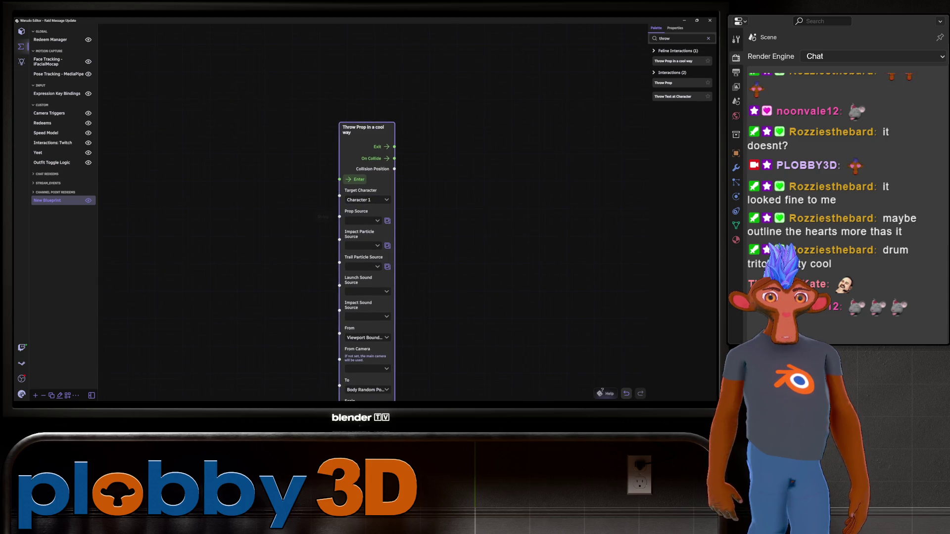
click(361, 221)
scroll(371, 198, down, 15)
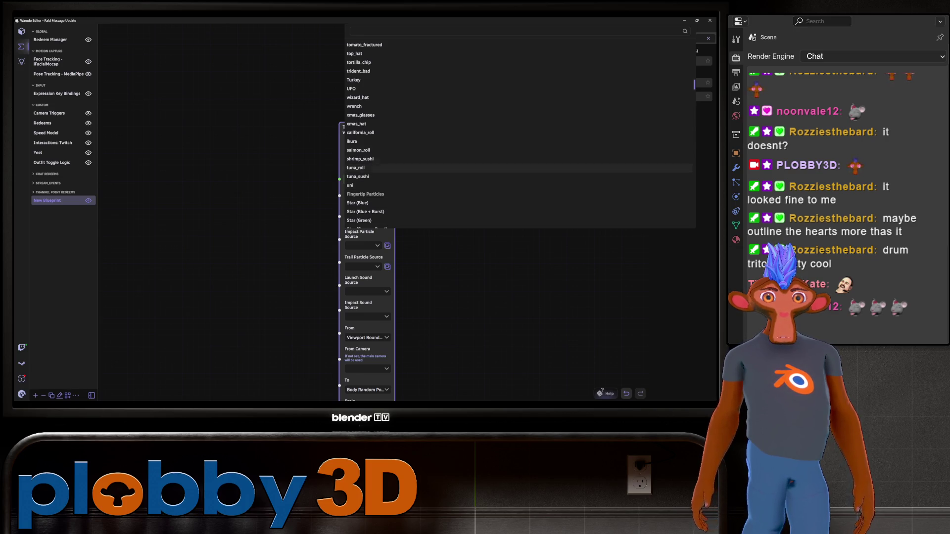
scroll(371, 198, up, 3)
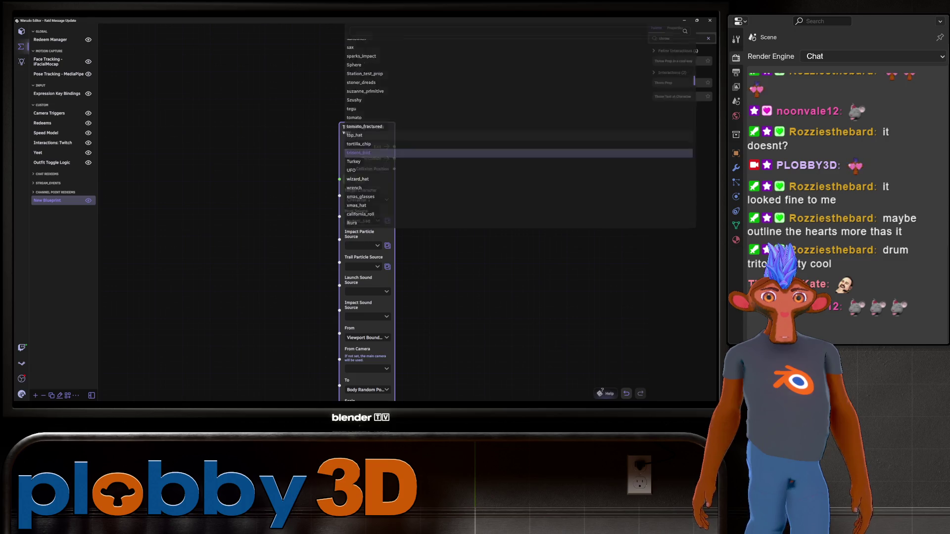
click(359, 135)
Make the throw launch from the screen edge at angle 309.
scroll(366, 213, down, 3)
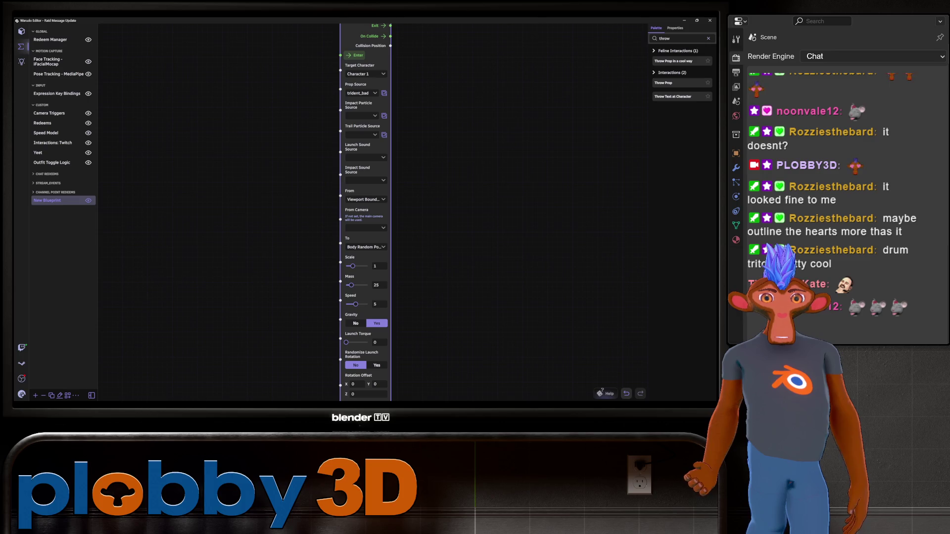
click(365, 200)
click(360, 217)
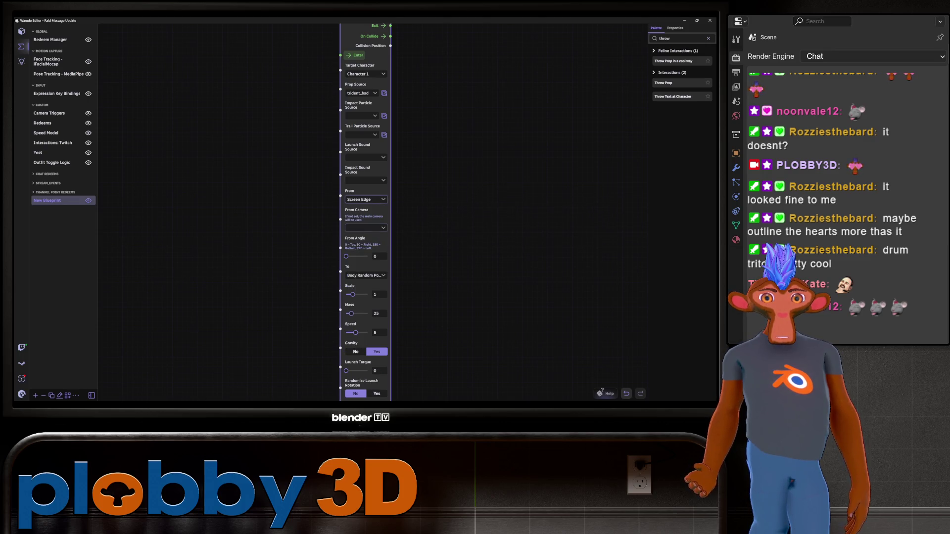
click(366, 228)
key(Escape)
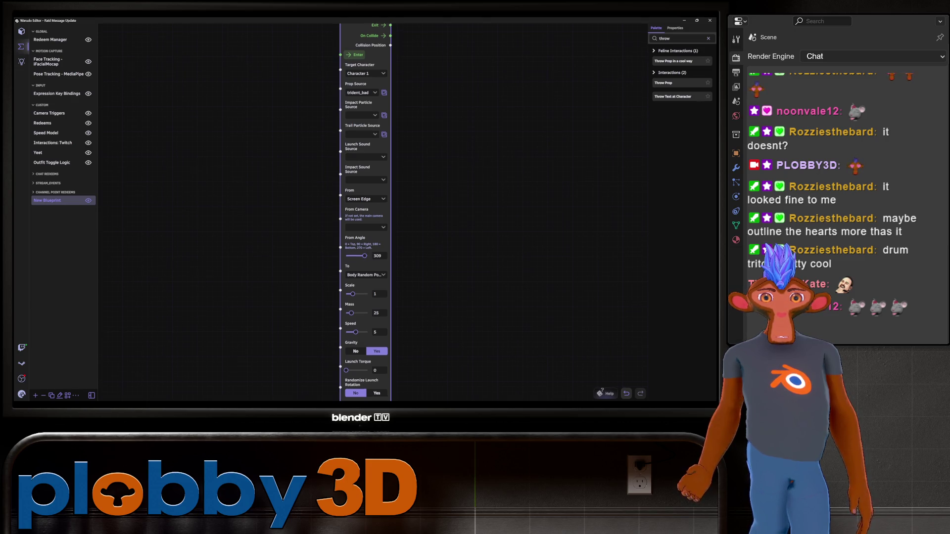
scroll(401, 391, down, 2)
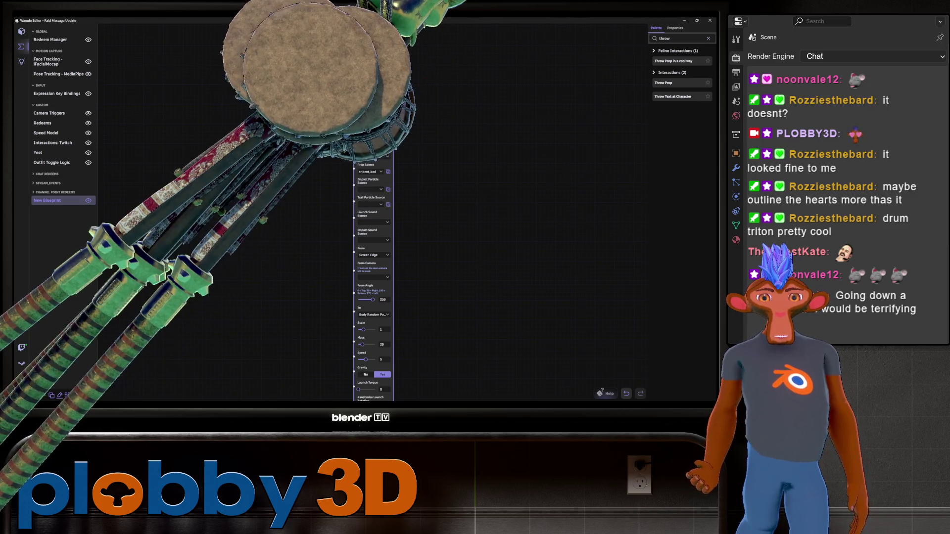
scroll(386, 248, down, 5)
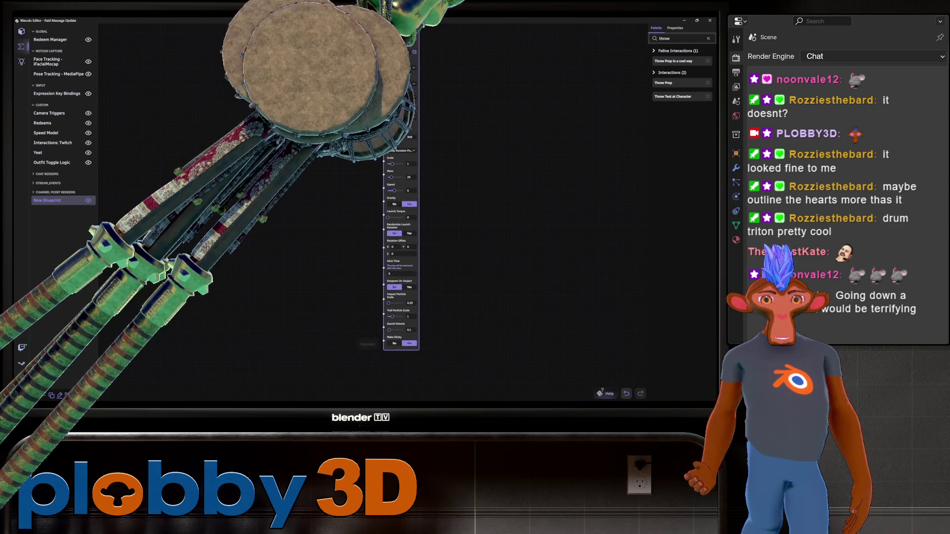
scroll(396, 248, up, 4)
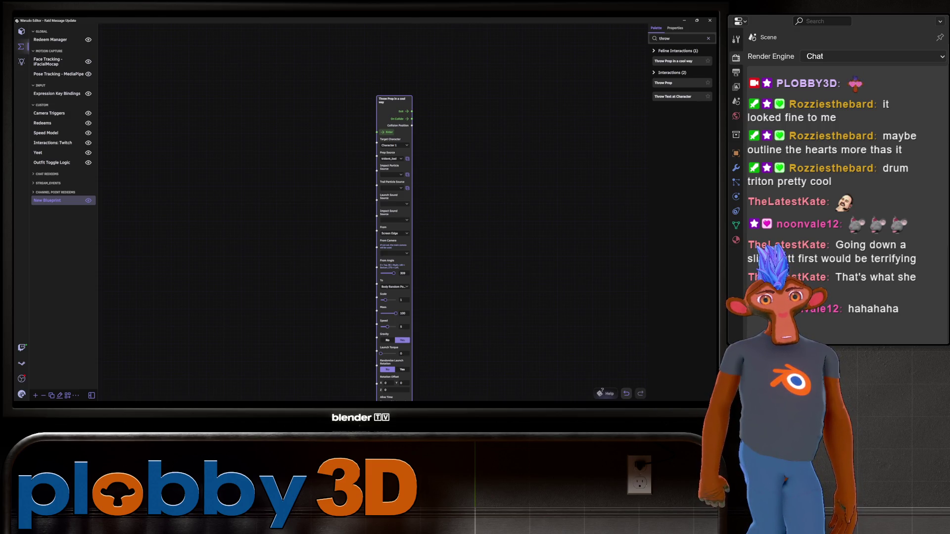
On the Throw Prop node, set Mass to 100, Gravity to No and Scale to 0.39.
scroll(366, 222, down, 5)
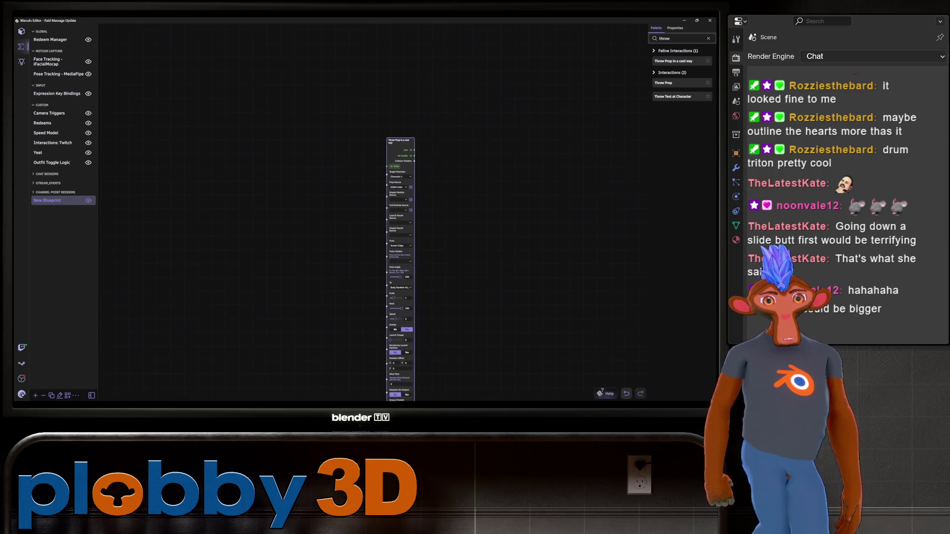
scroll(446, 304, up, 2)
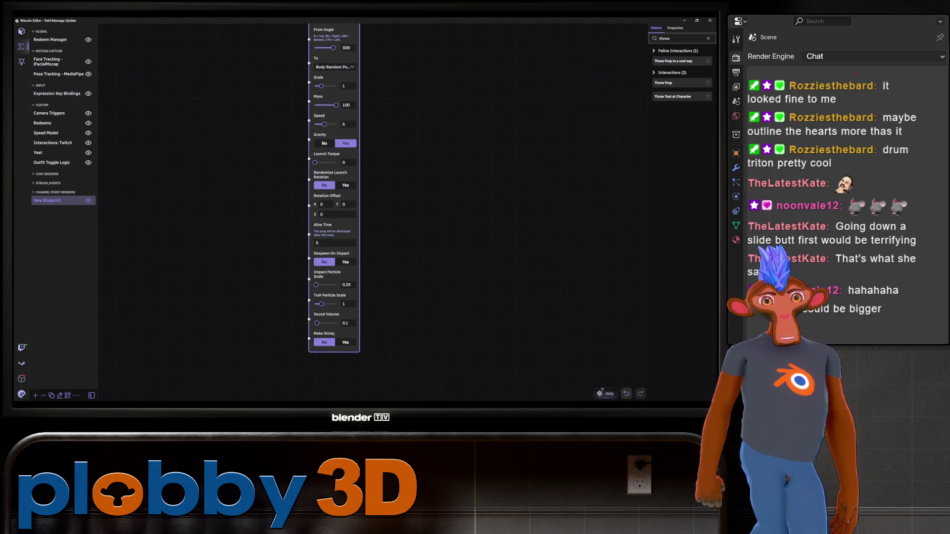
scroll(342, 213, up, 2)
scroll(351, 213, down, 2)
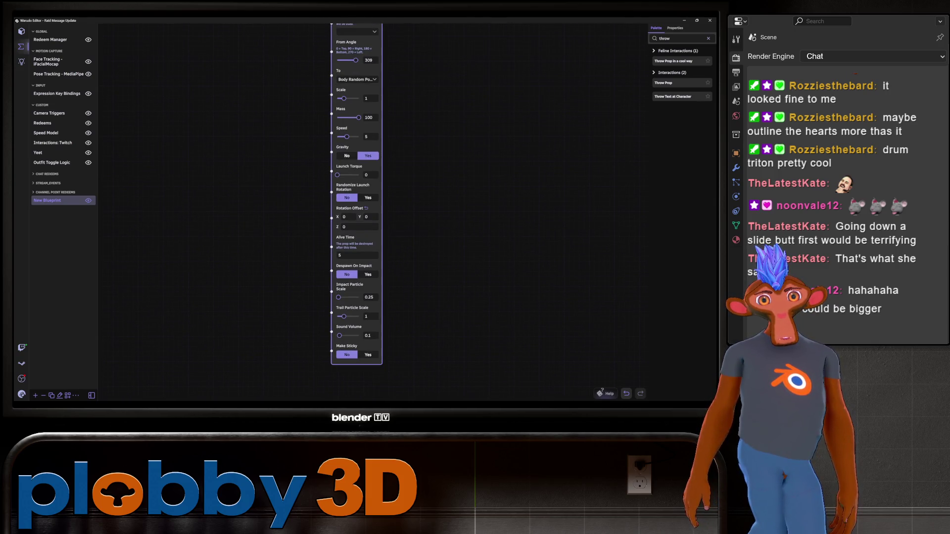
scroll(352, 213, up, 6)
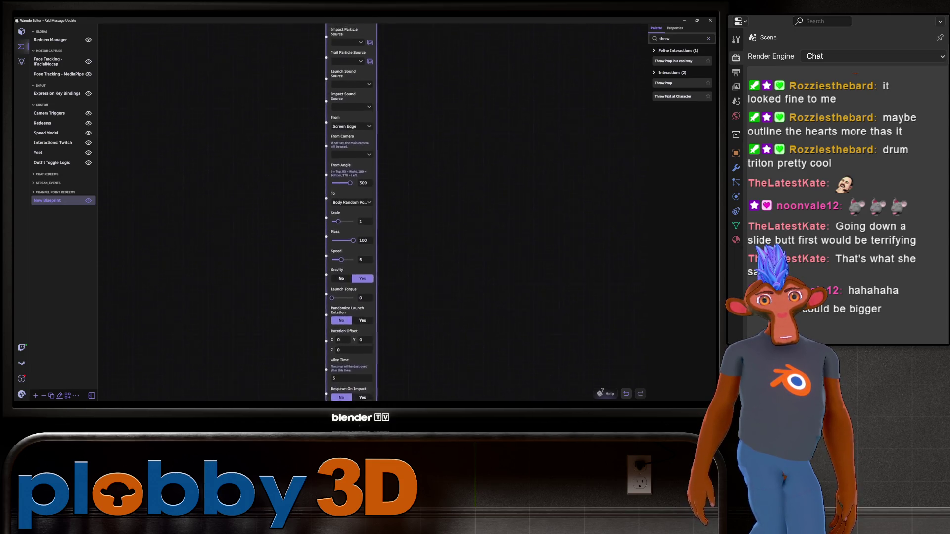
scroll(341, 213, down, 5)
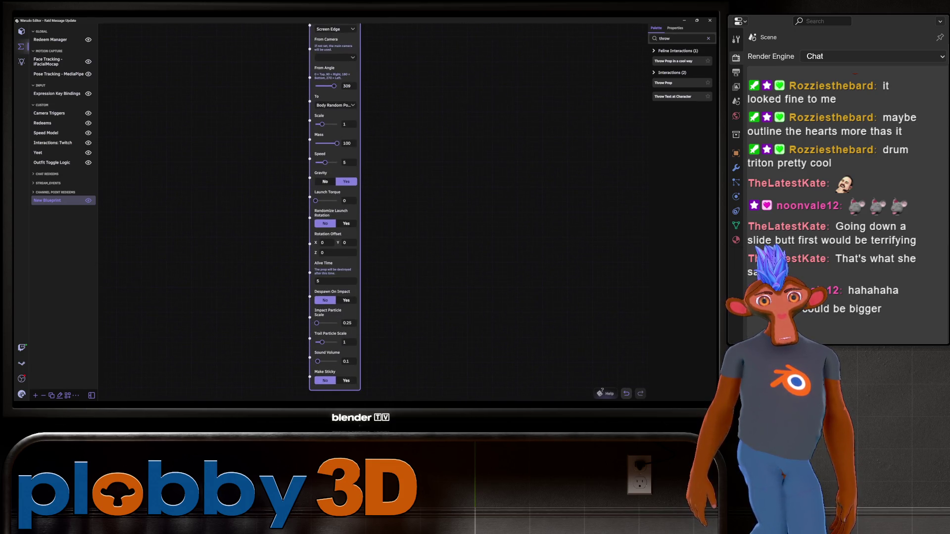
scroll(329, 212, up, 8)
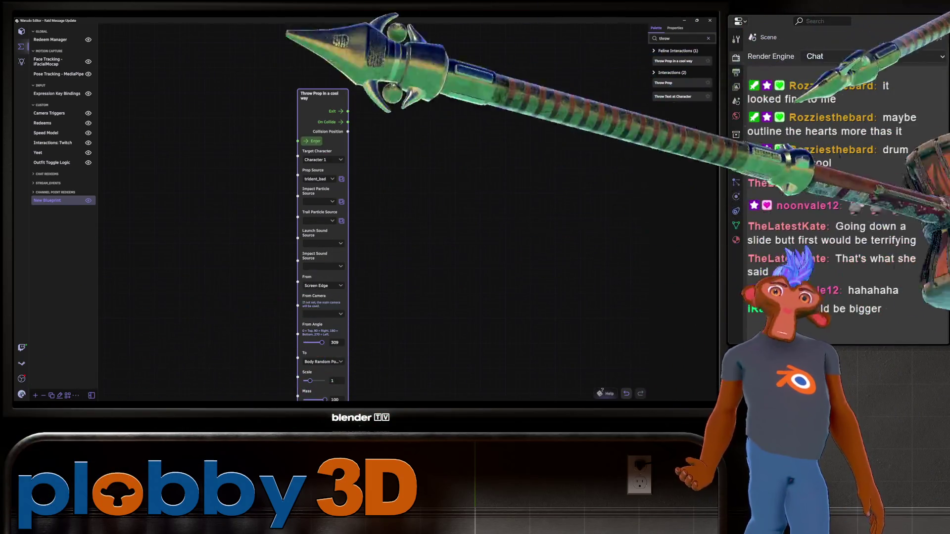
scroll(325, 248, down, 3)
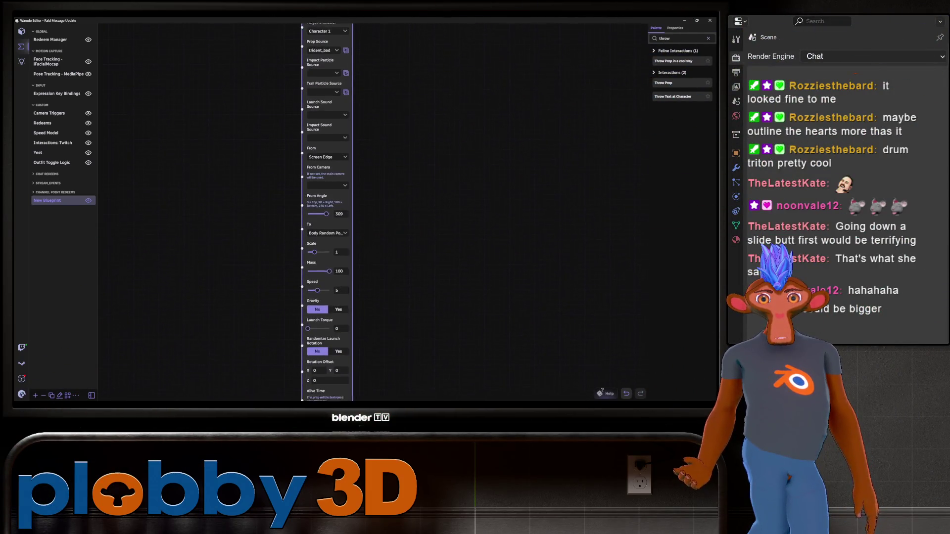
scroll(334, 212, down, 3)
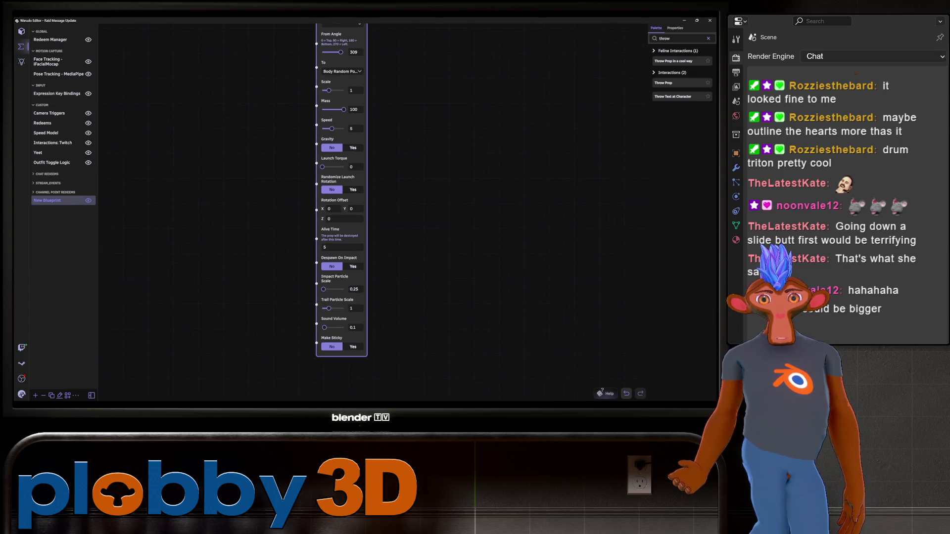
scroll(342, 213, up, 2)
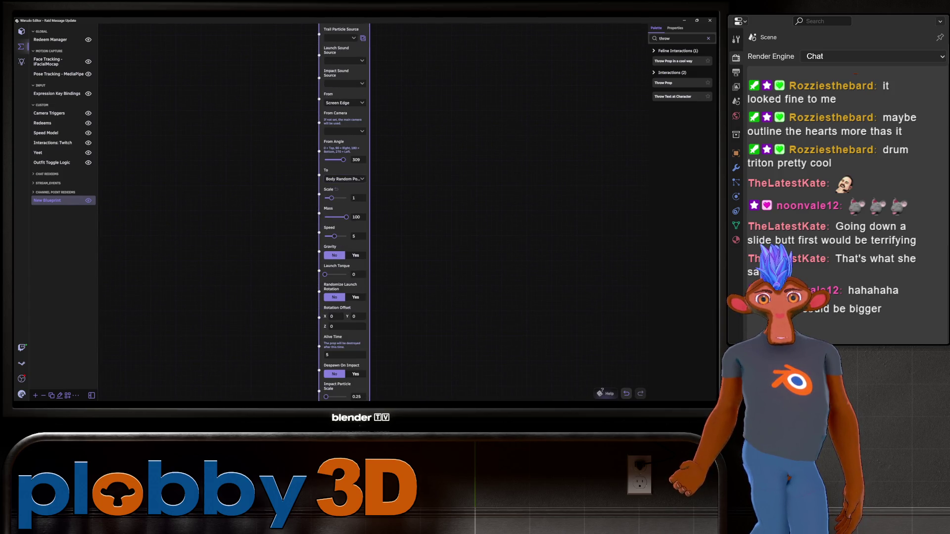
scroll(337, 213, up, 3)
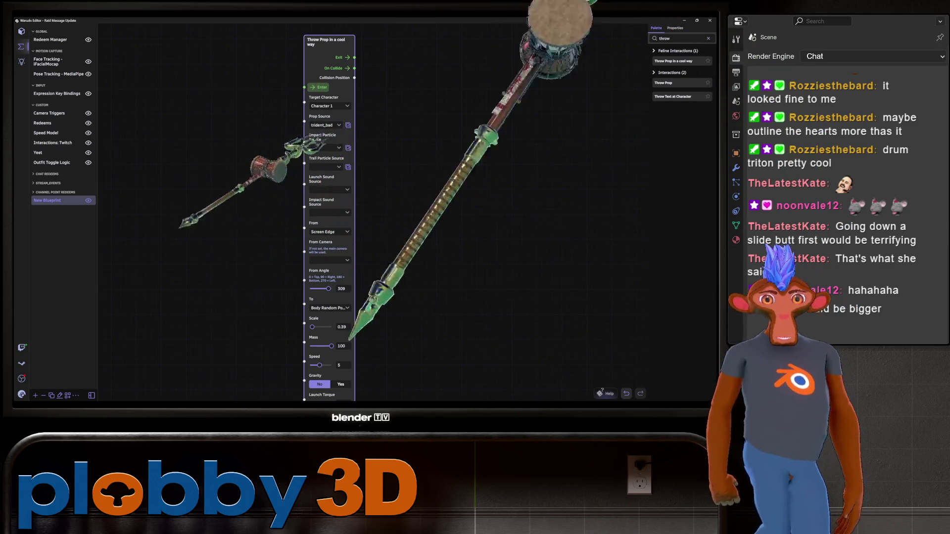
Change the Throw Prop node's Scale to 0.5 and Rotation Offset X to 90.
scroll(329, 213, down, 2)
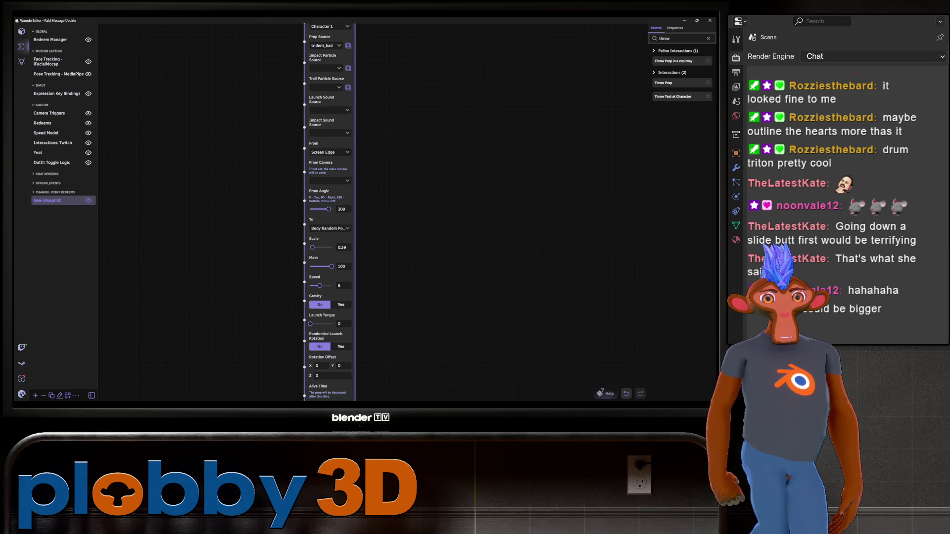
scroll(324, 213, down, 2)
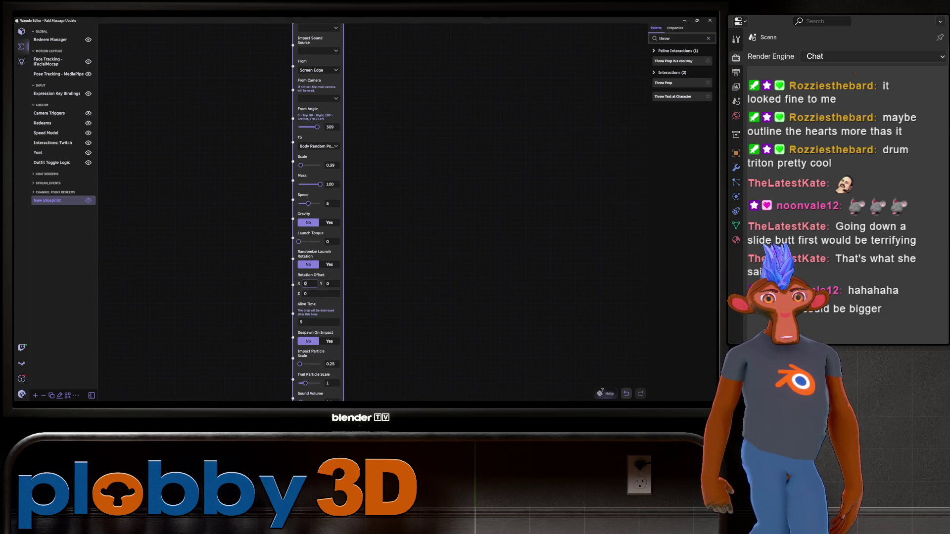
scroll(327, 213, up, 3)
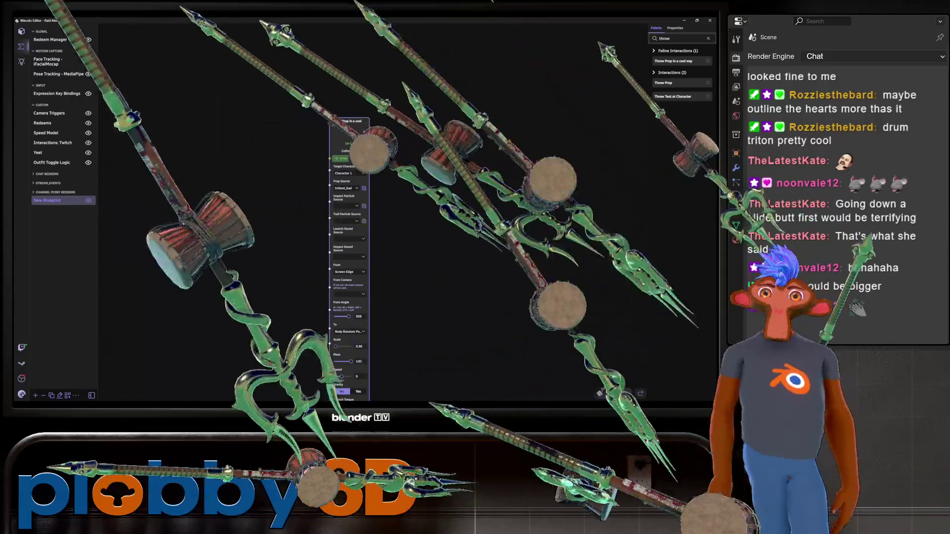
scroll(348, 257, down, 5)
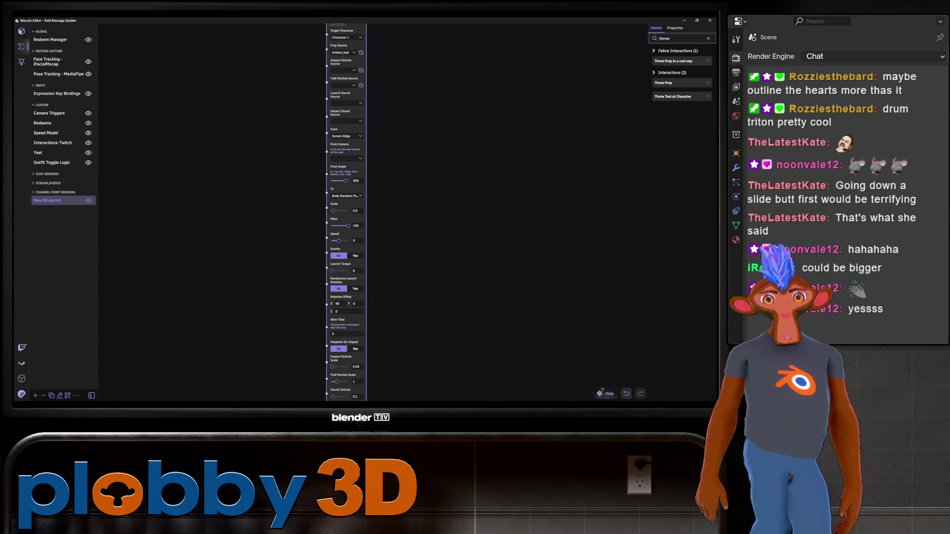
scroll(346, 213, up, 3)
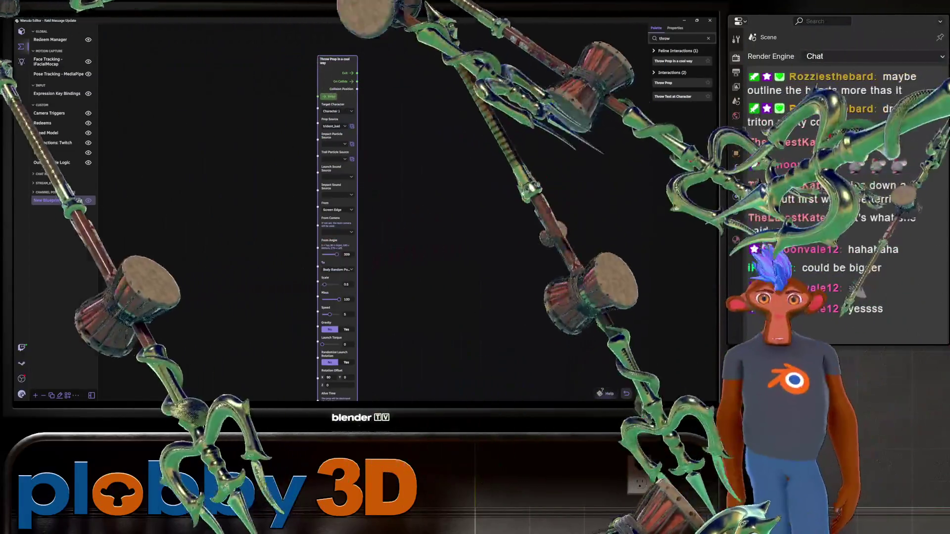
scroll(323, 208, down, 3)
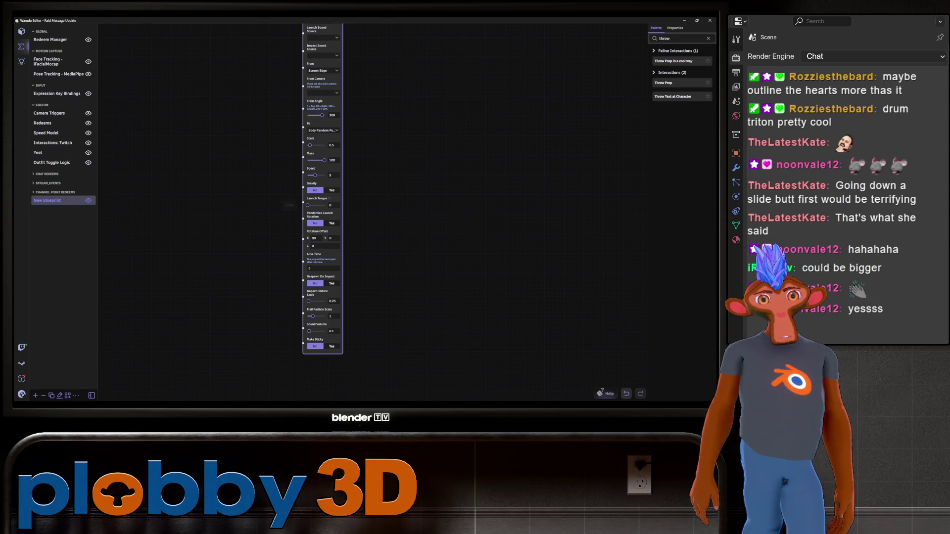
scroll(322, 213, up, 4)
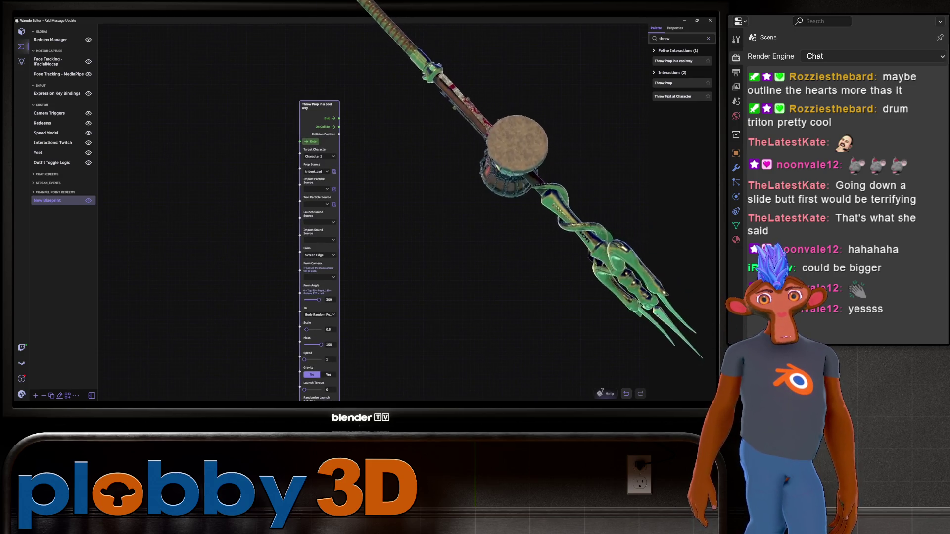
Set the throw Speed to 1.65, test-fire the trident twice, then go back to Blender.
scroll(317, 213, down, 2)
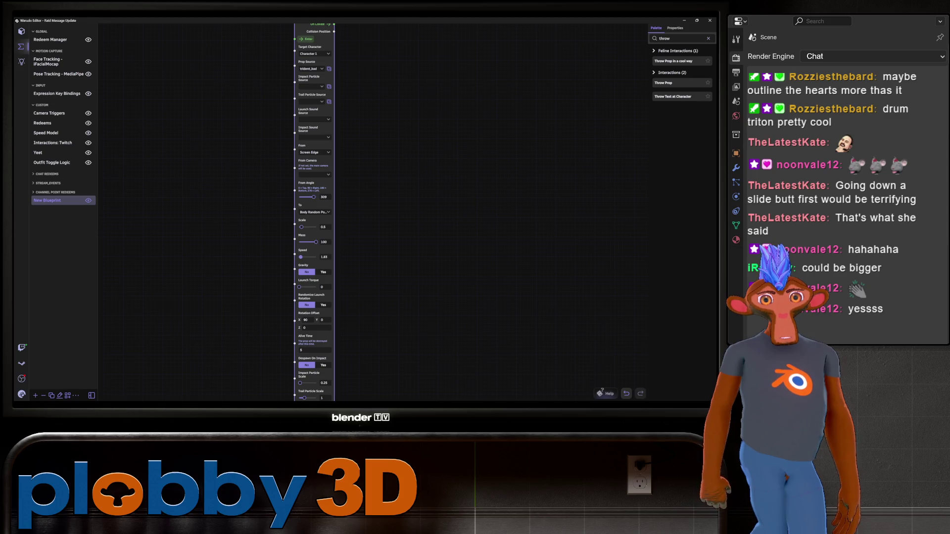
scroll(313, 213, up, 1)
click(305, 99)
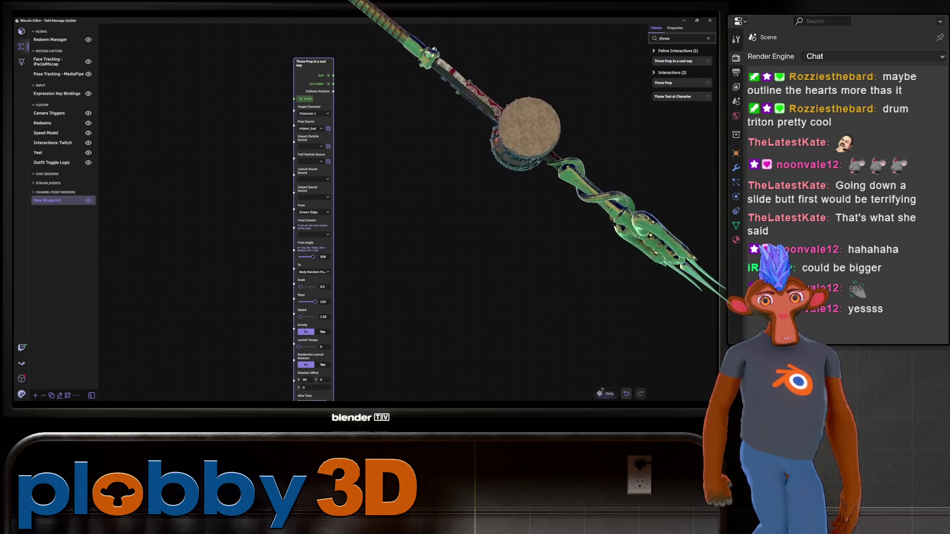
click(305, 99)
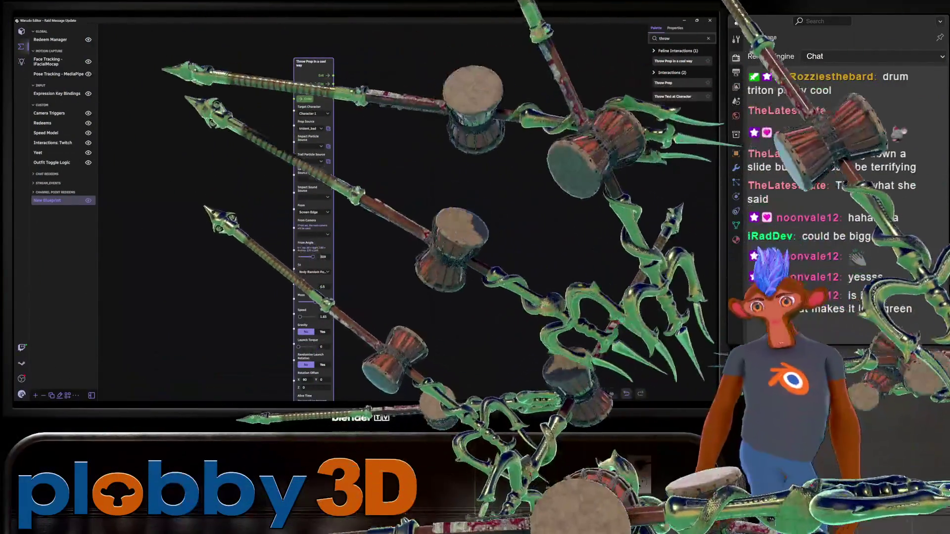
scroll(269, 219, down, 3)
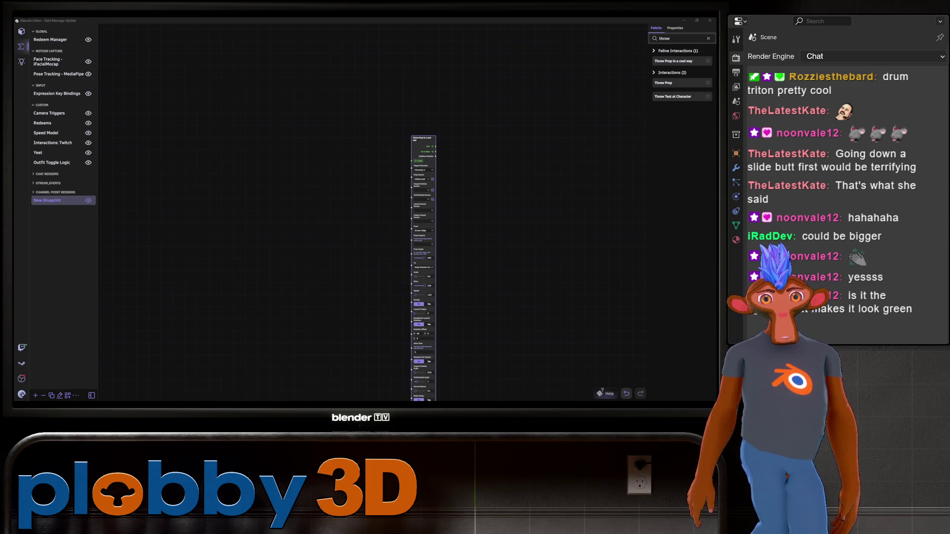
key(alt+Tab)
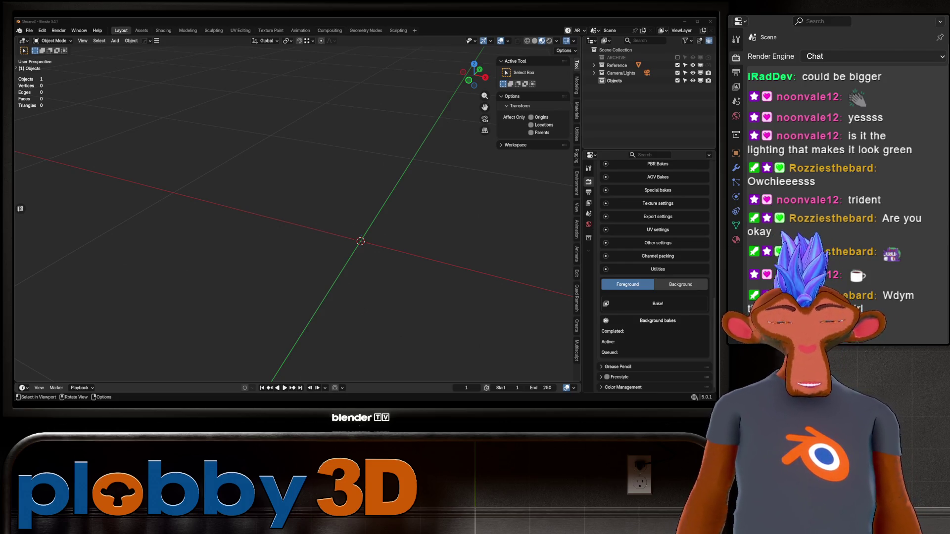
In front orthographic view, load box.png as a reference image.
key(KP_1)
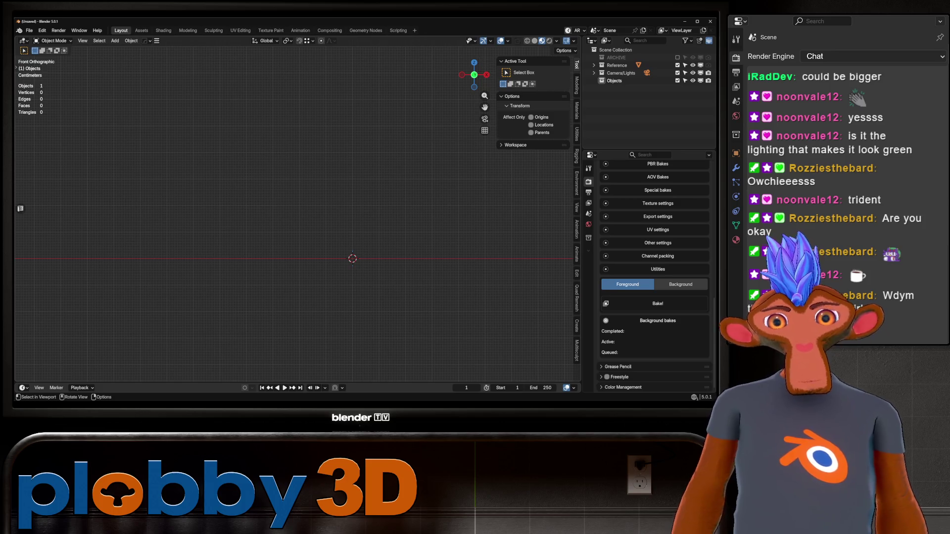
key(shift+a)
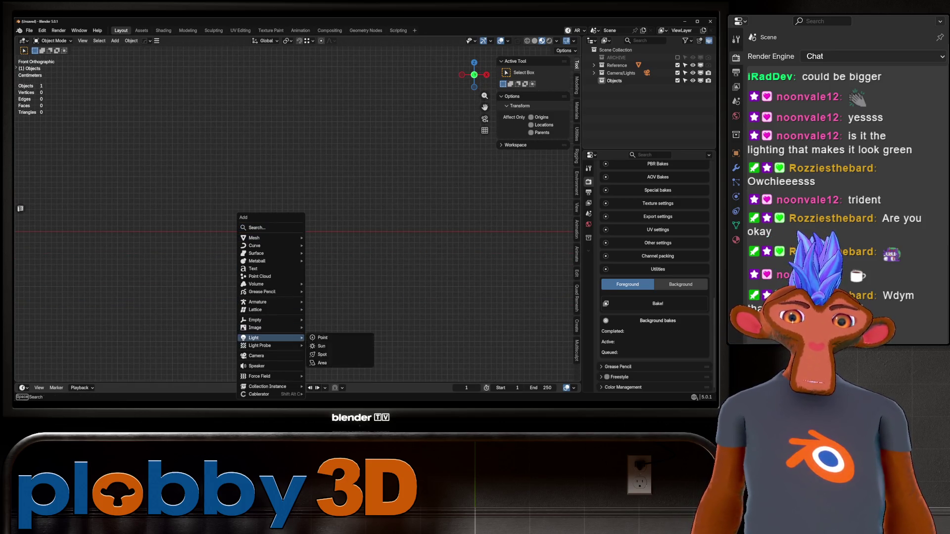
mouse_move(254, 327)
click(327, 336)
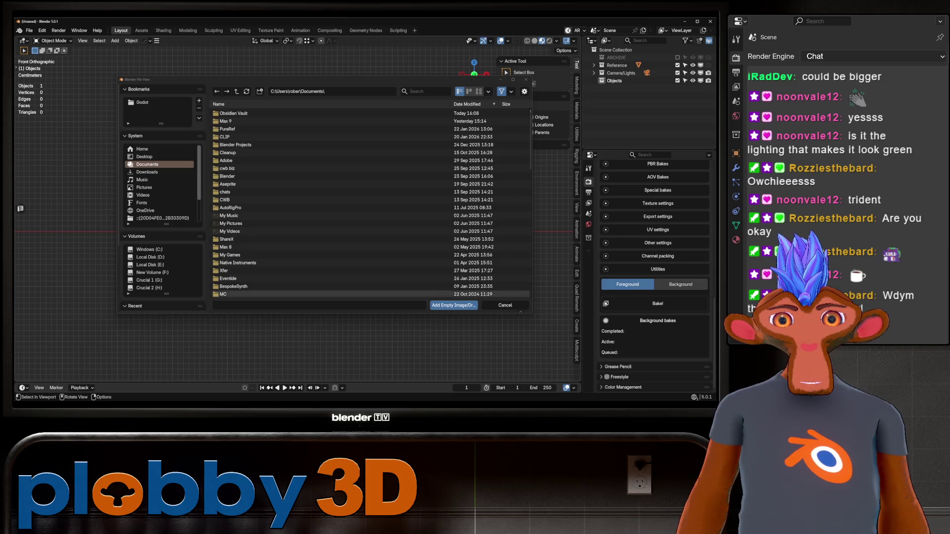
key(Escape)
key(shift+a)
mouse_move(306, 294)
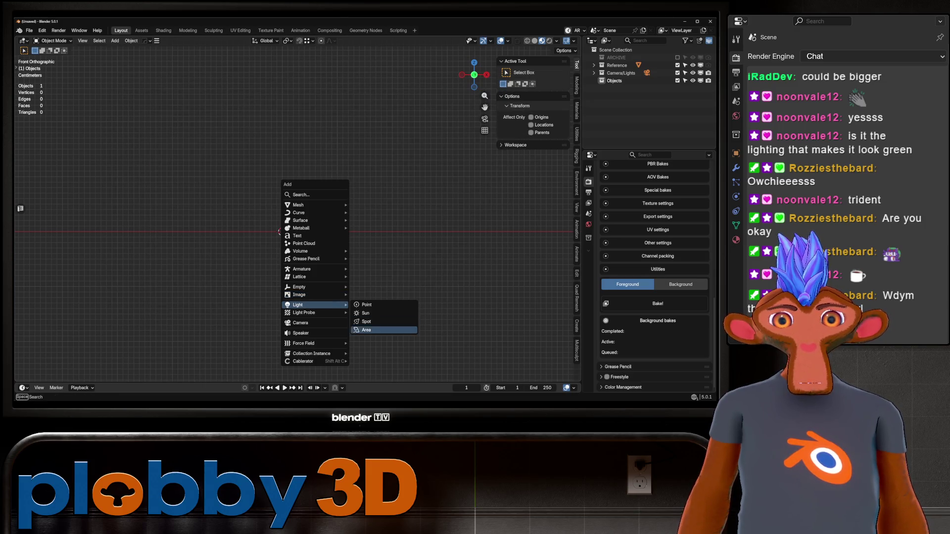
click(373, 295)
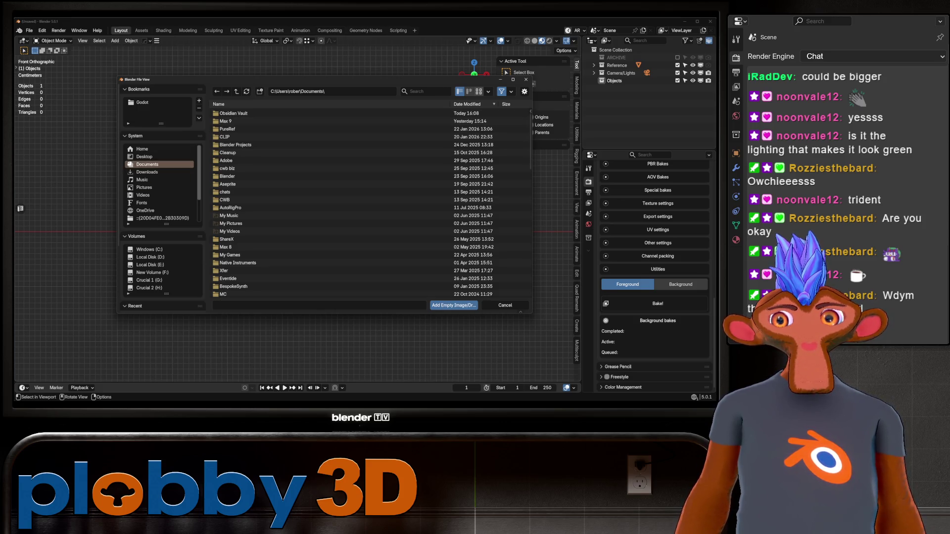
click(478, 92)
scroll(368, 252, down, 10)
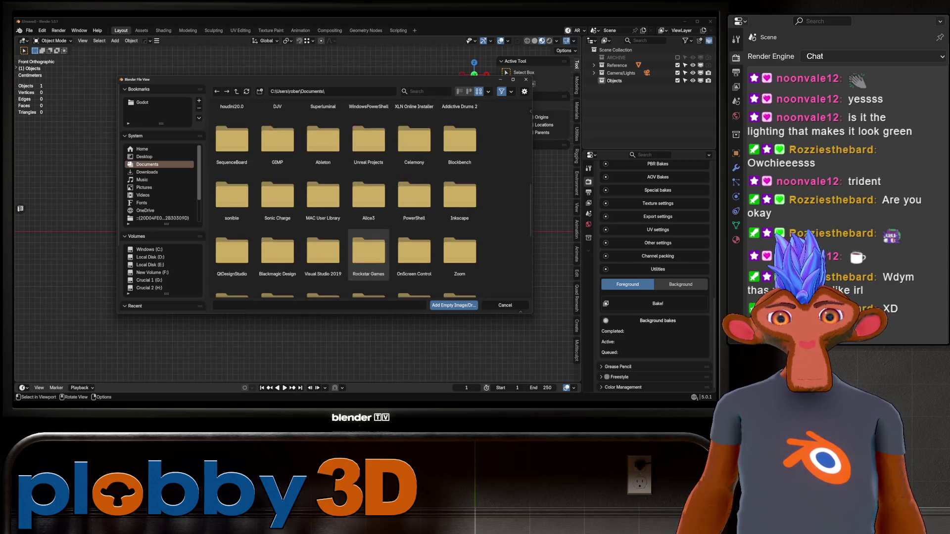
scroll(368, 252, down, 5)
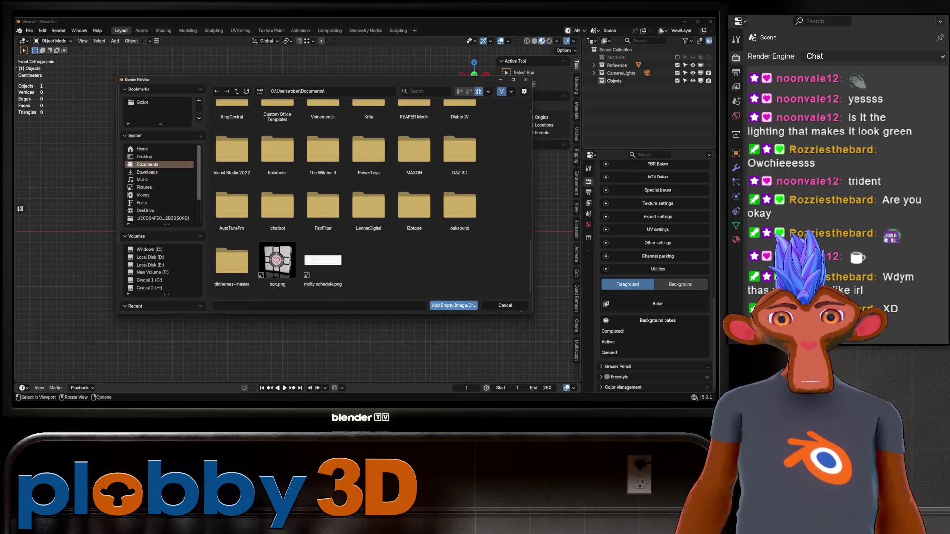
double_click(277, 260)
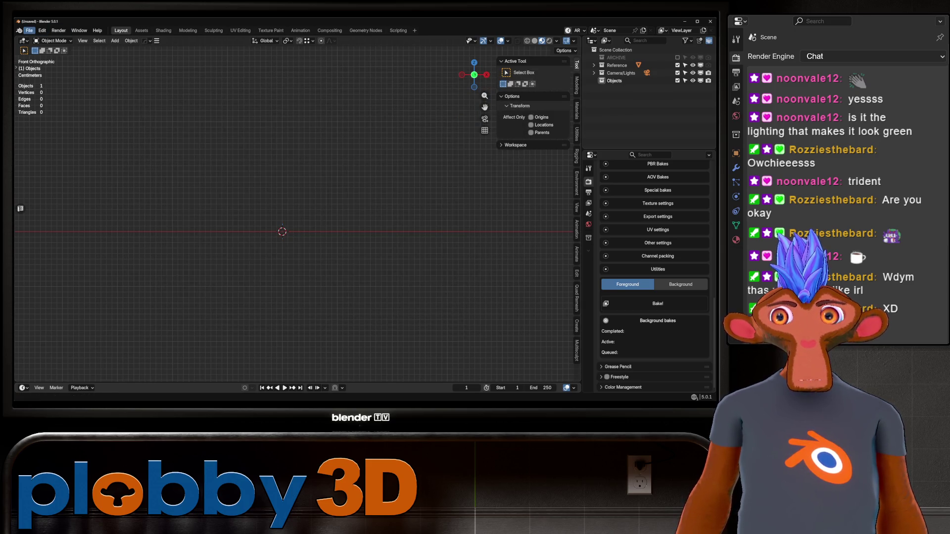
click(29, 30)
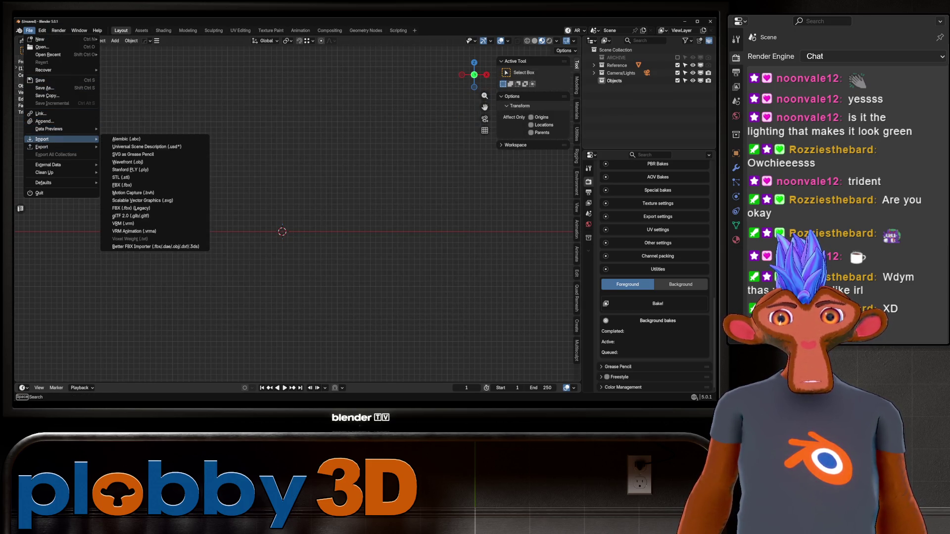
Add chicklet.png and vroztube_bludegg.png as reference images.
key(shift+a)
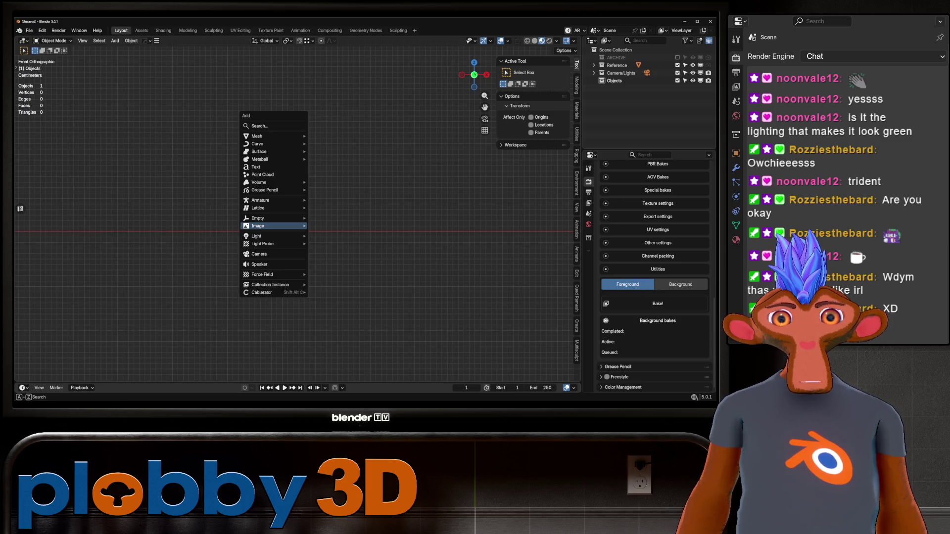
mouse_move(257, 226)
click(327, 226)
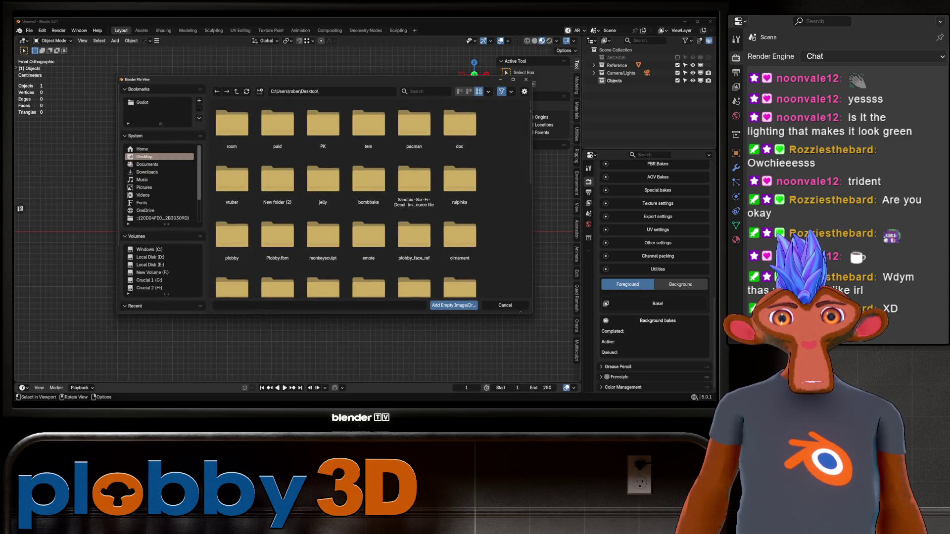
scroll(322, 191, down, 5)
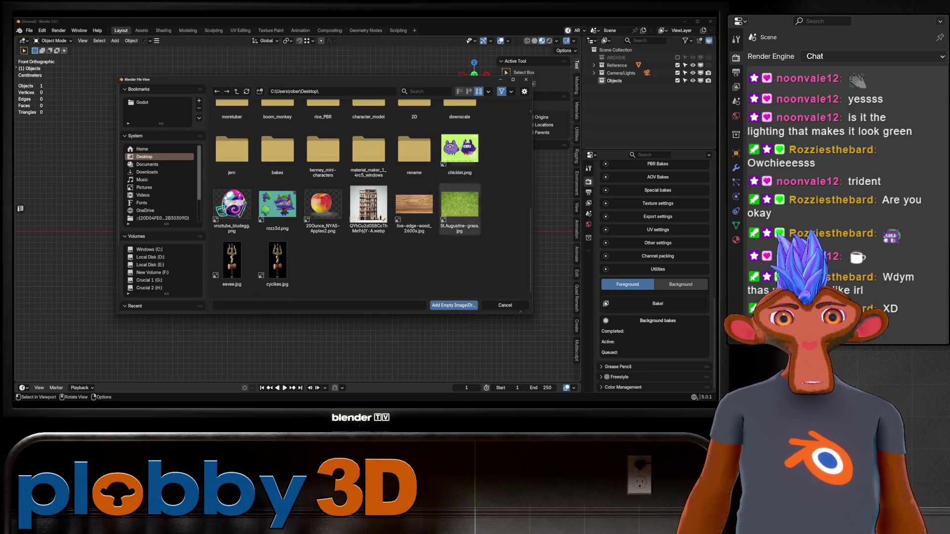
click(459, 151)
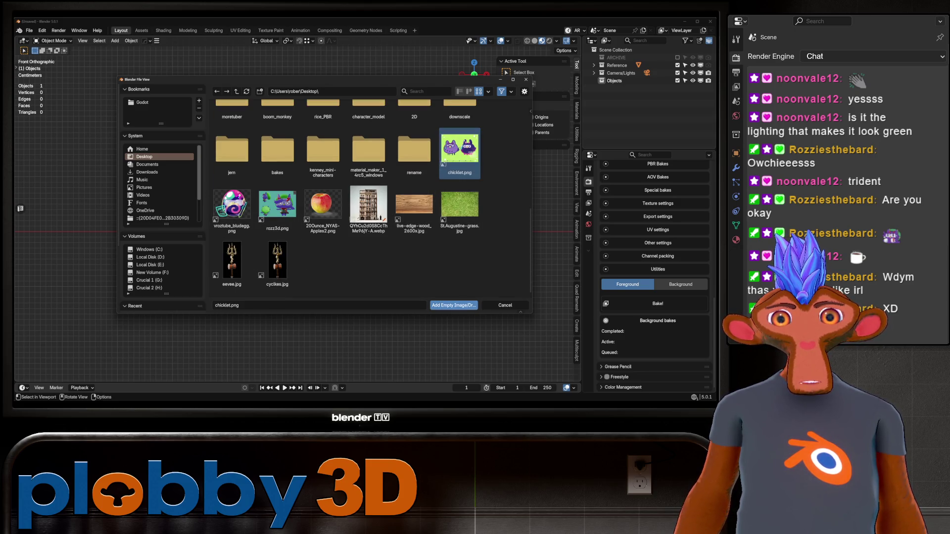
click(453, 305)
key(shift+a)
mouse_move(317, 246)
click(374, 245)
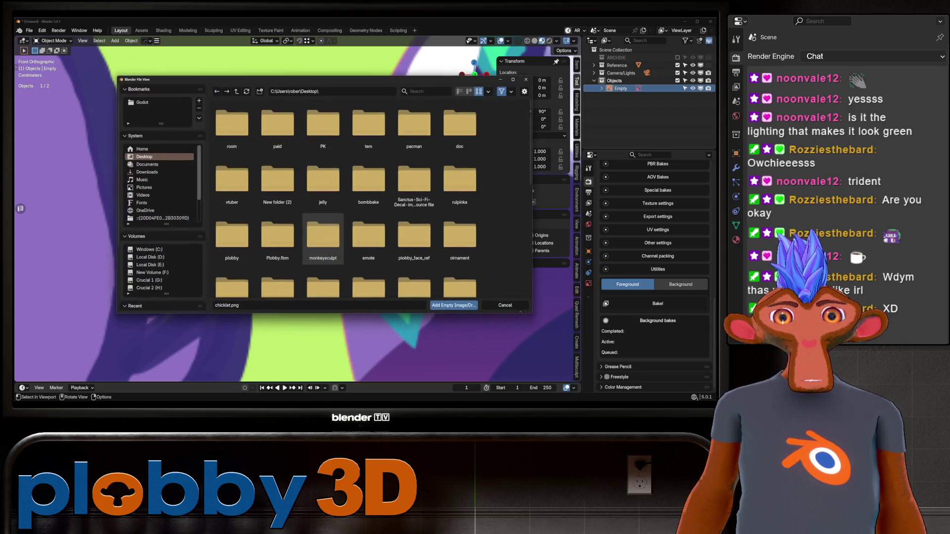
scroll(297, 208, down, 5)
click(232, 205)
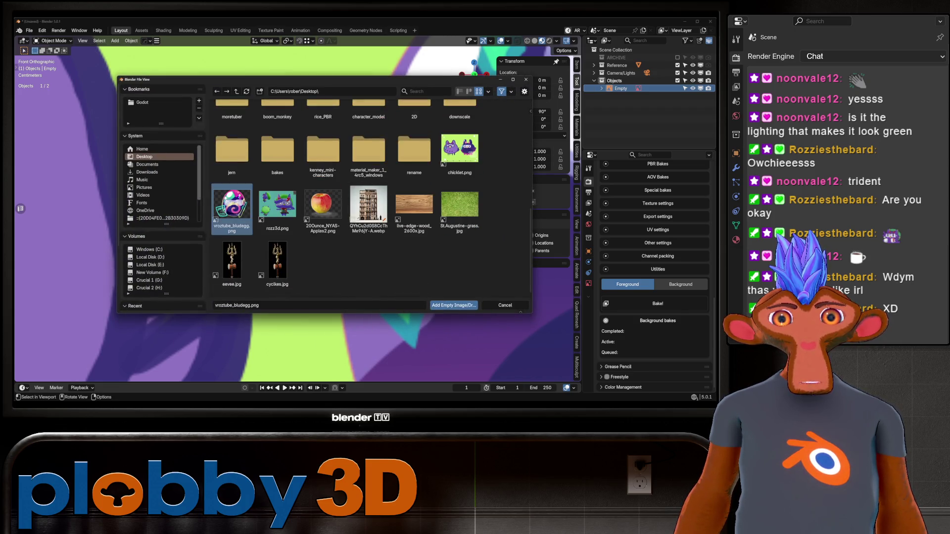
click(454, 305)
Add rozz3d.png as a reference image.
key(shift+a)
mouse_move(377, 259)
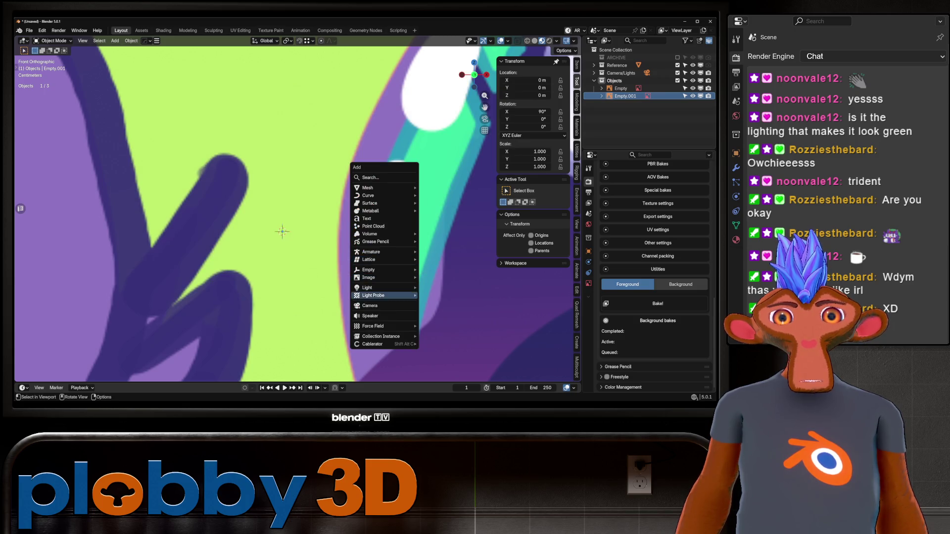
mouse_move(376, 277)
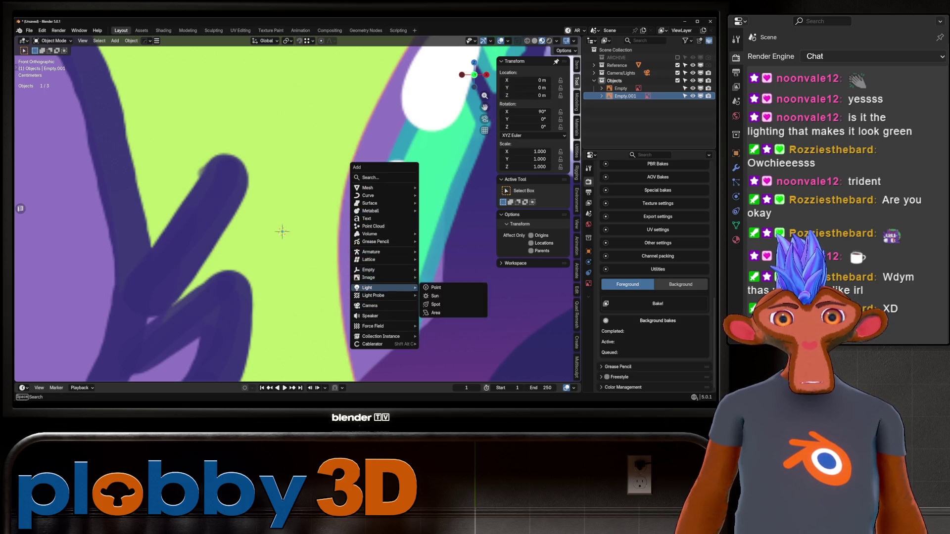
click(445, 277)
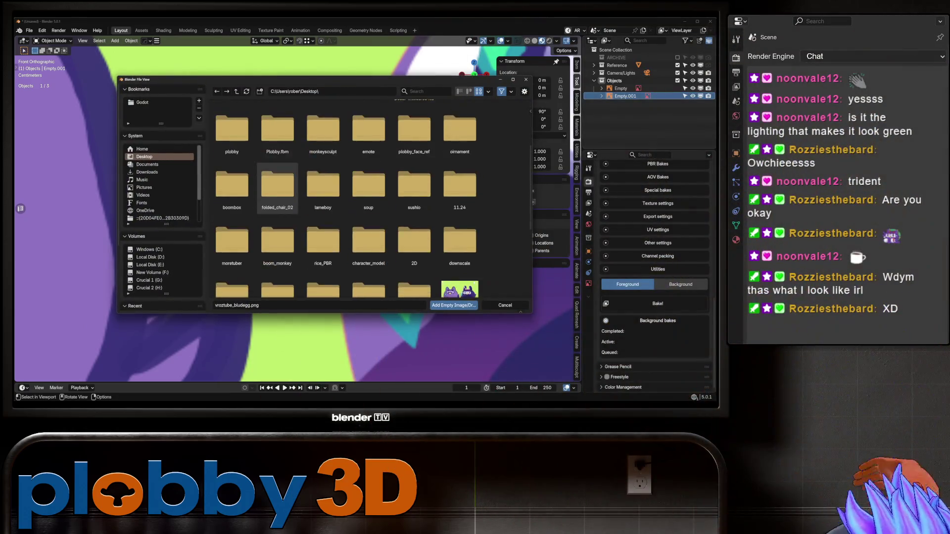
scroll(277, 237, down, 10)
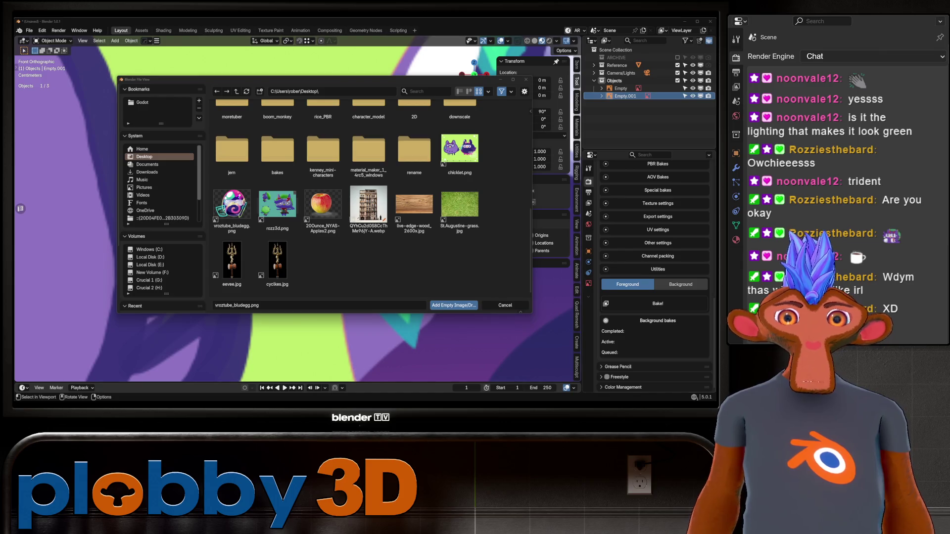
click(277, 205)
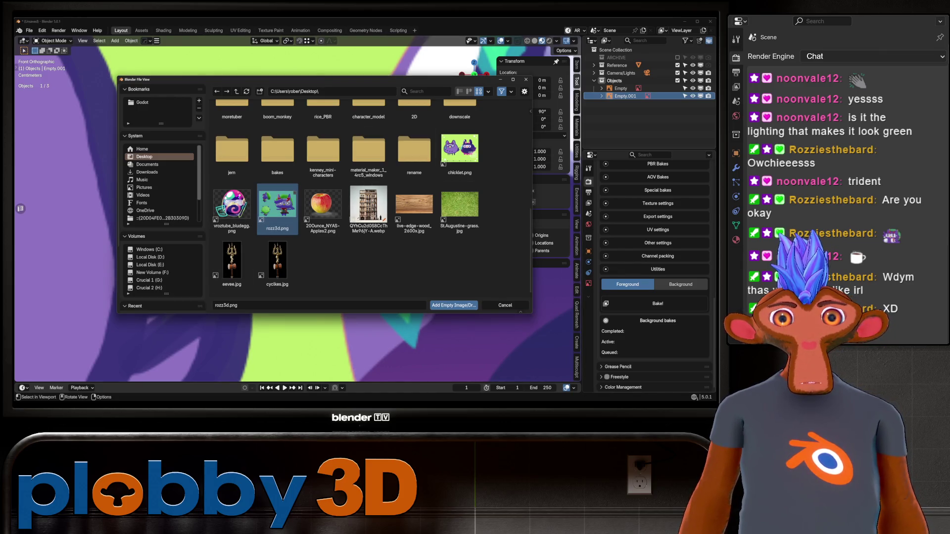
key(Return)
Toggle the references' visibility, then select the green chicklet sheet and start moving it left.
scroll(297, 208, down, 5)
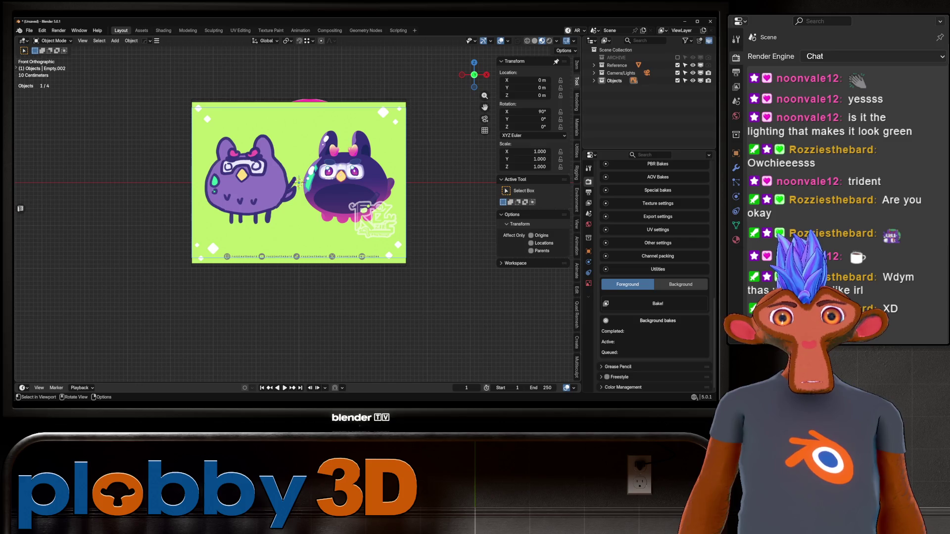
scroll(299, 183, up, 6)
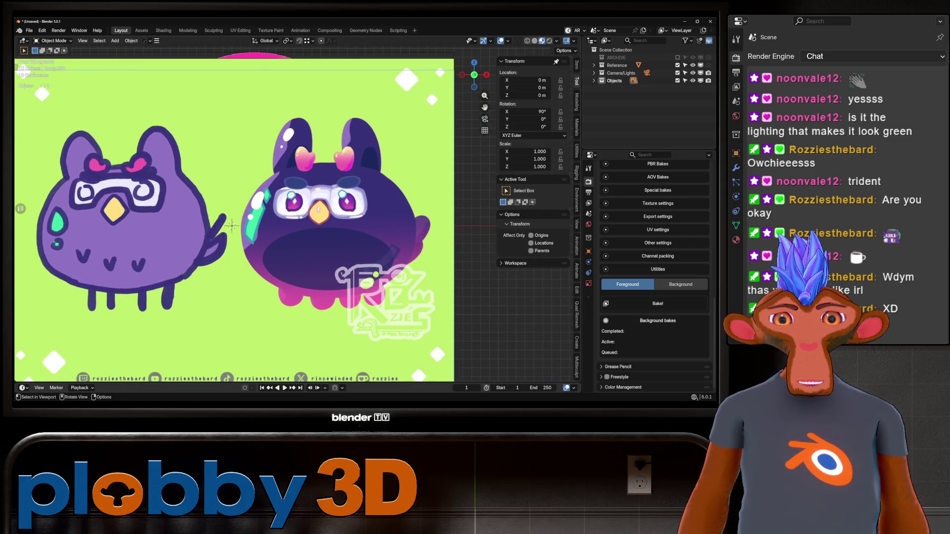
scroll(295, 214, down, 2)
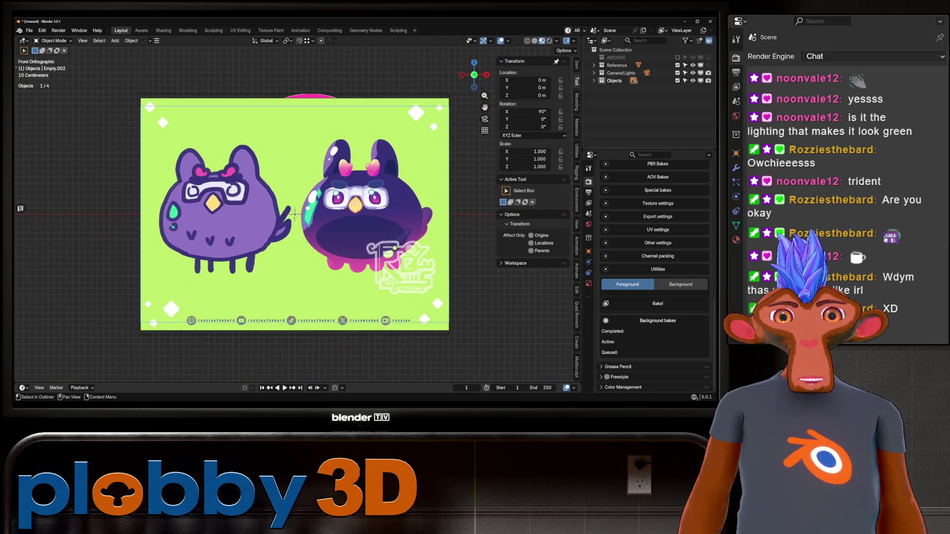
key(h)
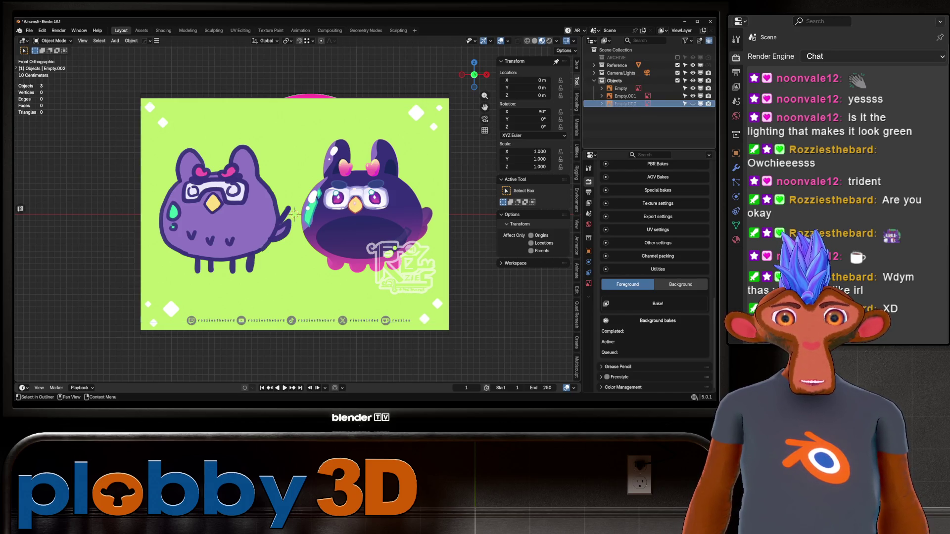
key(alt+h)
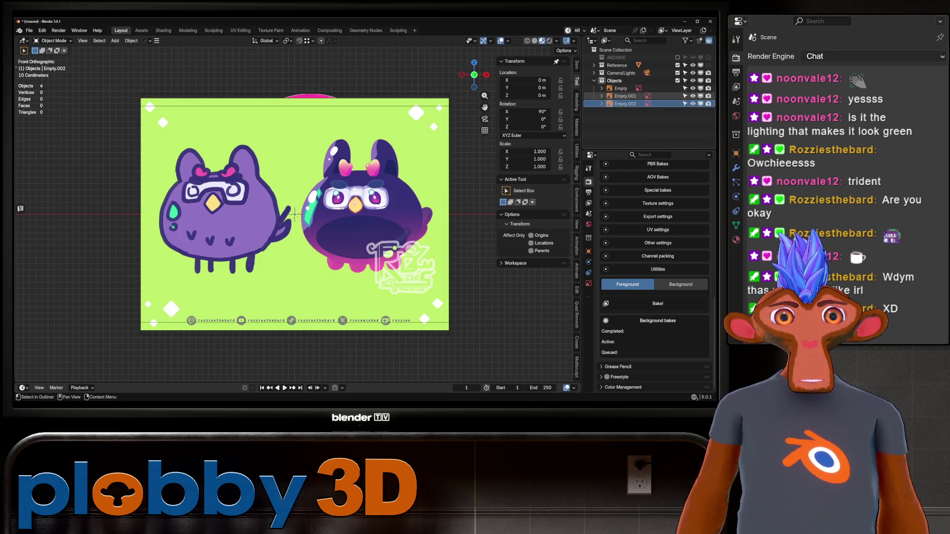
click(294, 213)
key(g)
scroll(349, 213, down, 3)
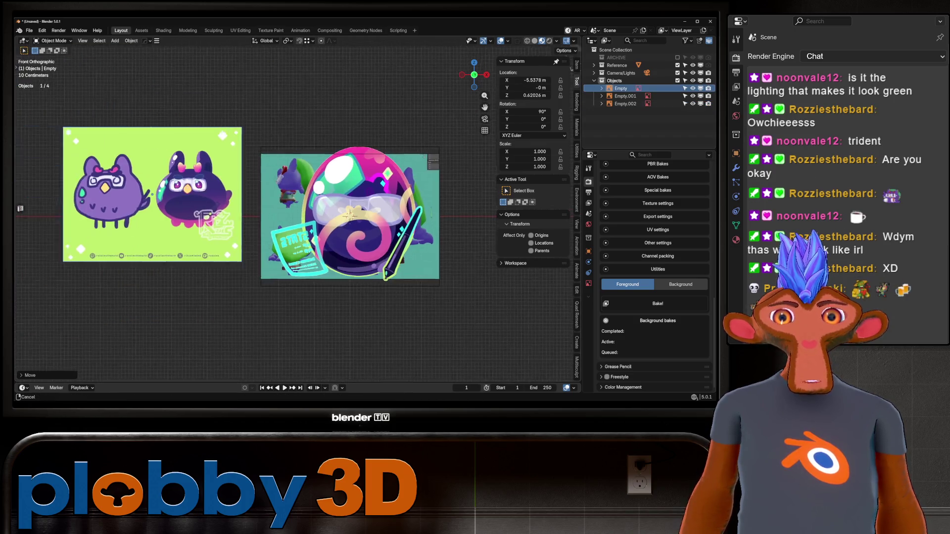
Shrink the chicklet image to 0.3 scale and move the egg image to the right.
key(s)
key(Return)
shift+middle_drag(350, 216, 293, 203)
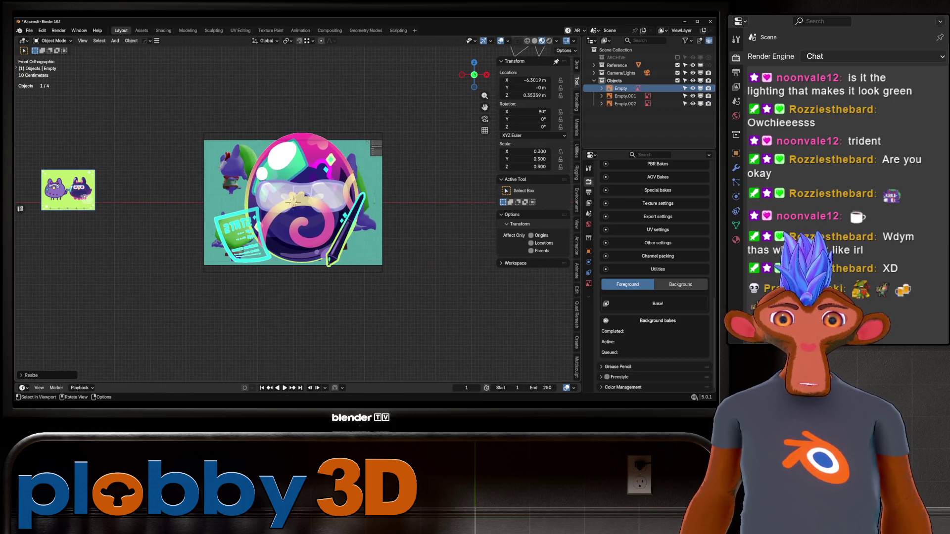
click(293, 201)
key(g)
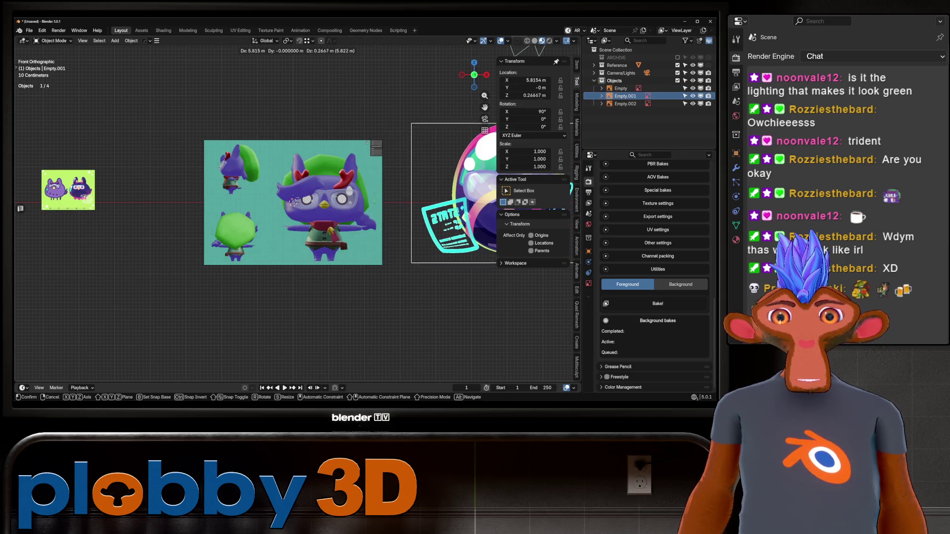
click(470, 200)
Move the owl turnaround sheet to about X −0.87 m, then duplicate it in place.
click(293, 202)
scroll(293, 202, up, 3)
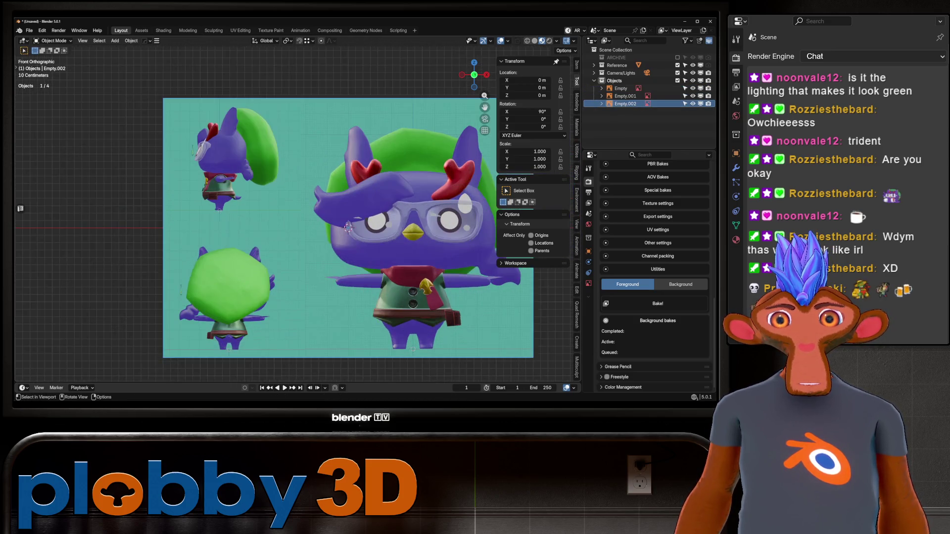
scroll(297, 205, down, 2)
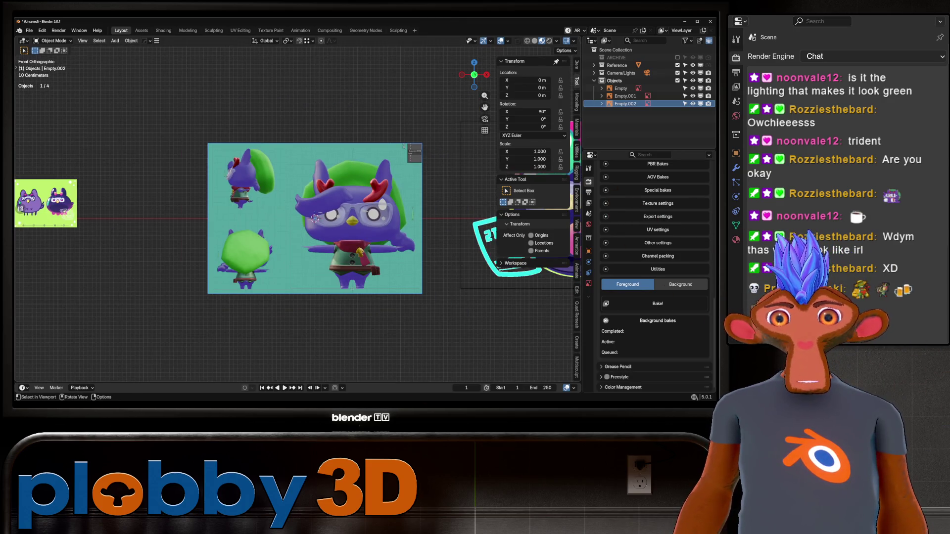
scroll(346, 201, up, 2)
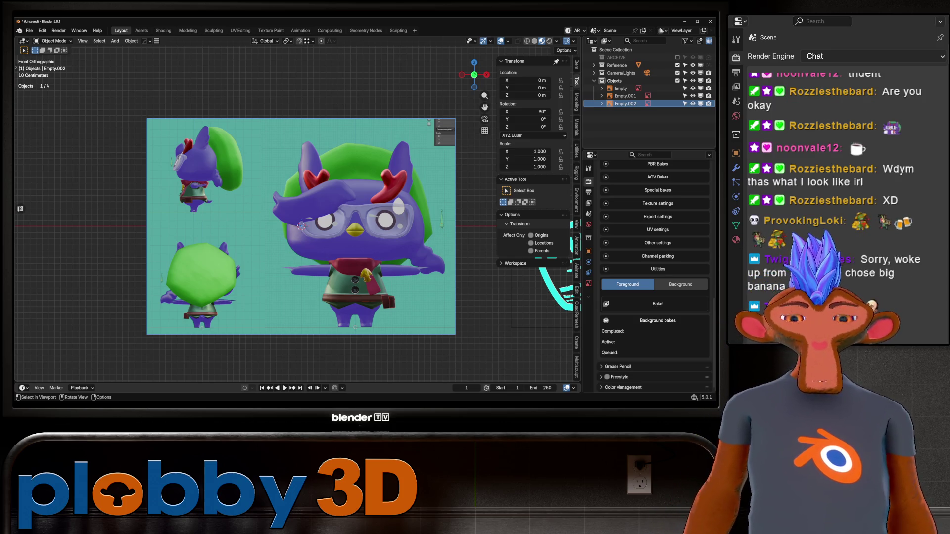
key(g)
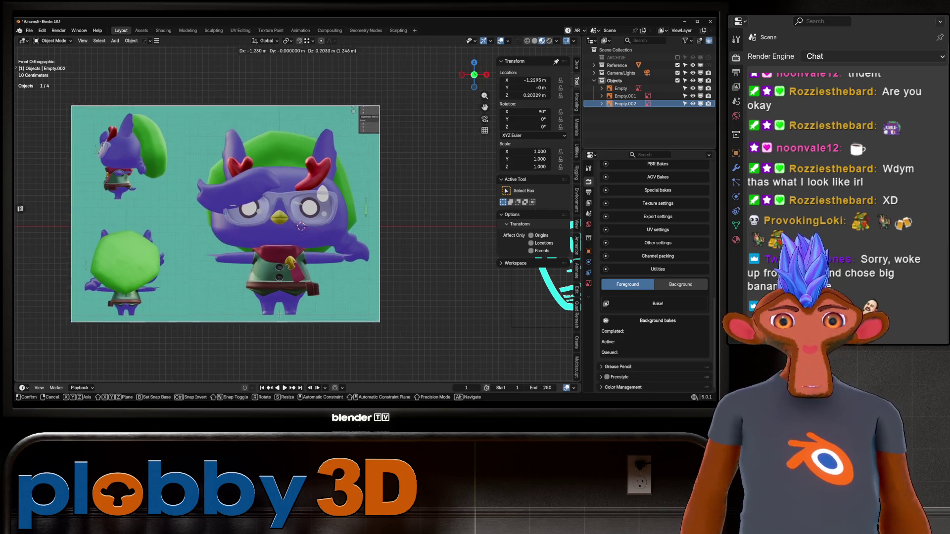
key(Return)
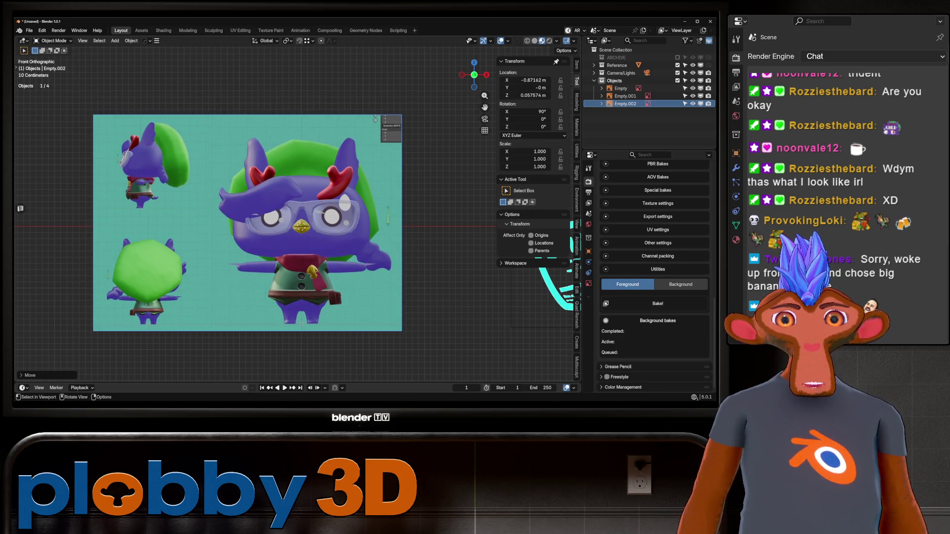
key(Home)
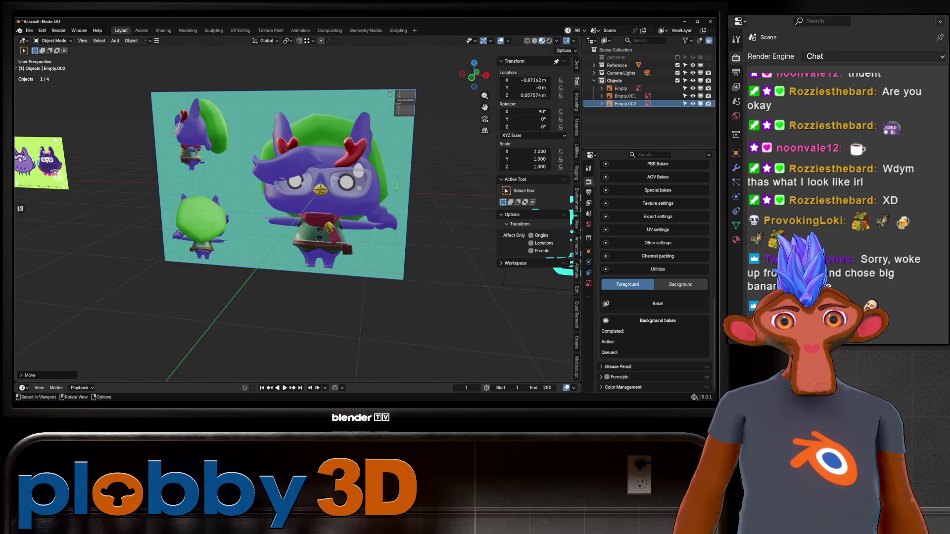
middle_drag(569, 233, 495, 238)
key(KP_1)
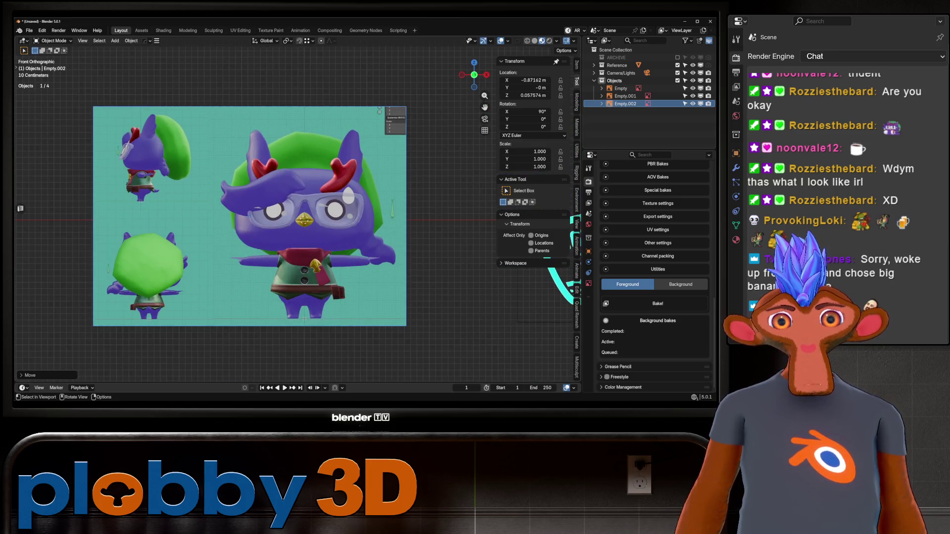
key(shift+d)
key(Escape)
Rotate the duplicate 90° about Z and reposition it in right side view.
text(rz90)
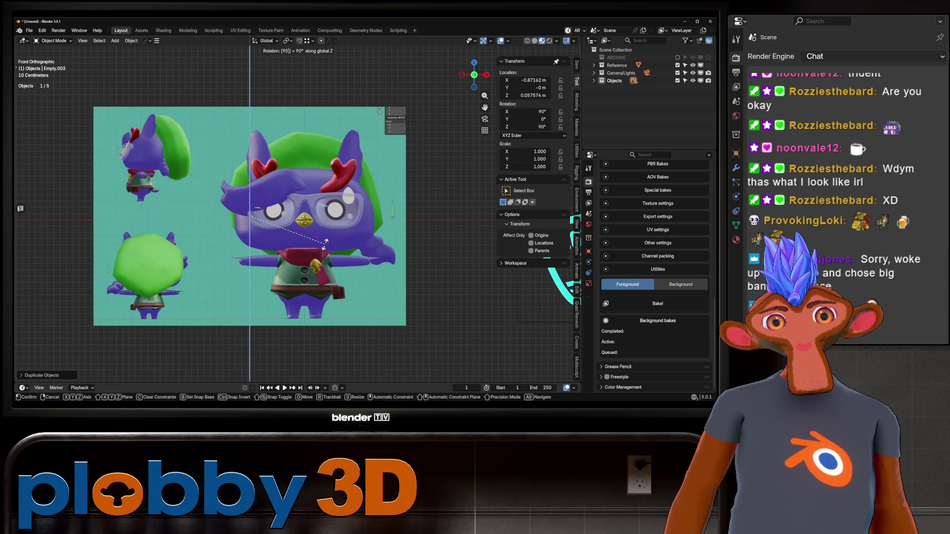
key(Return)
key(KP_3)
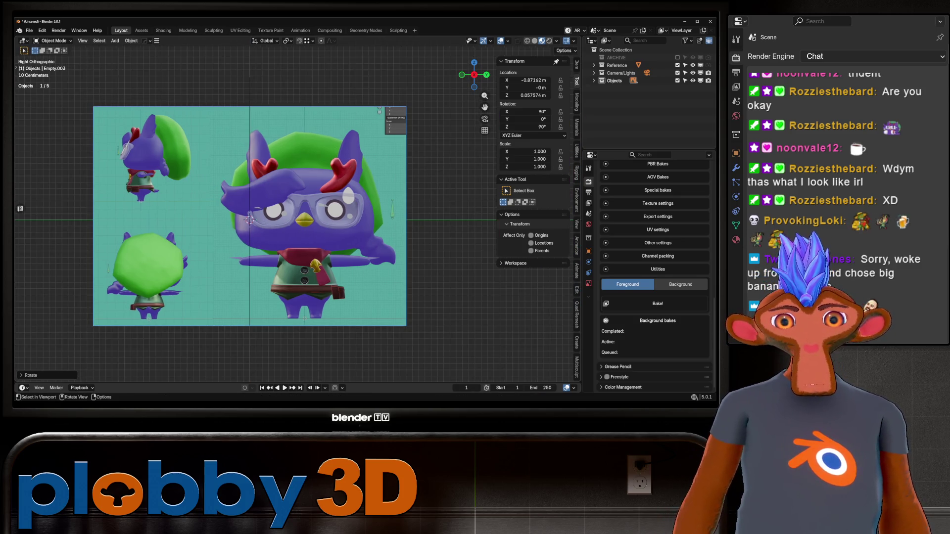
key(g)
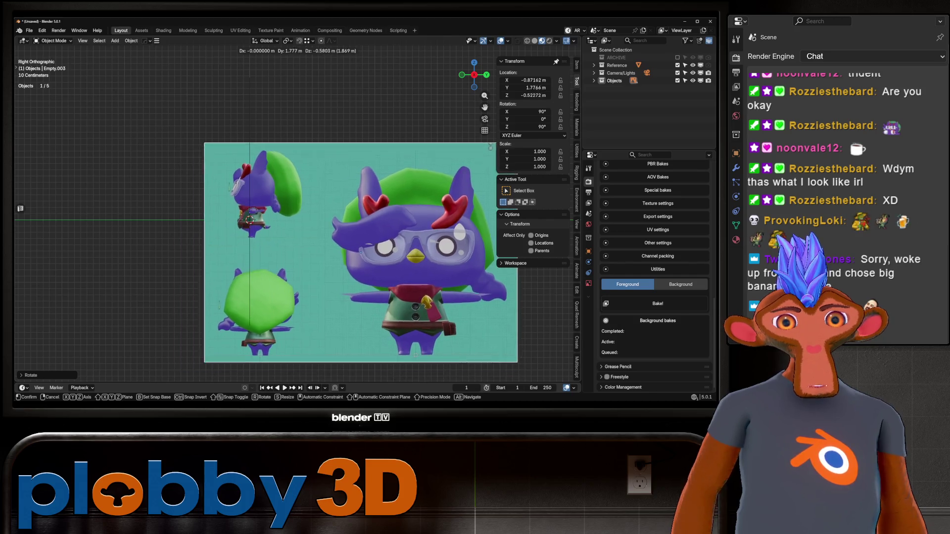
key(Return)
Scale the side-view copy to about 3.05, then reframe the front view and select the front owl sheet.
scroll(295, 213, down, 3)
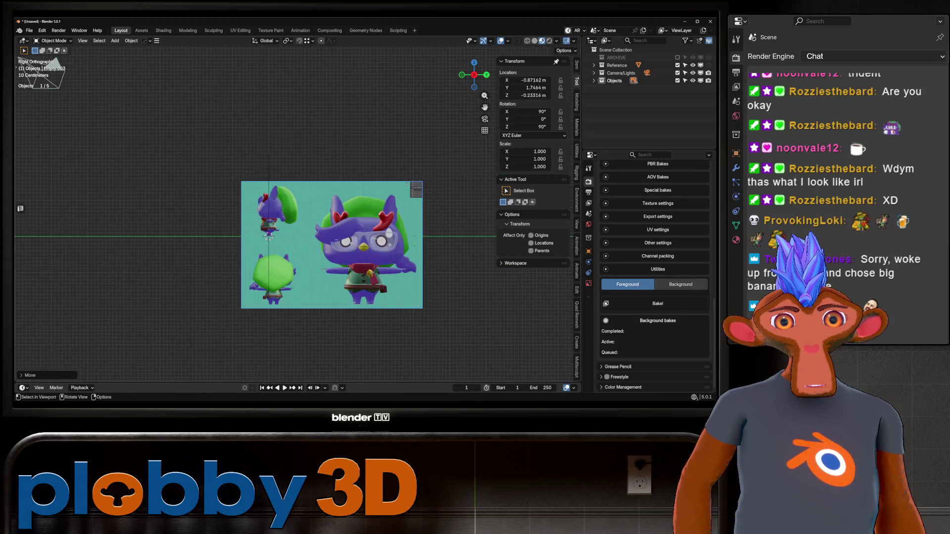
click(287, 41)
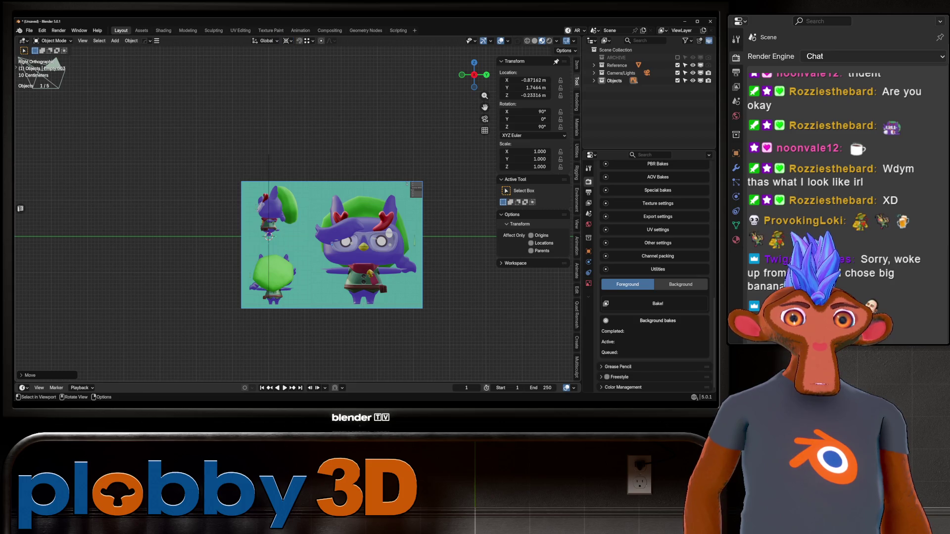
key(s)
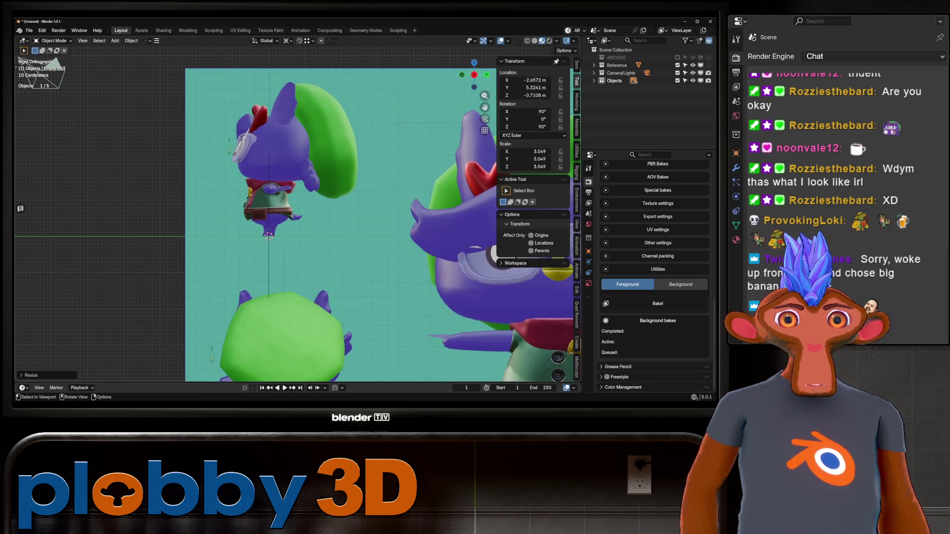
key(Return)
key(KP_1)
shift+middle_drag(446, 223, 308, 212)
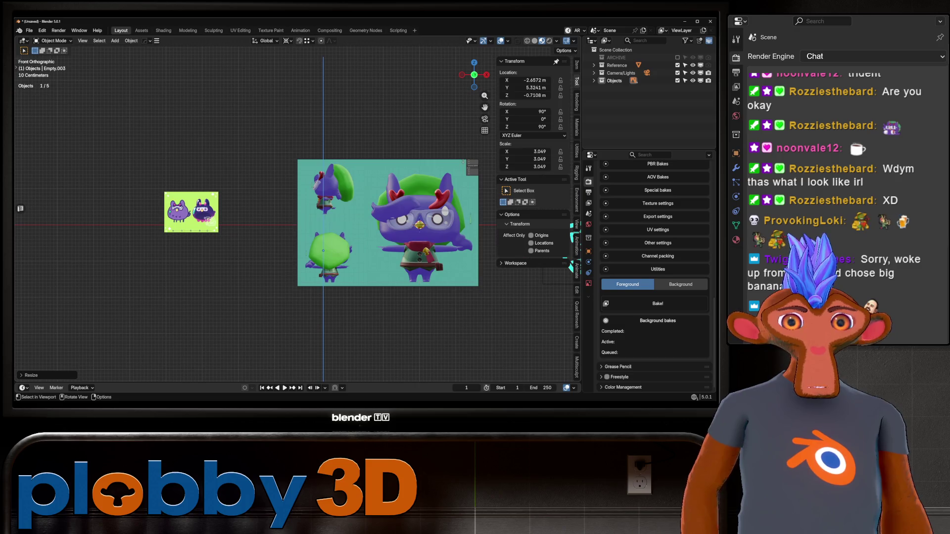
shift+middle_drag(570, 237, 495, 223)
click(314, 209)
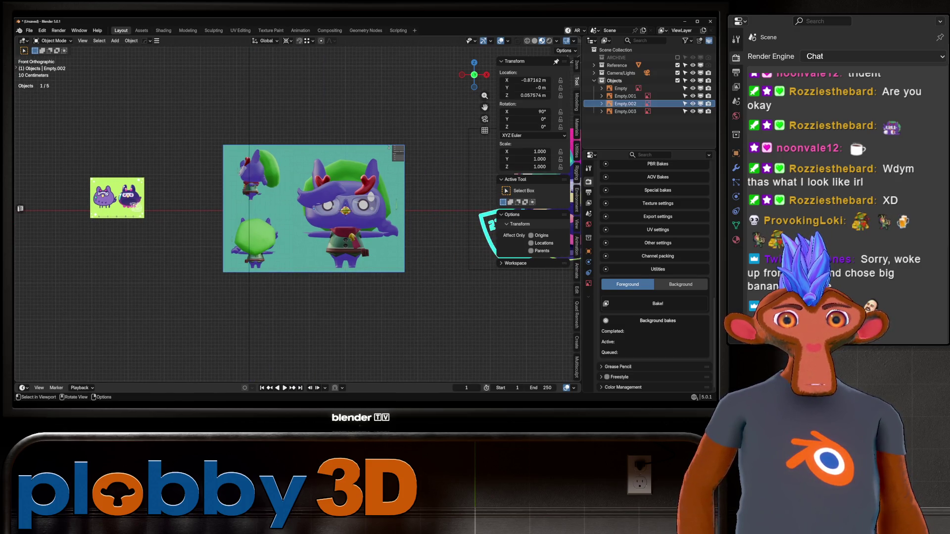
Raise the front owl reference Empty.002 about 2.25 m along Z, checking front and side views.
key(g)
key(z)
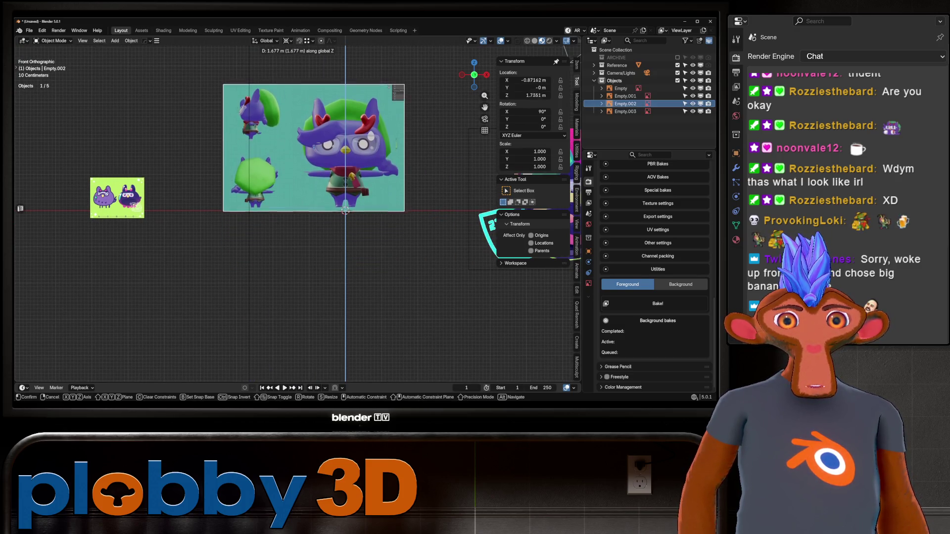
key(Return)
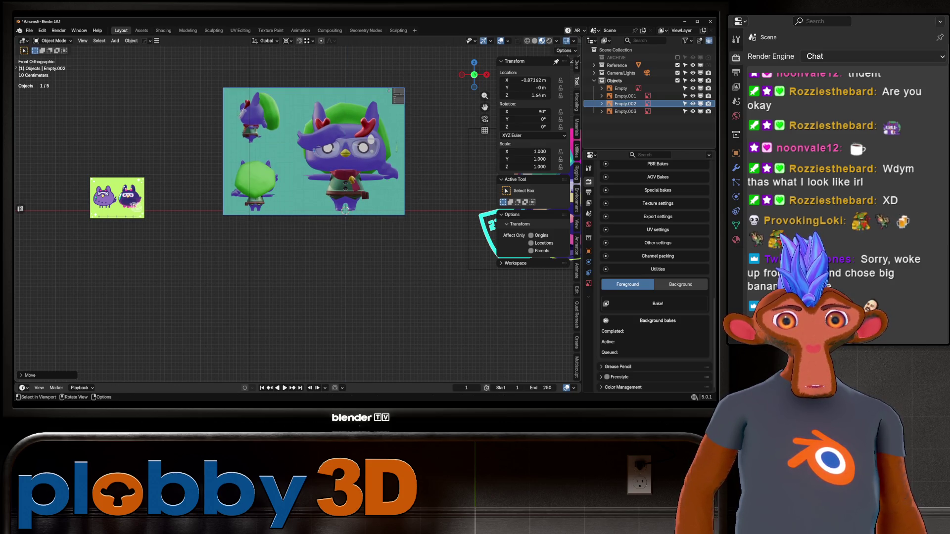
key(KP_3)
key(KP_1)
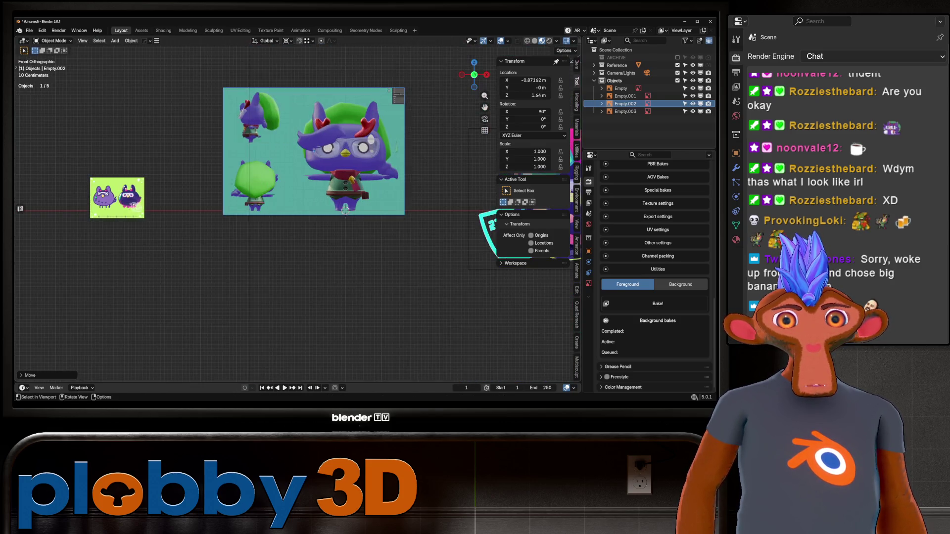
key(KP_3)
key(KP_1)
Scale the front reference image to 1.283 and compare it in front and side views.
key(s)
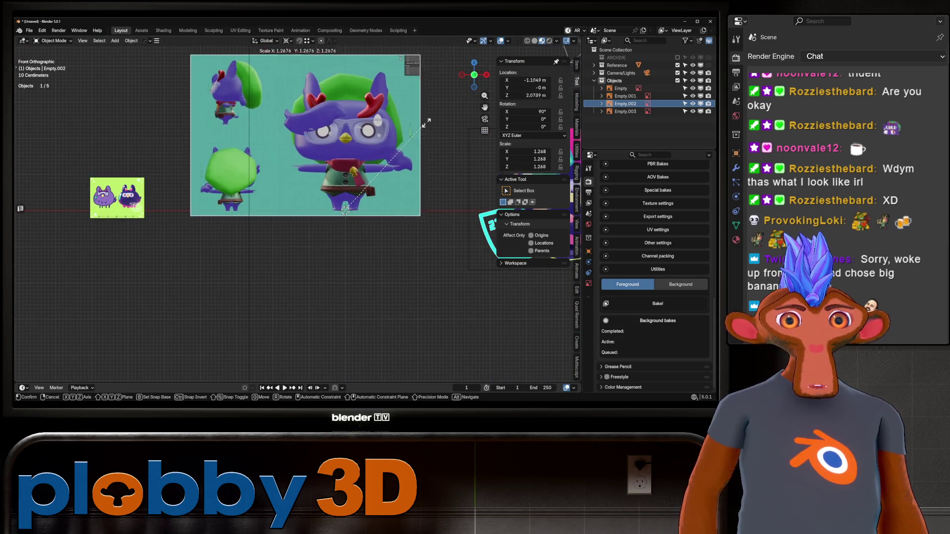
key(Return)
mouse_move(317, 213)
middle_down()
mouse_move(346, 198)
mouse_move(307, 223)
mouse_move(337, 208)
mouse_move(322, 213)
middle_up()
key(KP_1)
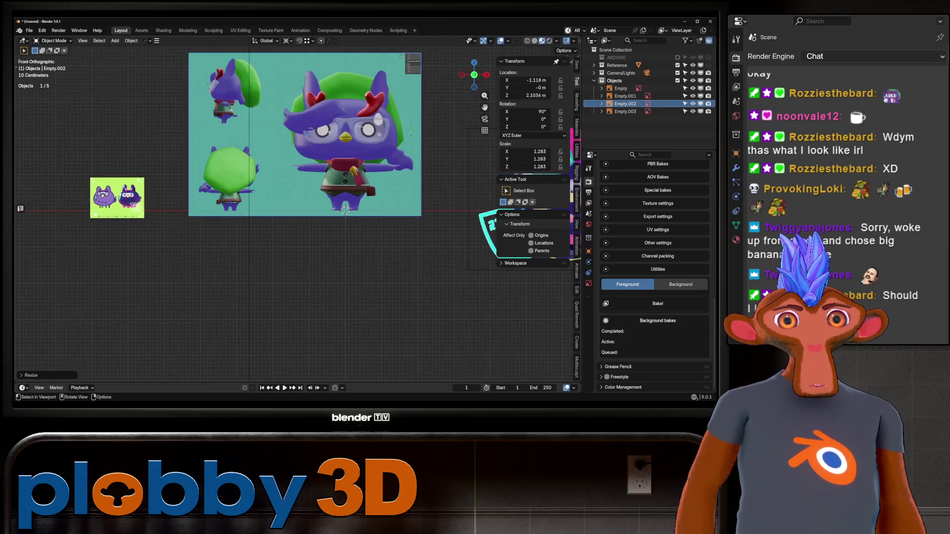
key(KP_3)
key(KP_1)
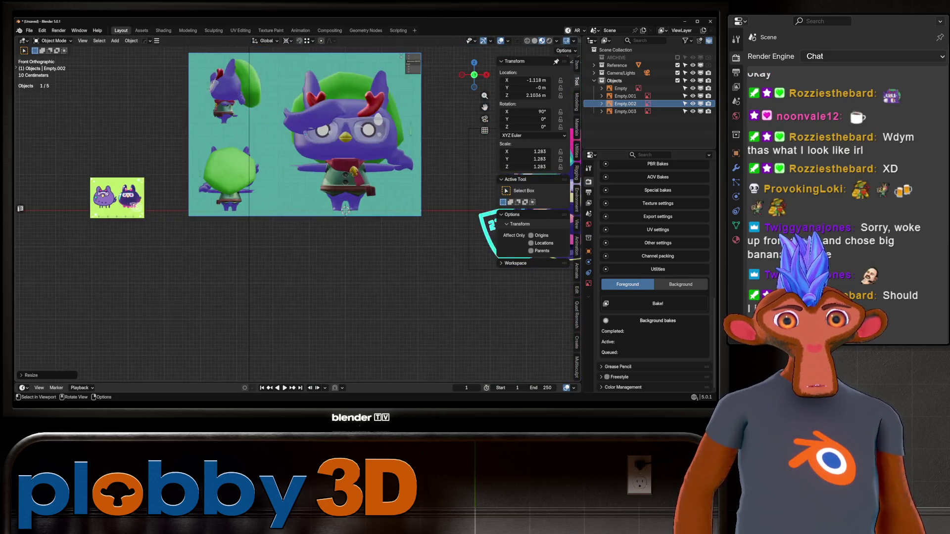
key(KP_3)
key(KP_1)
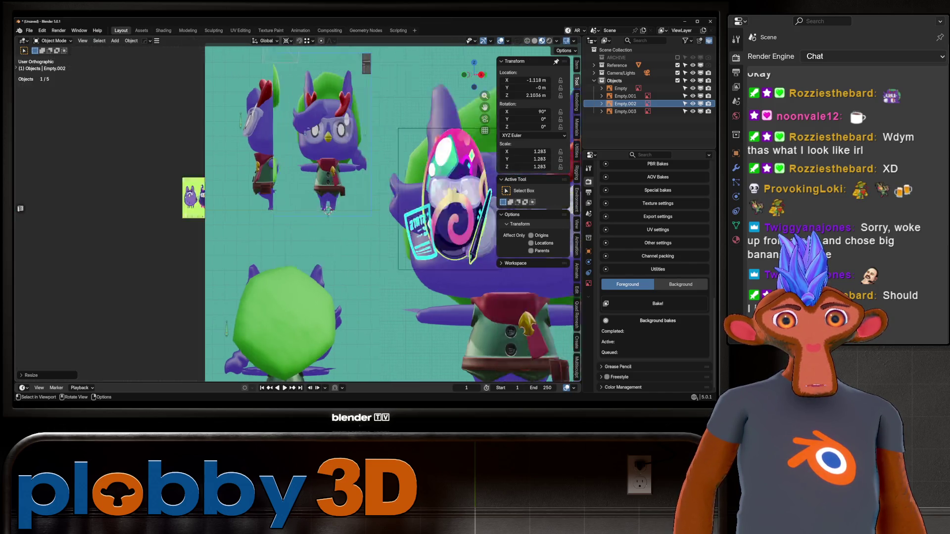
key(KP_3)
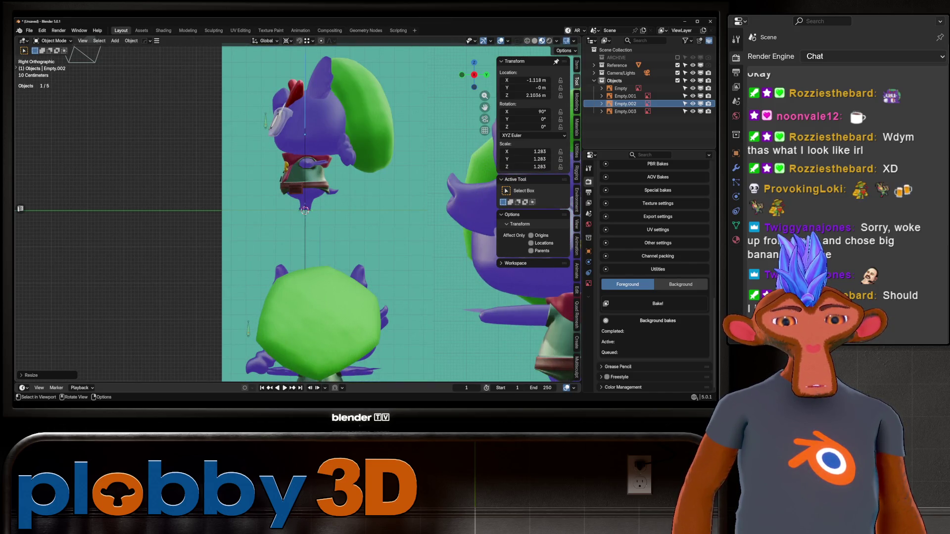
mouse_move(346, 213)
middle_down()
mouse_move(287, 218)
mouse_move(433, 201)
middle_up()
Rescale the front reference image to 1.375 and review it from the side and front.
key(s)
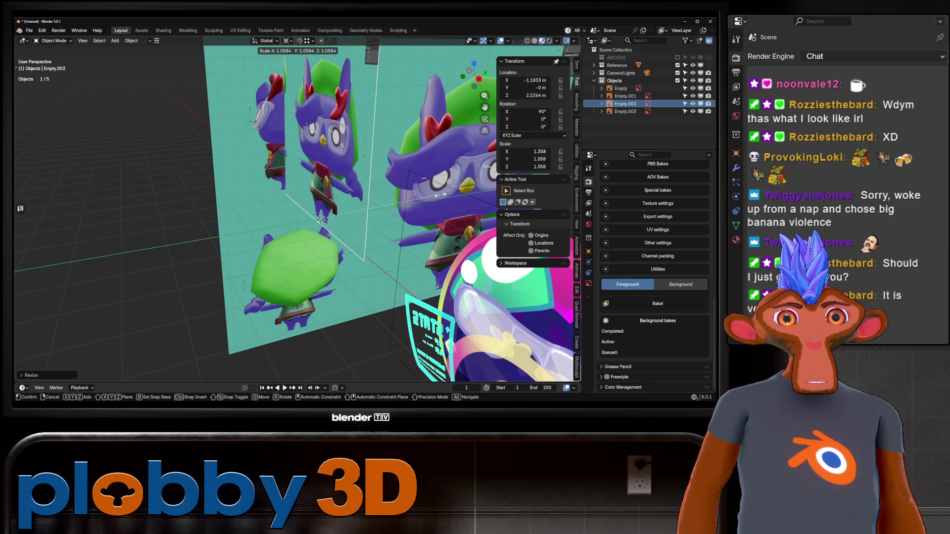
click(438, 195)
key(KP_3)
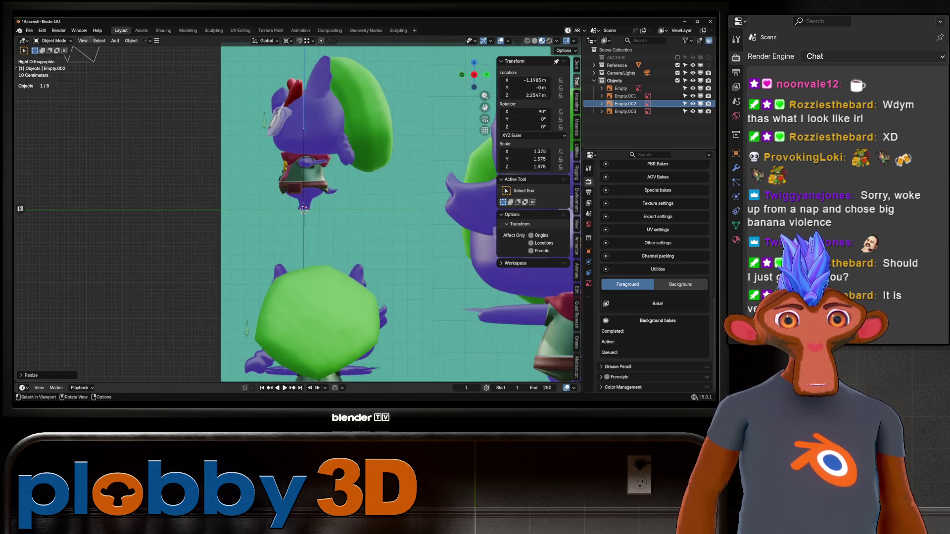
key(KP_1)
key(KP_3)
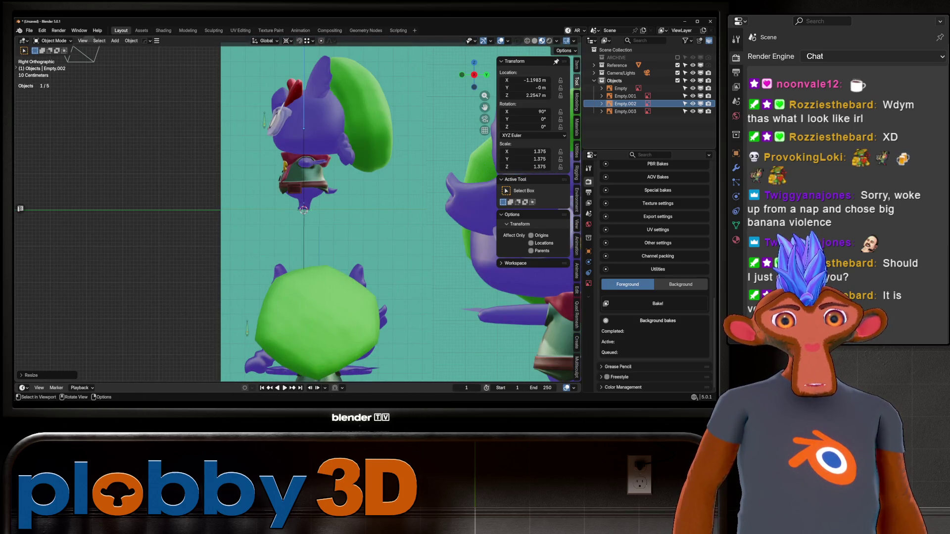
key(KP_1)
scroll(297, 213, down, 5)
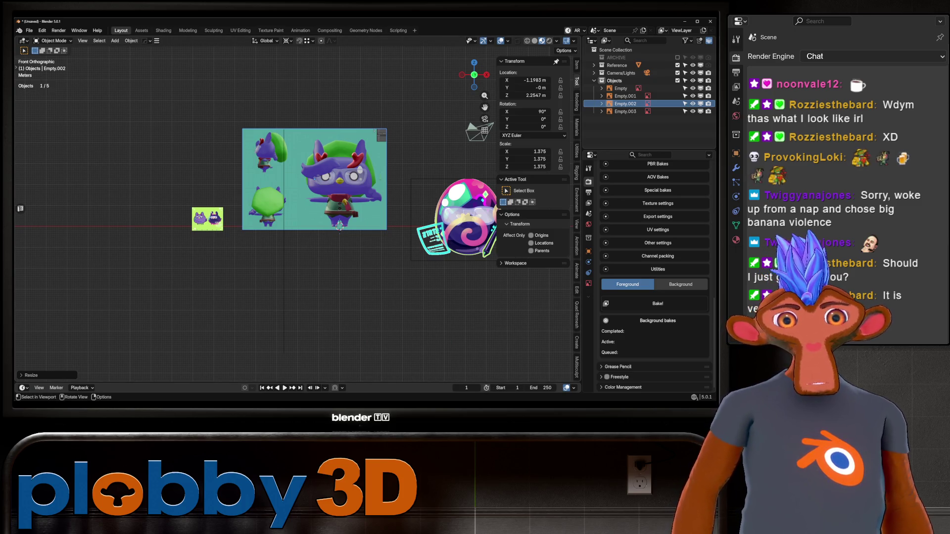
scroll(355, 197, up, 5)
scroll(355, 197, down, 2)
scroll(355, 197, up, 2)
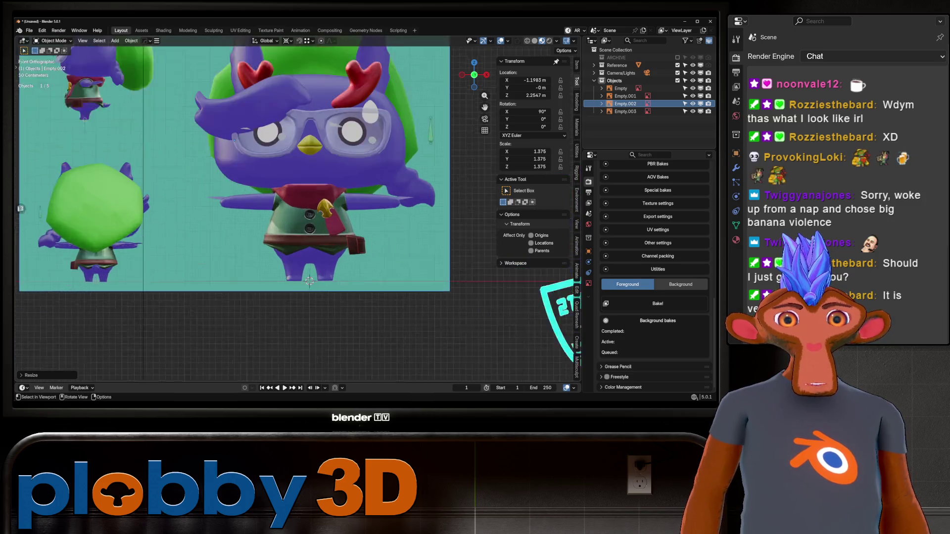
scroll(355, 197, up, 3)
scroll(355, 197, down, 5)
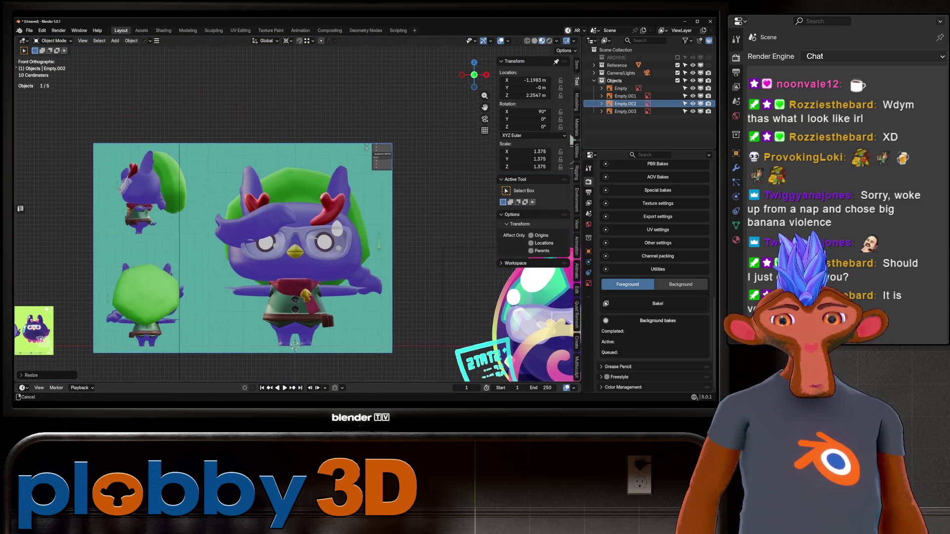
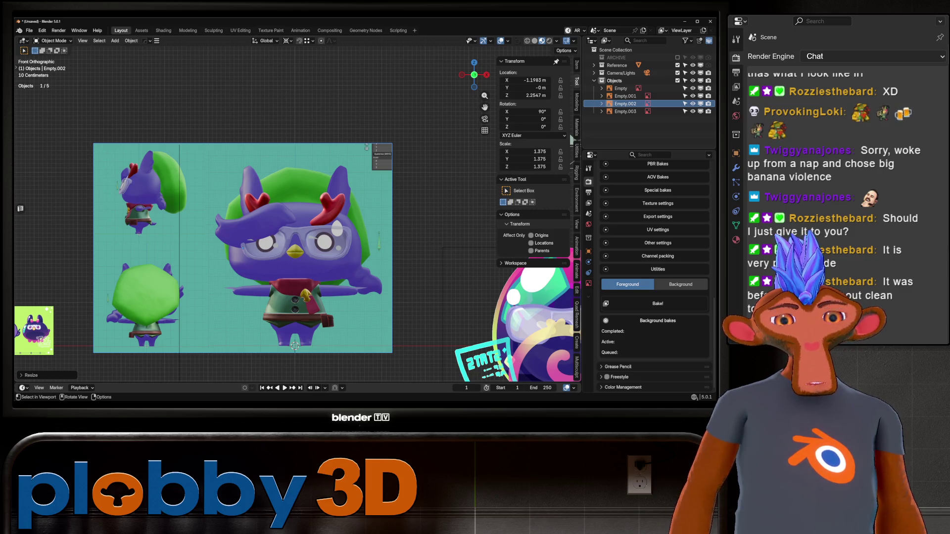
Add a quad sphere mesh to the scene.
scroll(212, 81, down, 2)
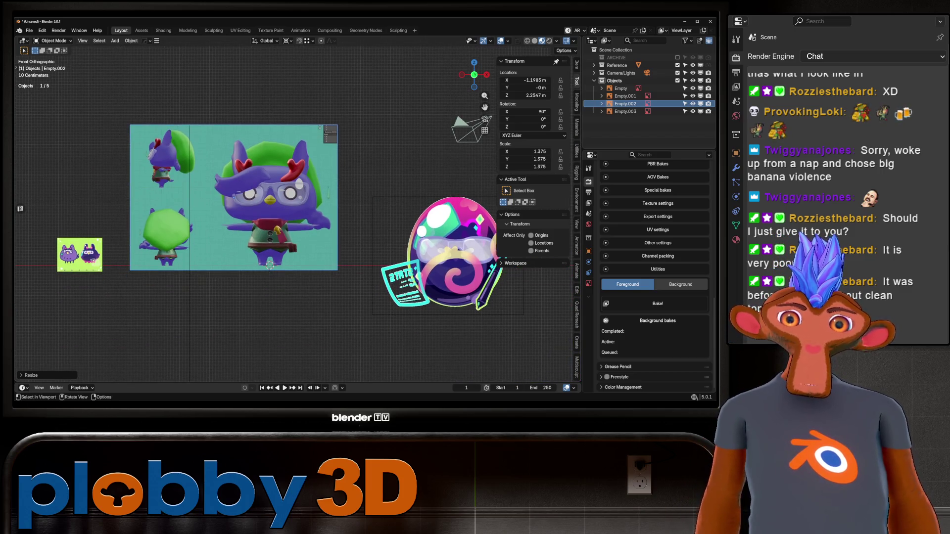
shift+scroll(262, 126, up, 2)
key(shift+a)
mouse_move(262, 126)
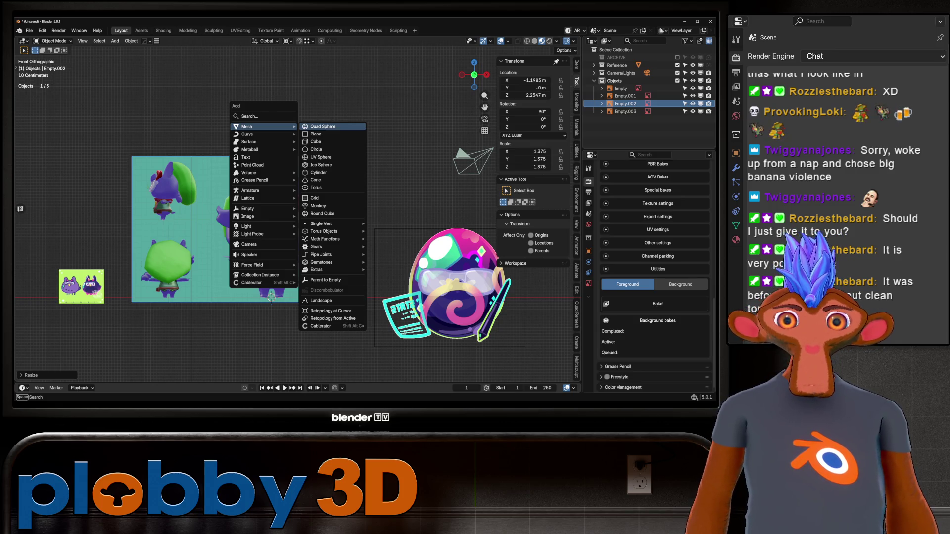
click(323, 126)
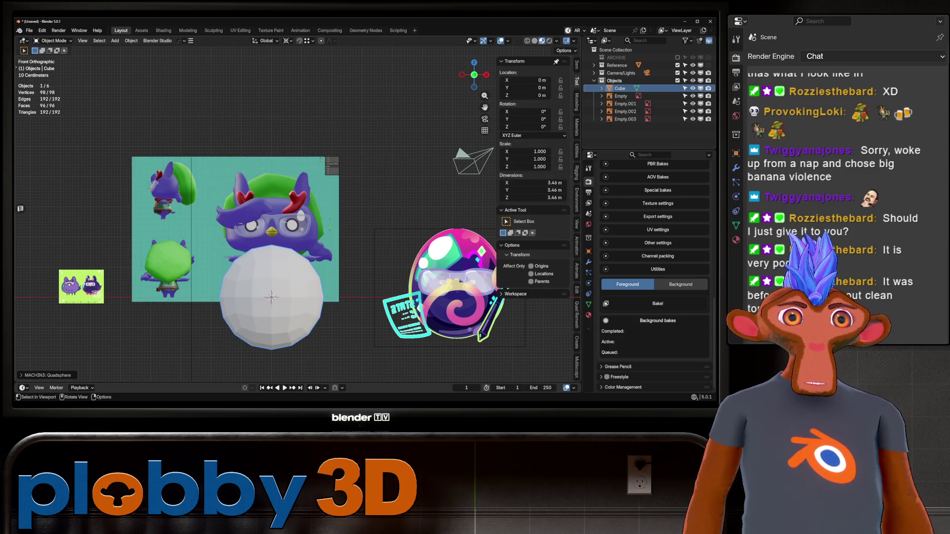
Switch to solid shading, shrink the sphere and raise it along Z onto the face.
key(z)
scroll(291, 260, up, 3)
key(s)
key(Return)
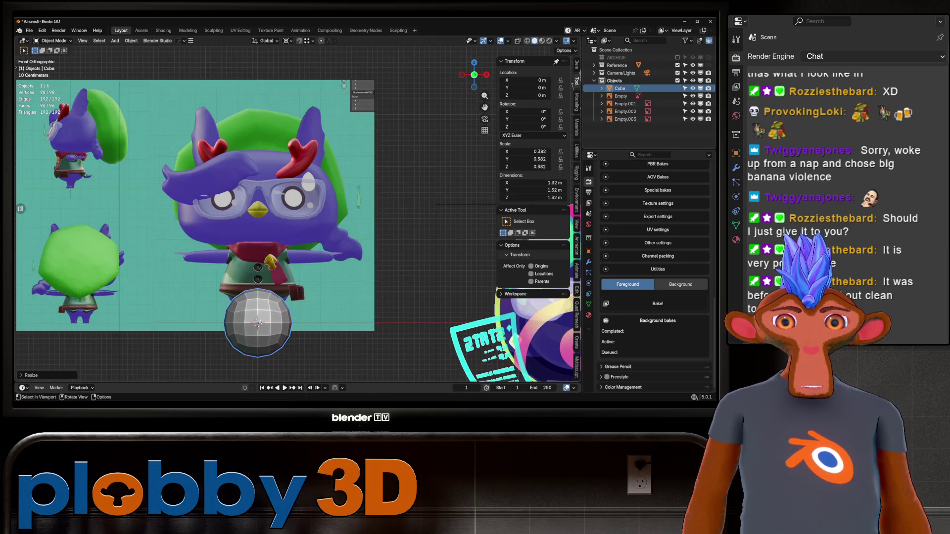
key(g)
key(z)
key(Return)
Set the pivot to Individual Origins, enlarge the sphere and lower it onto the glasses.
key(q)
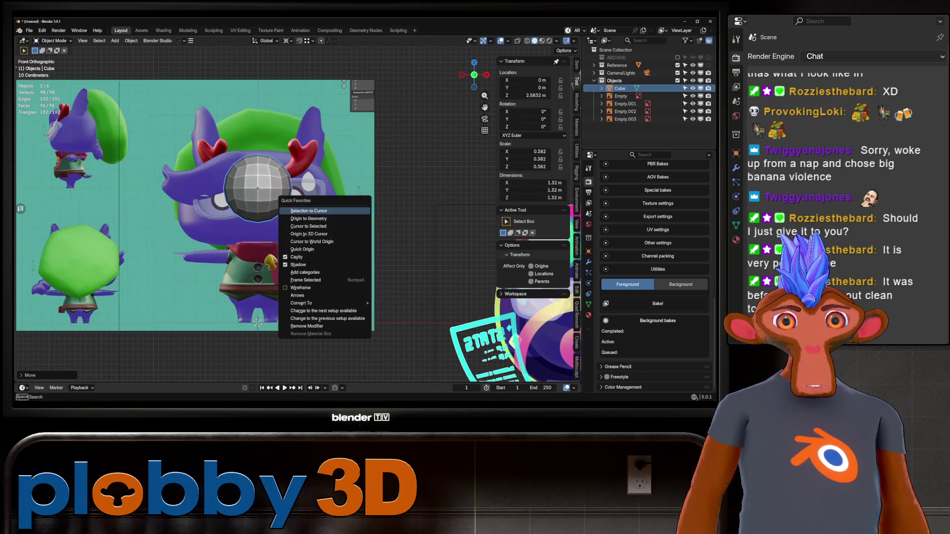
click(287, 41)
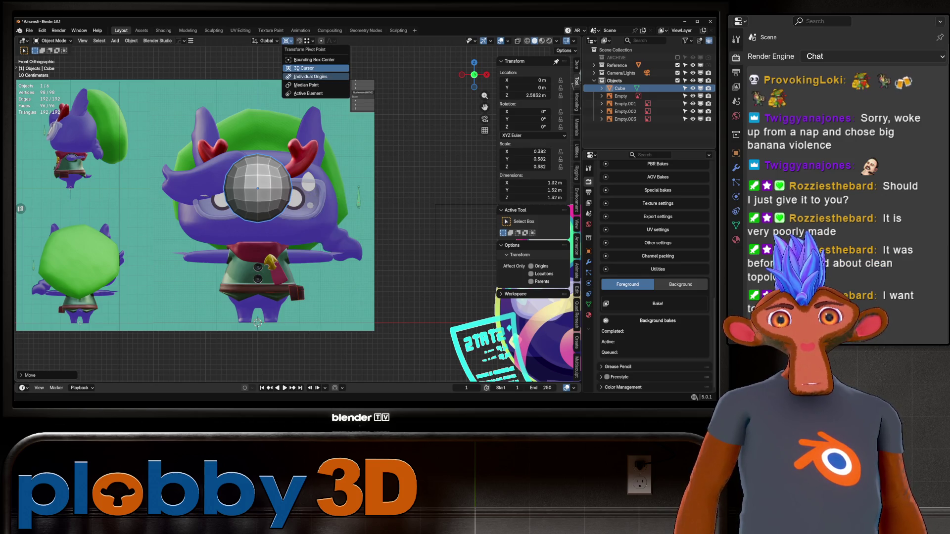
click(310, 76)
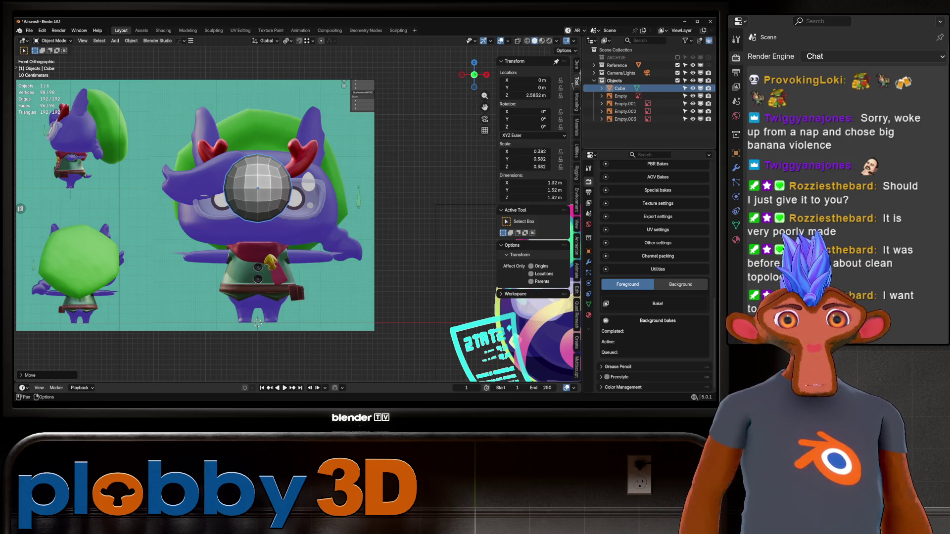
click(287, 40)
click(310, 77)
key(s)
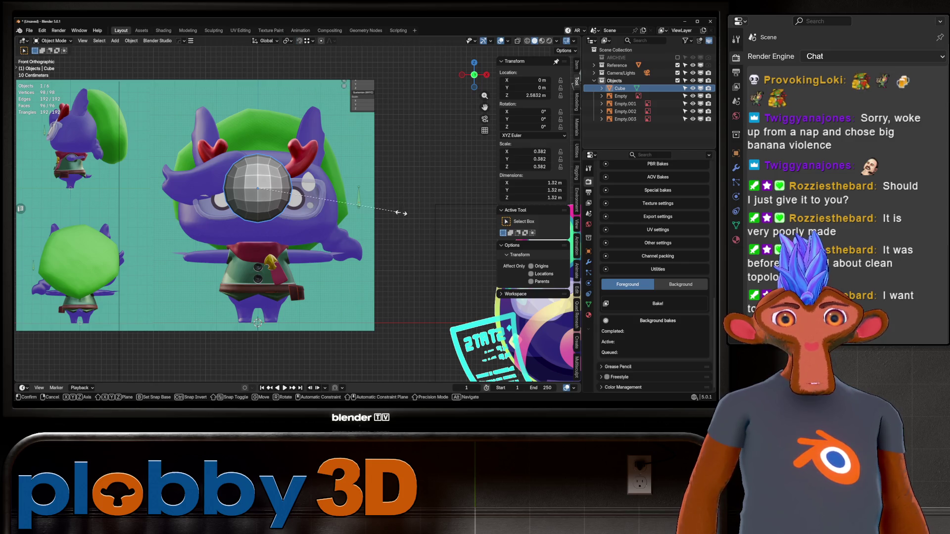
click(344, 86)
key(g)
key(z)
key(Return)
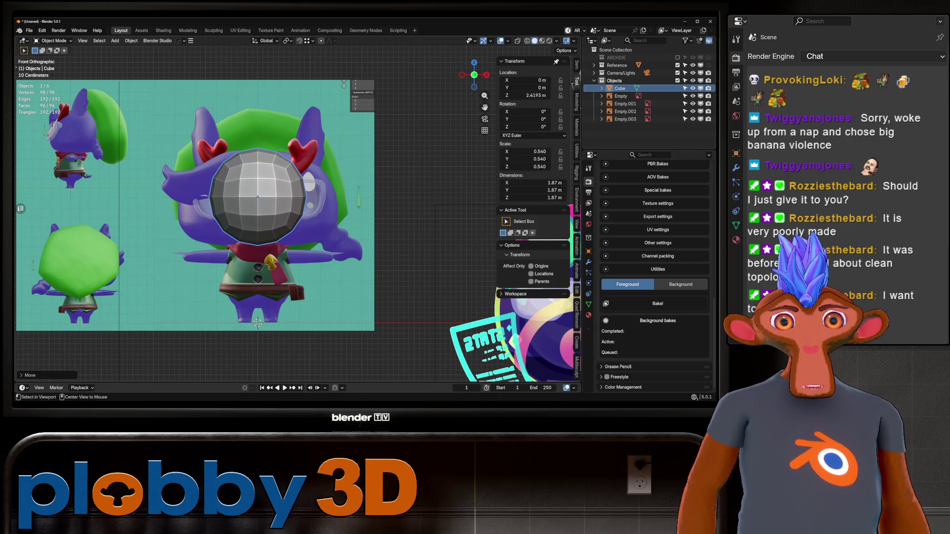
Enable X-ray and enter Edit Mode in vertex select with nothing selected.
key(alt+z)
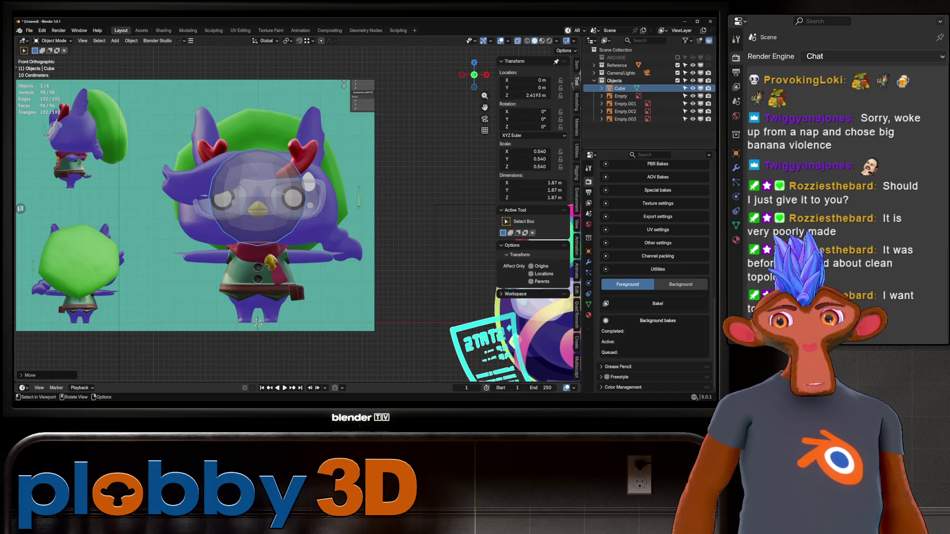
key(Tab)
key(1)
key(alt+a)
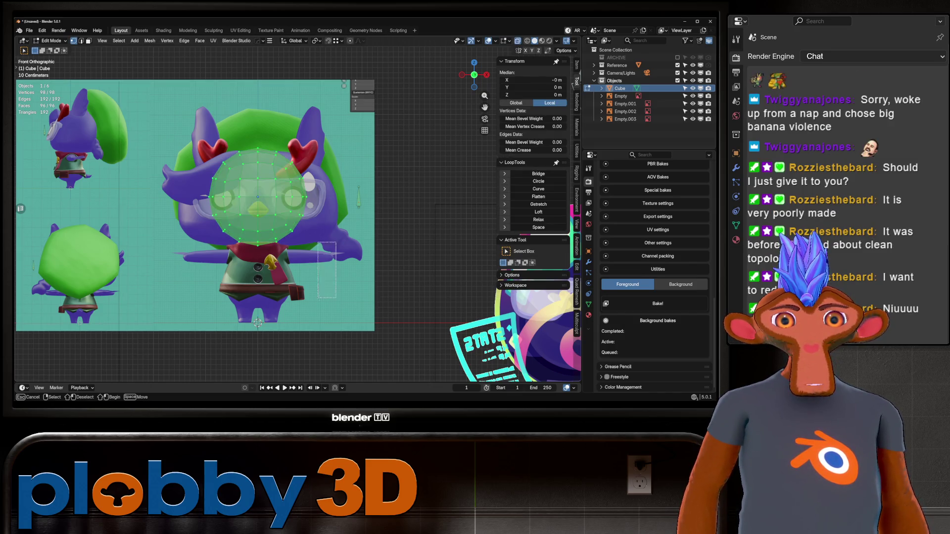
Stretch the sphere's right-half vertices outward along X over the glasses.
drag(251, 120, 337, 298)
key(g)
key(x)
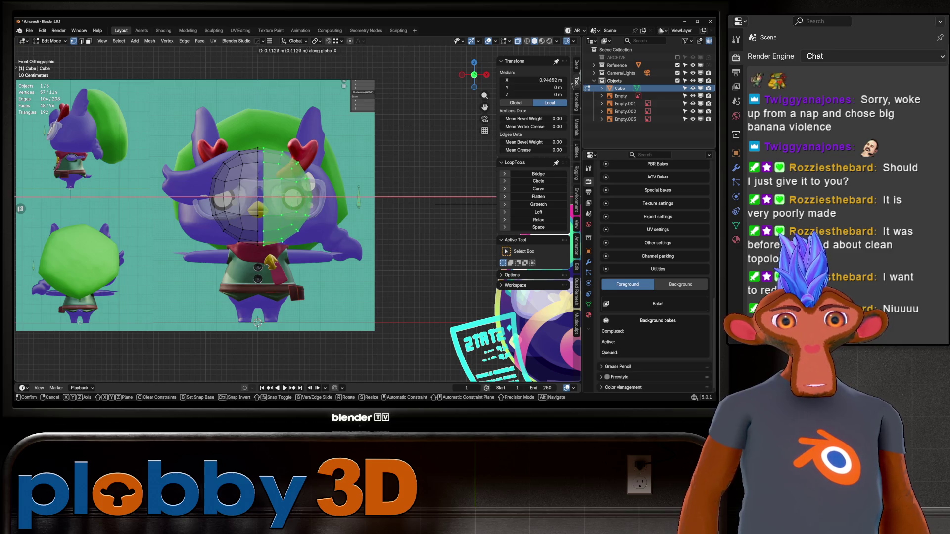
key(Return)
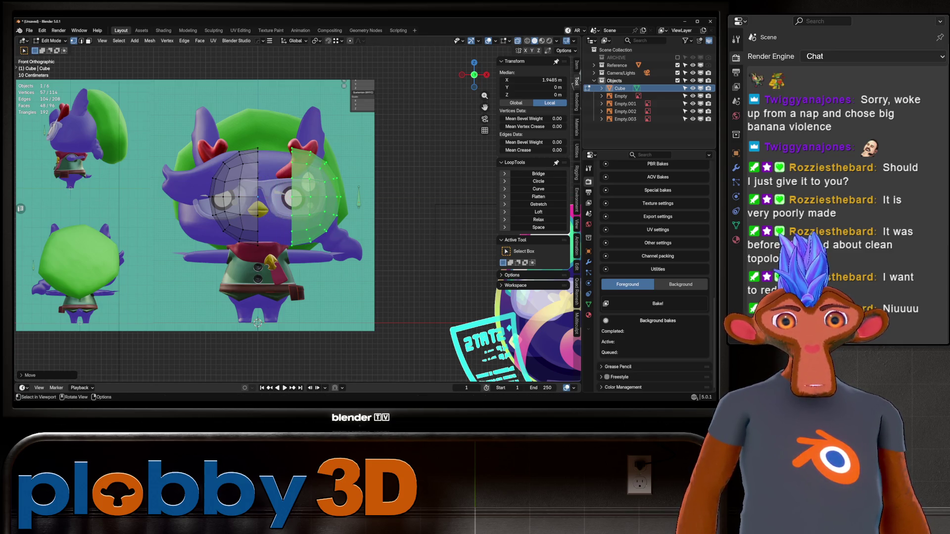
Apply the Hops_Mirror modifier and merge the duplicate centre vertices by distance.
key(Tab)
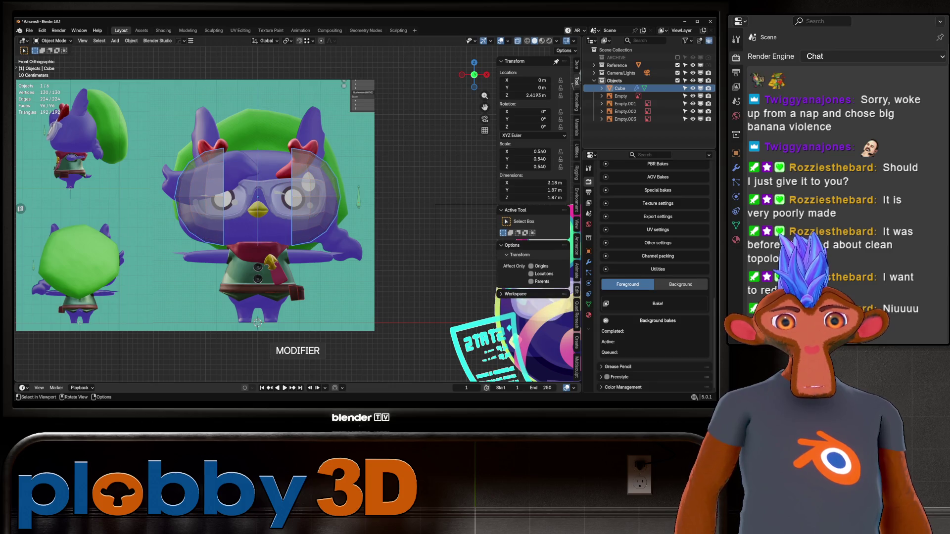
click(588, 262)
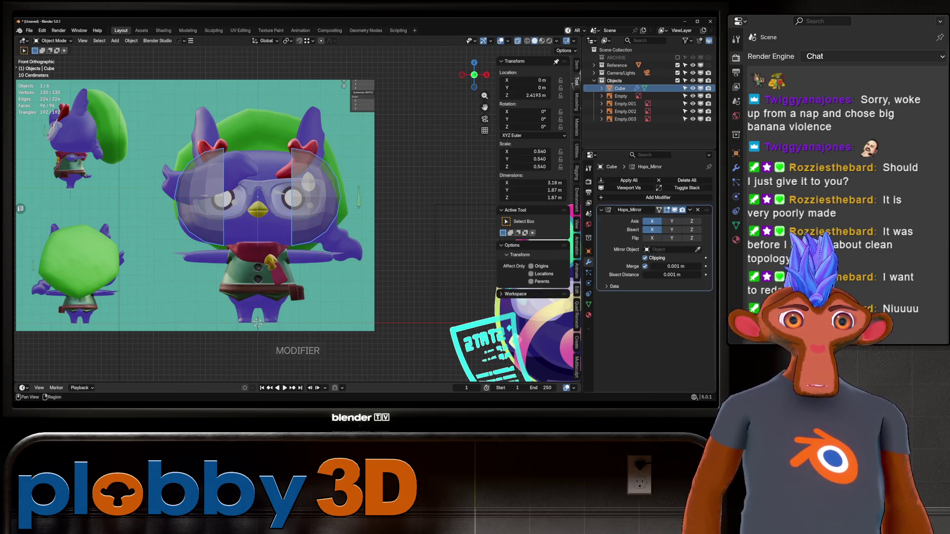
key(ctrl+a)
key(Tab)
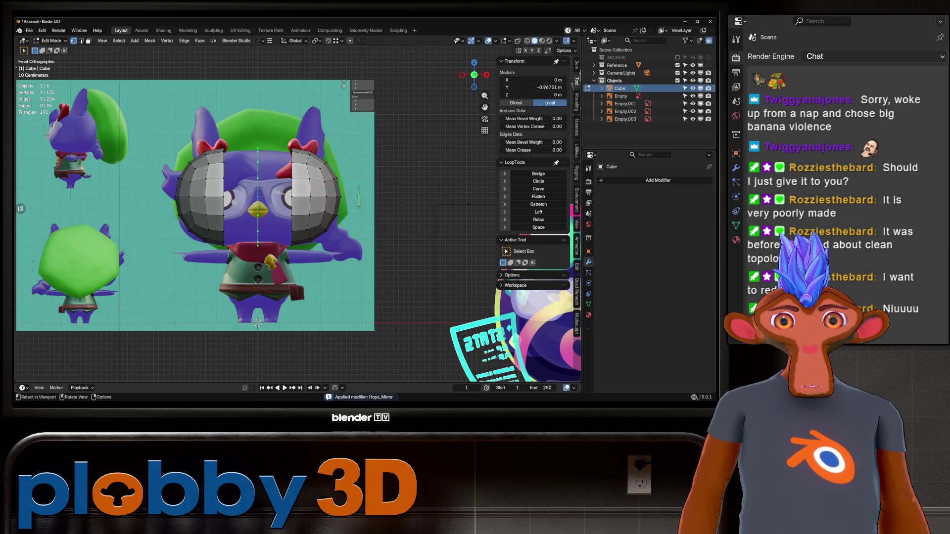
key(m)
click(337, 302)
Turn off X-ray, switch to edge select, and select the facing edge loops of both lenses.
key(alt+a)
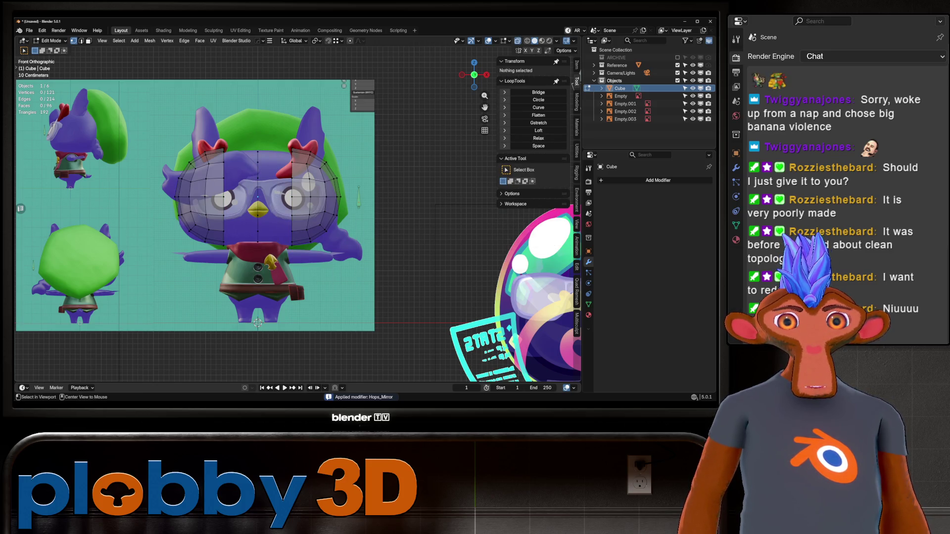
key(alt+z)
key(2)
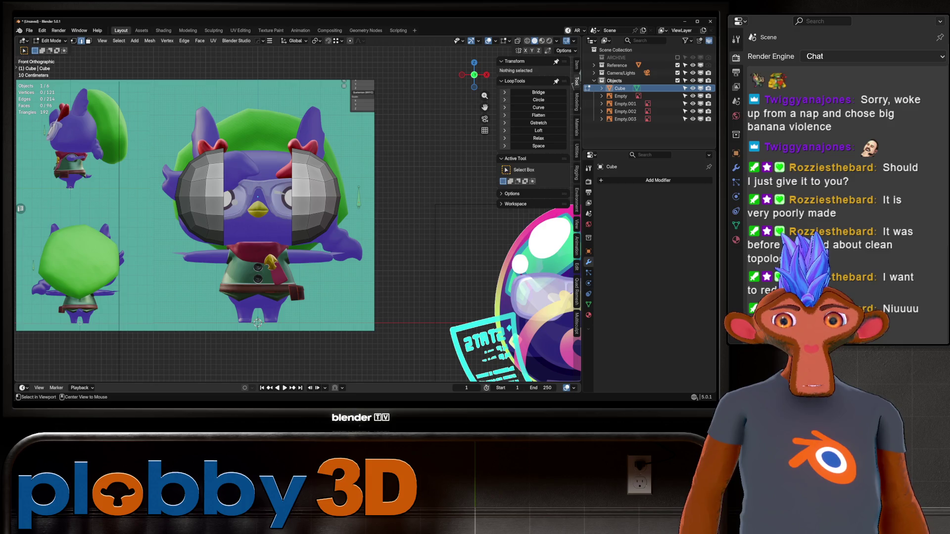
alt+click(292, 208)
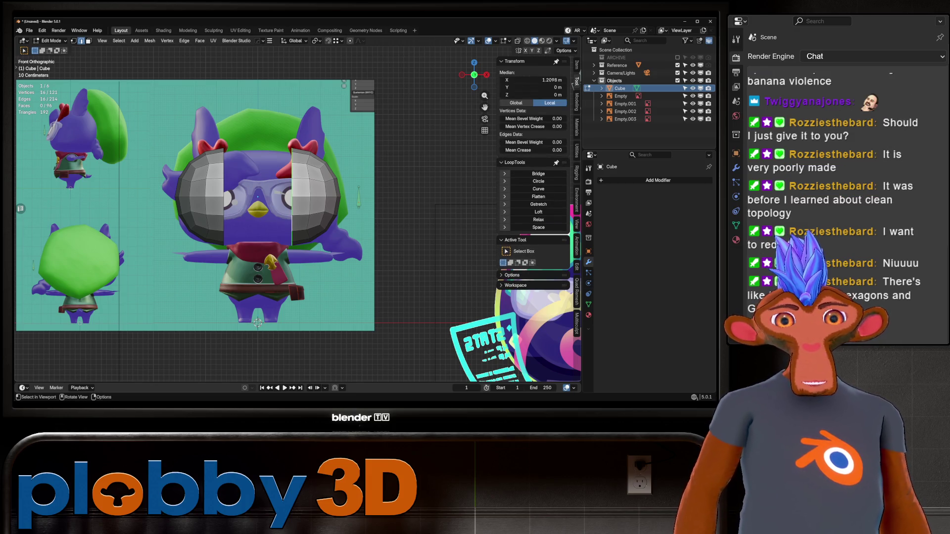
right_click(347, 254)
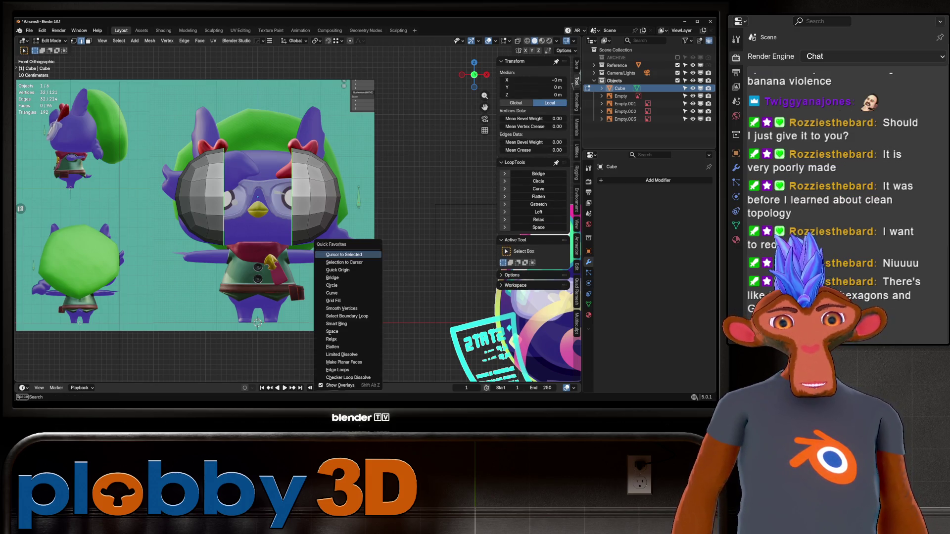
Bridge the two lens edge loops with extra cuts and check them from side and front.
click(347, 281)
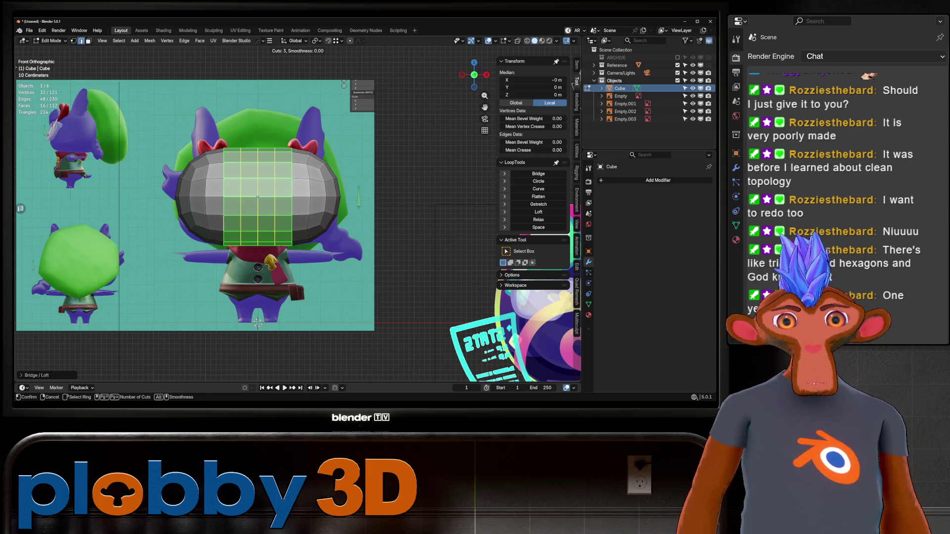
key(alt+a)
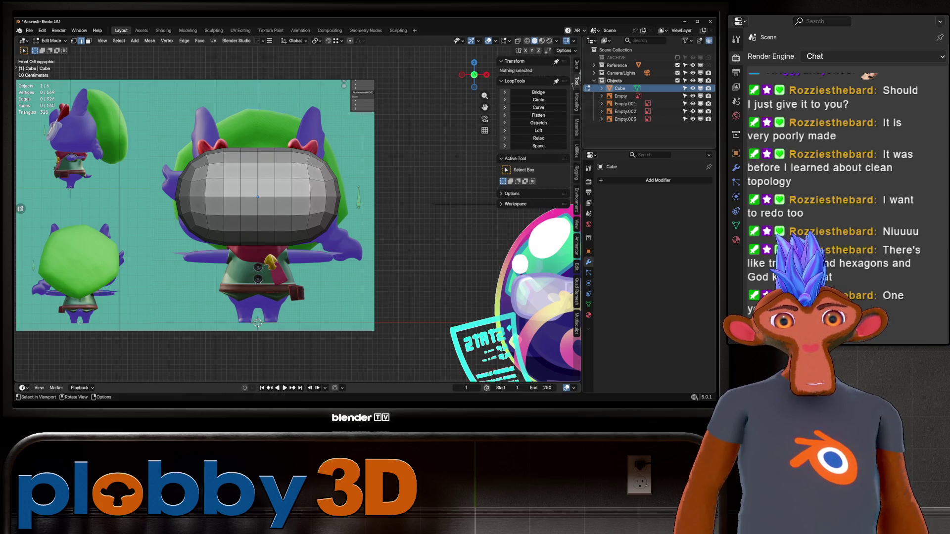
mouse_move(297, 223)
middle_down()
mouse_move(257, 218)
mouse_move(322, 213)
middle_up()
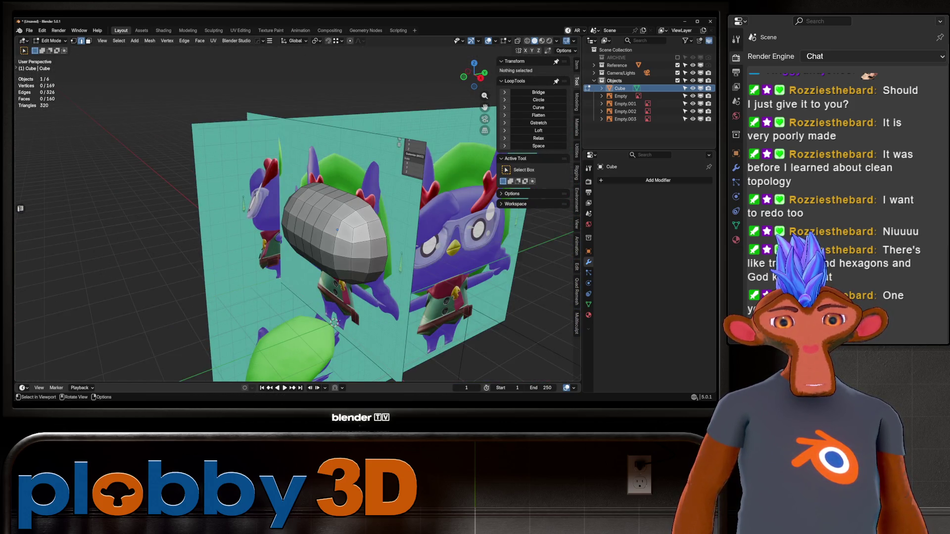
key(KP_3)
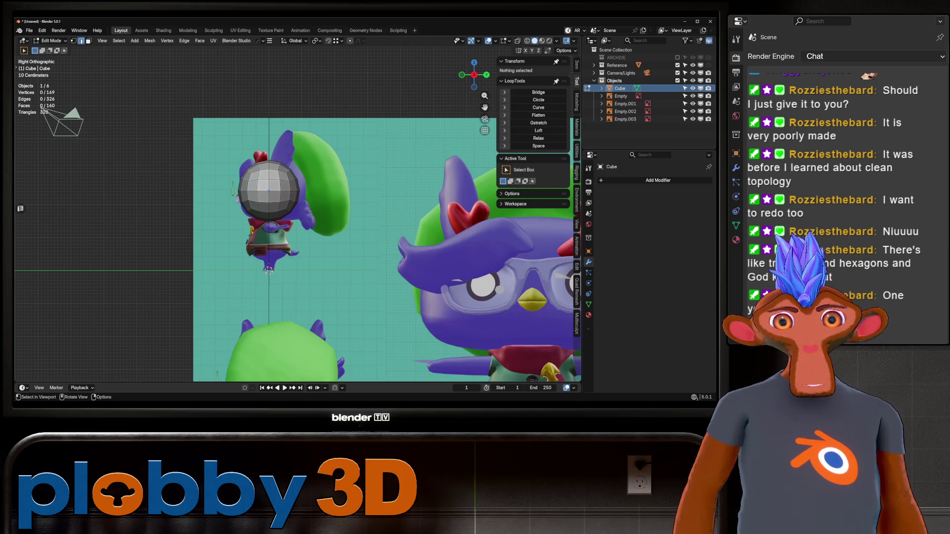
key(KP_1)
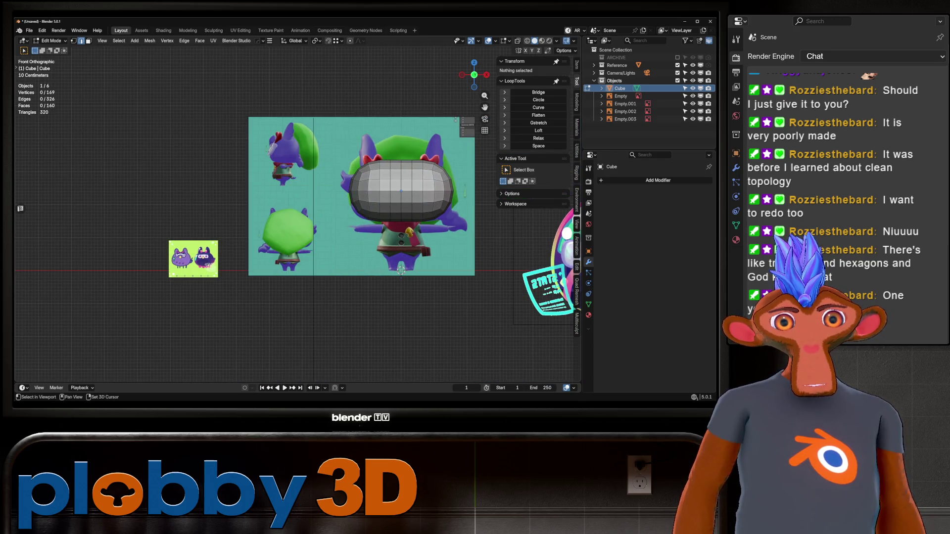
shift+middle_drag(297, 223, 180, 256)
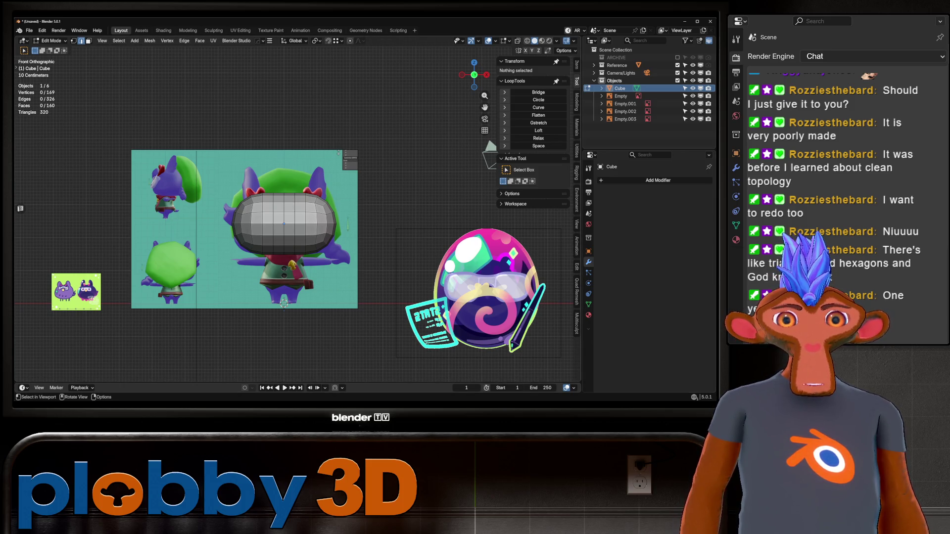
scroll(437, 328, up, 5)
scroll(438, 328, down, 4)
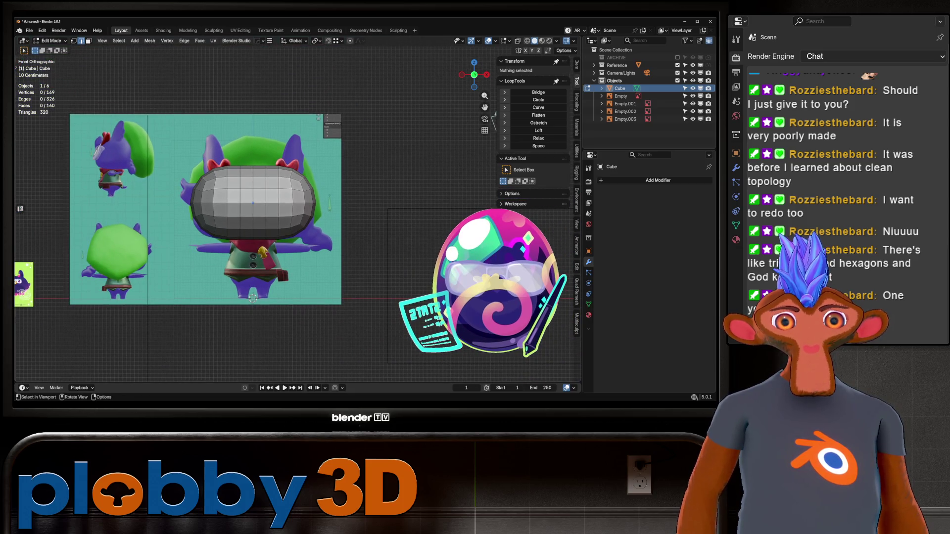
Return to Object Mode and apply the goggle object's scale.
key(Tab)
key(ctrl+a)
click(297, 232)
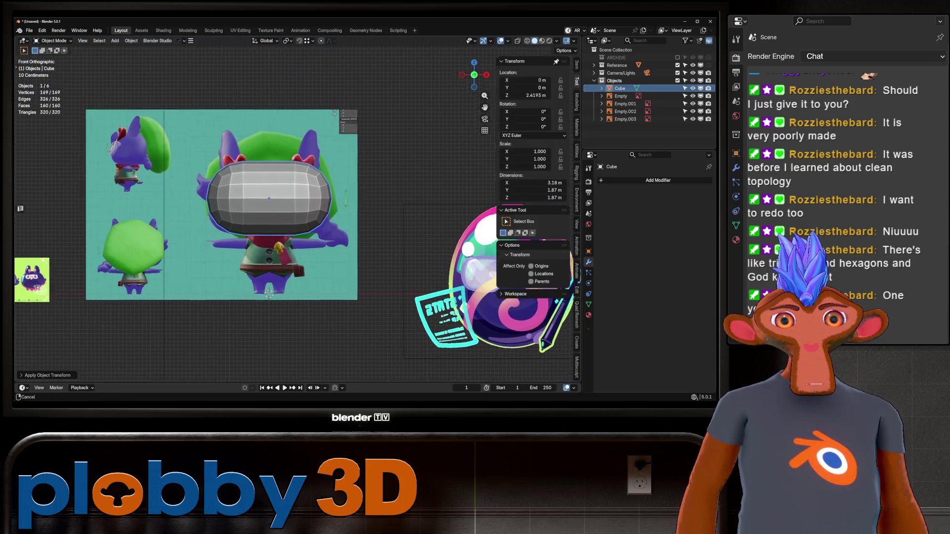
scroll(296, 224, up, 3)
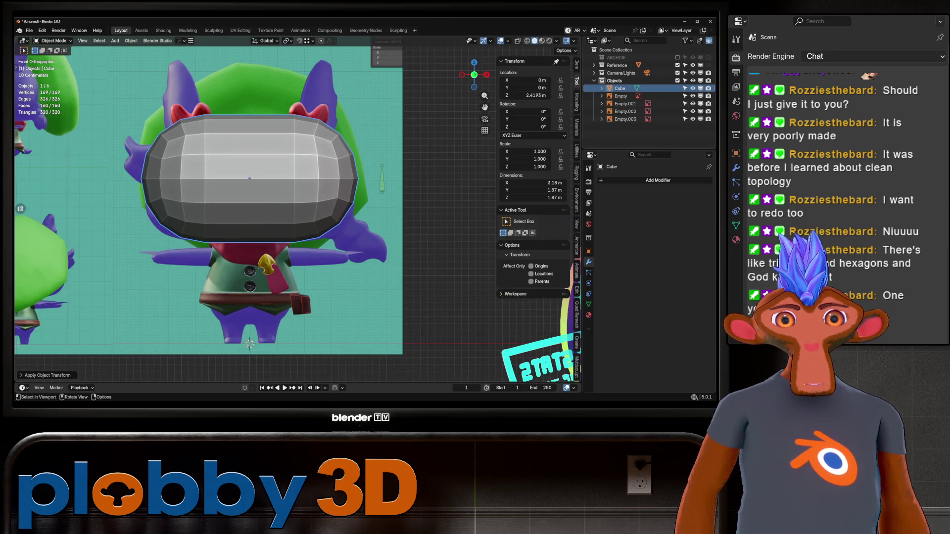
key(ctrl+Tab)
Enter Sculpt Mode with X symmetry and X-ray, then Grab-reshape the eye, ear and face areas.
click(354, 347)
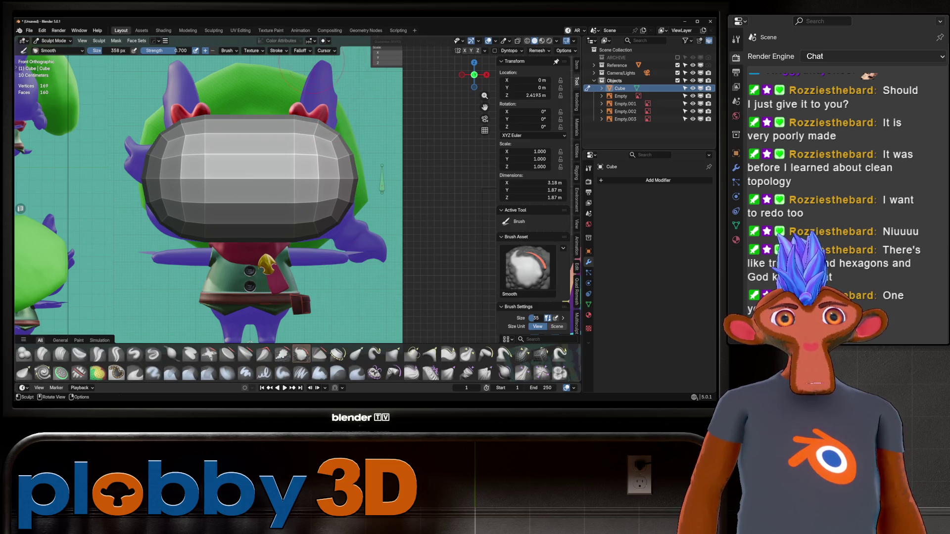
click(464, 51)
key(alt+z)
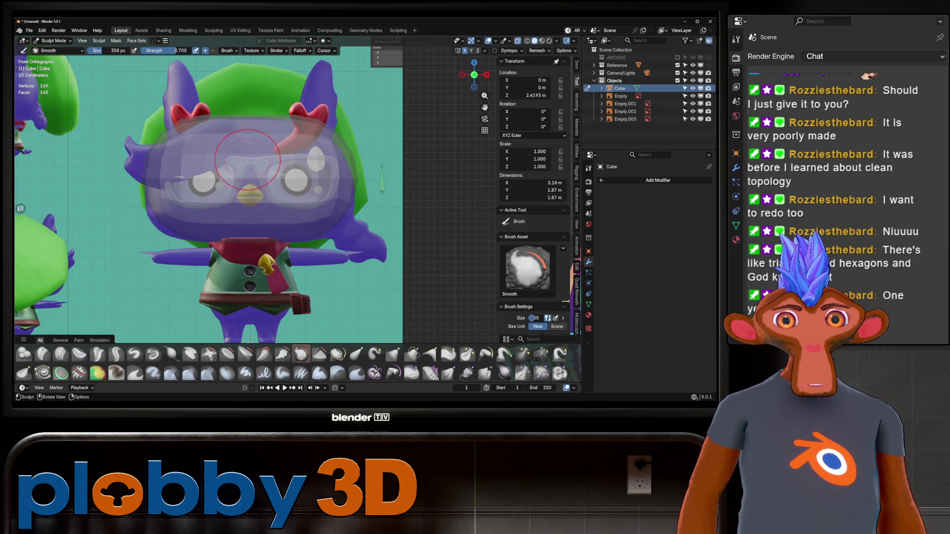
scroll(270, 162, down, 3)
key(g)
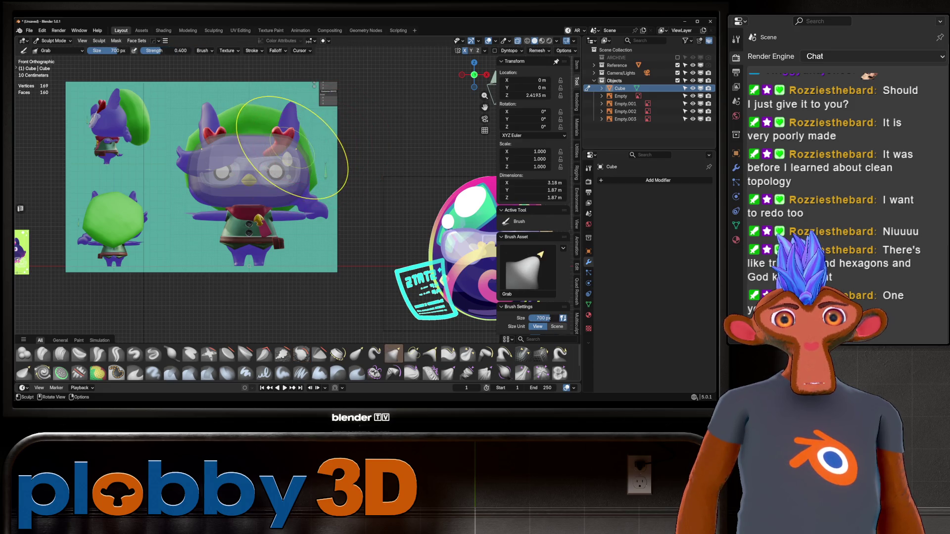
mouse_move(302, 149)
mouse_down()
mouse_move(287, 141)
mouse_move(222, 164)
mouse_up()
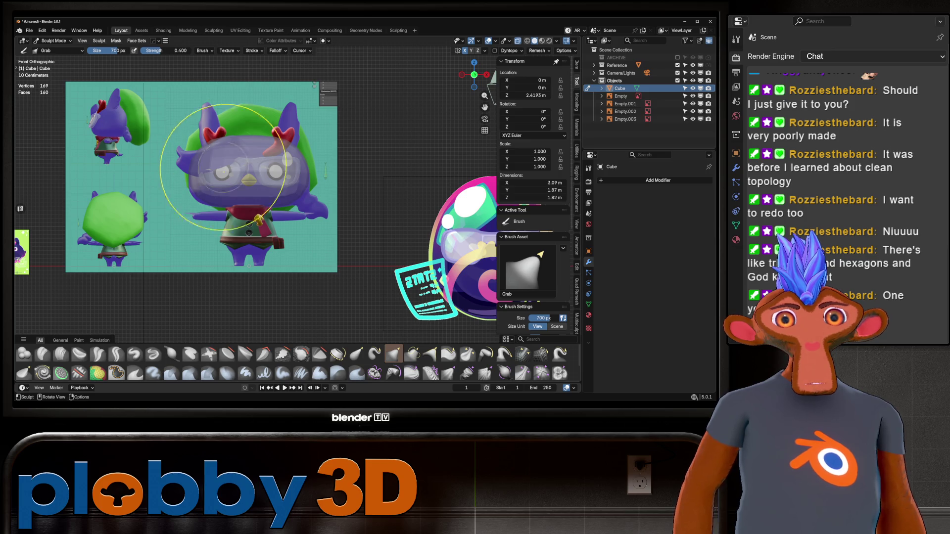
mouse_move(201, 198)
mouse_down()
mouse_move(252, 163)
mouse_move(213, 163)
mouse_move(240, 174)
mouse_move(213, 170)
mouse_move(213, 180)
mouse_up()
Grab-nudge the head's left edge in right side view, then check it from the front.
key(KP_3)
scroll(181, 193, up, 2)
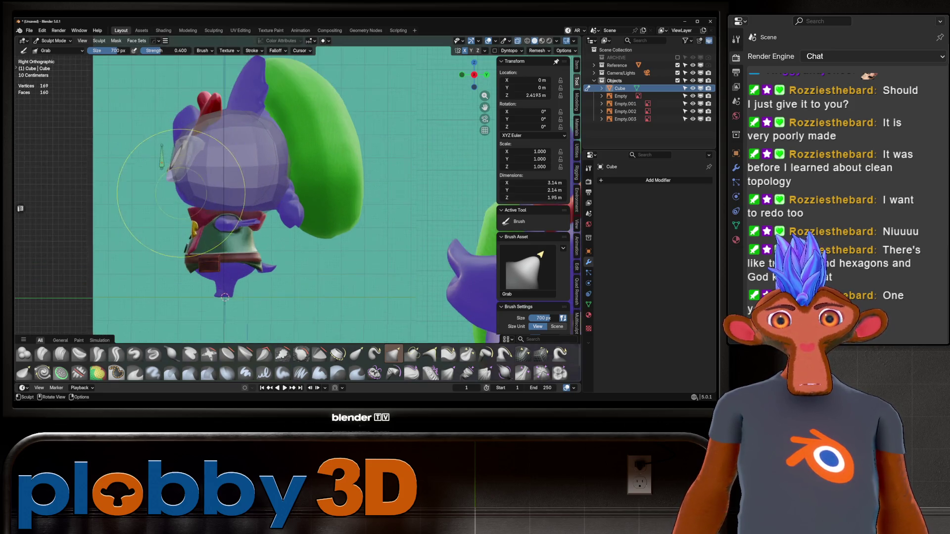
scroll(181, 193, up, 2)
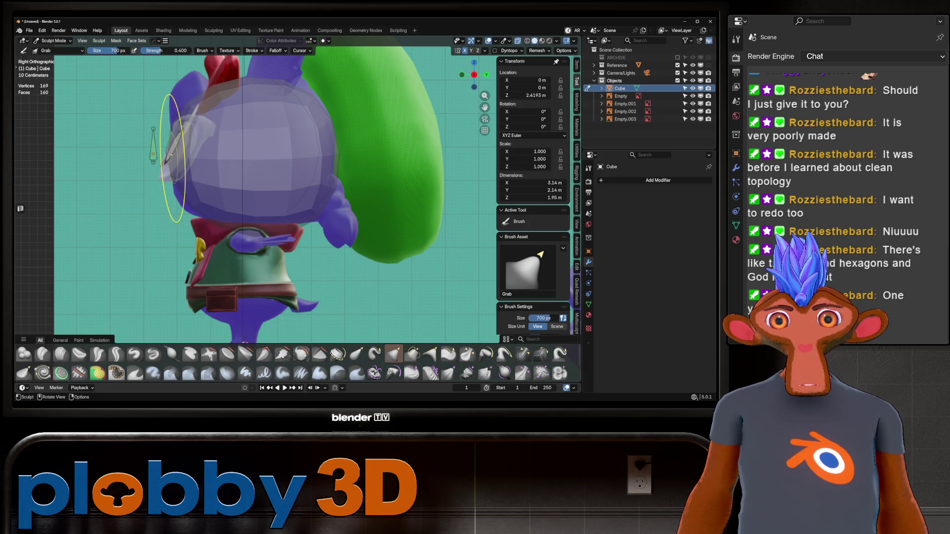
drag(170, 159, 184, 193)
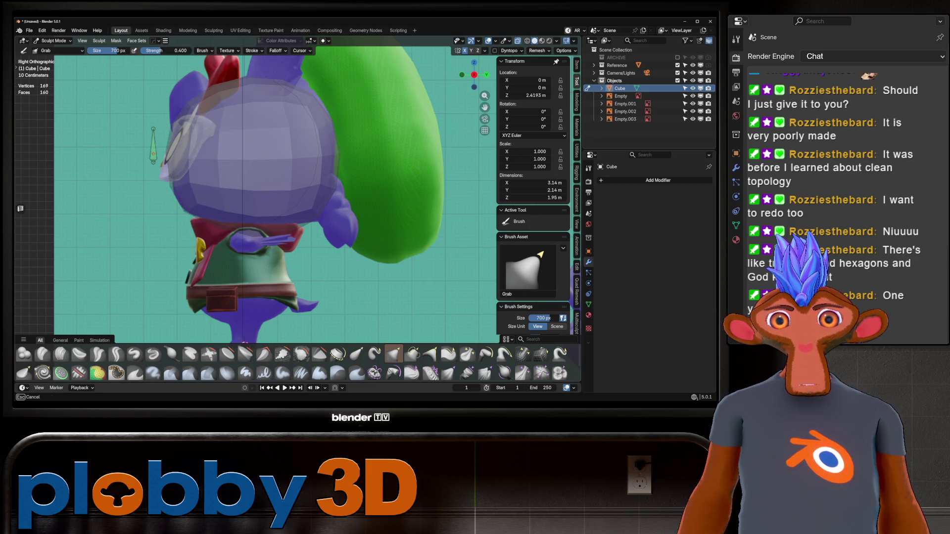
scroll(254, 138, down, 2)
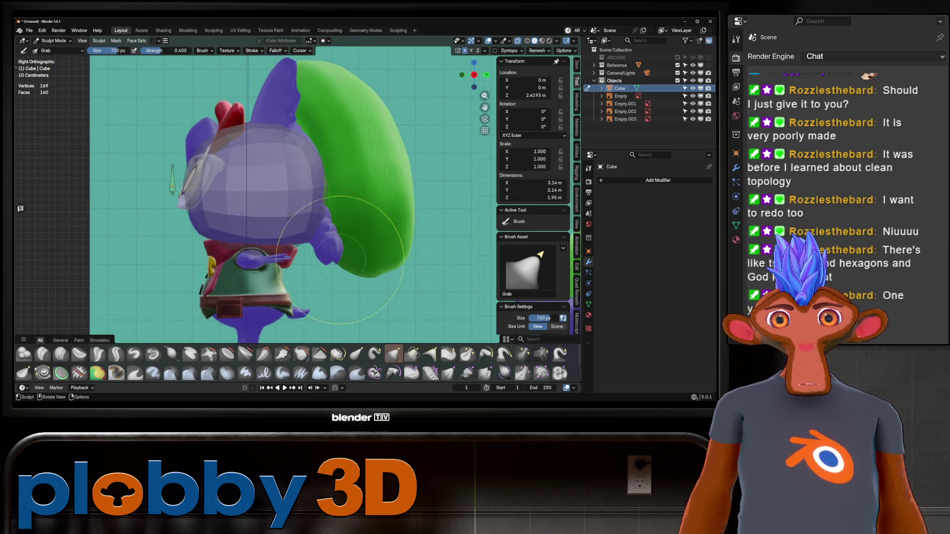
mouse_move(299, 212)
middle_down()
mouse_move(277, 206)
mouse_move(277, 196)
middle_up()
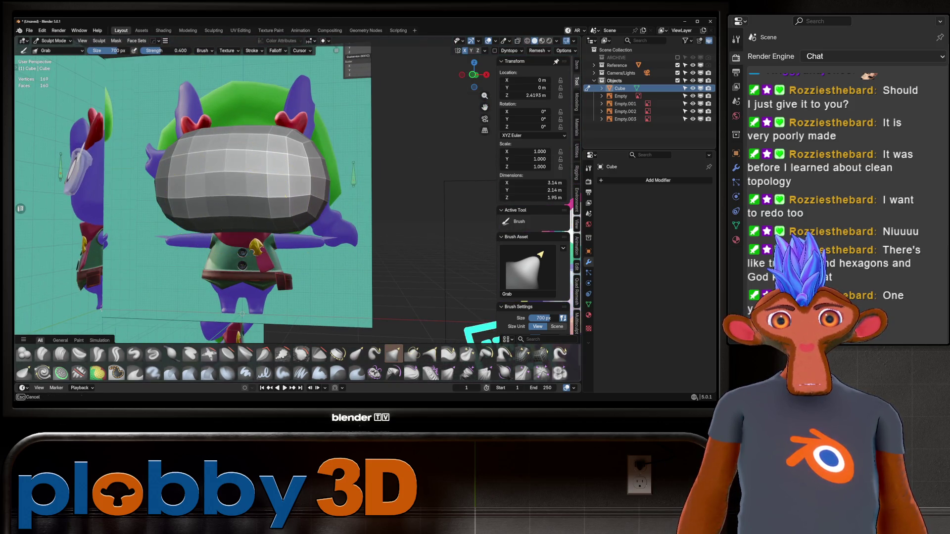
mouse_move(276, 206)
middle_down()
mouse_move(206, 212)
mouse_move(211, 205)
mouse_move(207, 223)
middle_up()
mouse_move(300, 223)
middle_down()
mouse_move(296, 198)
mouse_move(269, 201)
mouse_move(302, 198)
mouse_move(287, 181)
middle_up()
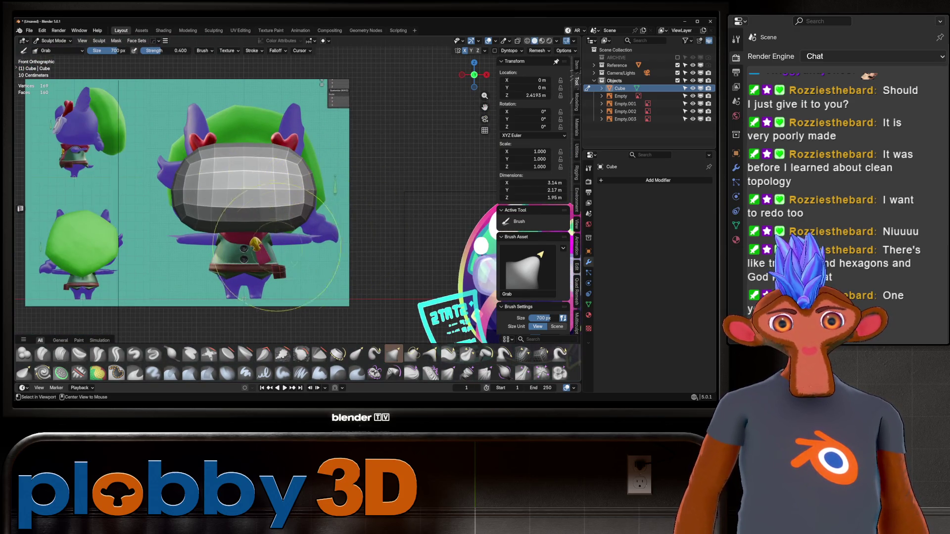
Try a Grab stroke across the front of the head with X-ray off, then undo it.
key(alt+z)
scroll(161, 216, up, 3)
drag(168, 225, 347, 213)
key(ctrl+z)
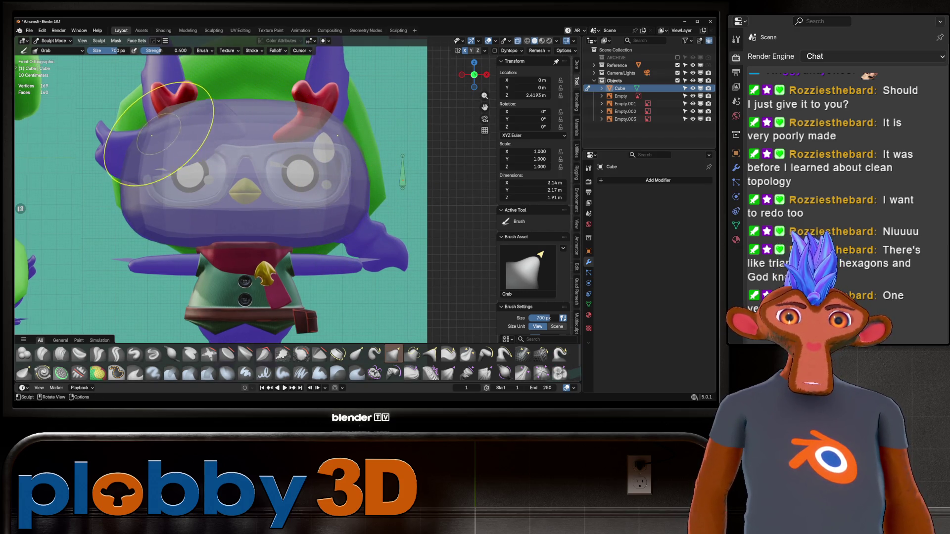
scroll(284, 205, down, 4)
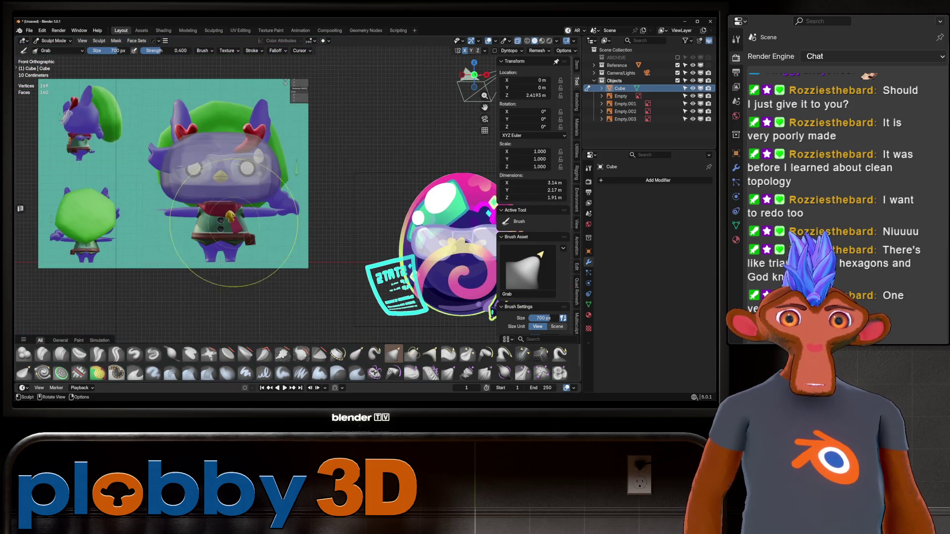
scroll(234, 223, up, 3)
middle_drag(238, 229, 242, 233)
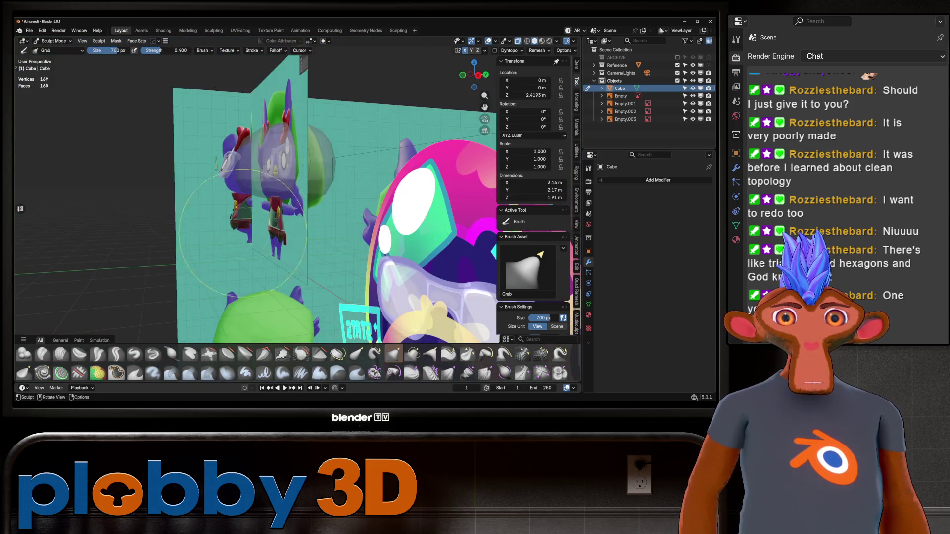
From the right side view, Grab-pull the head's side and back toward the hood.
key(KP_3)
scroll(235, 178, up, 2)
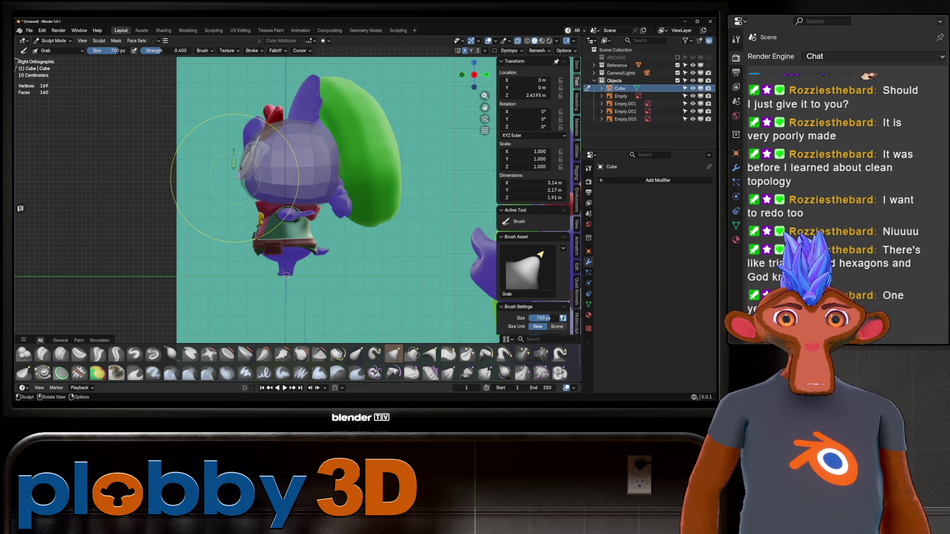
drag(235, 178, 241, 174)
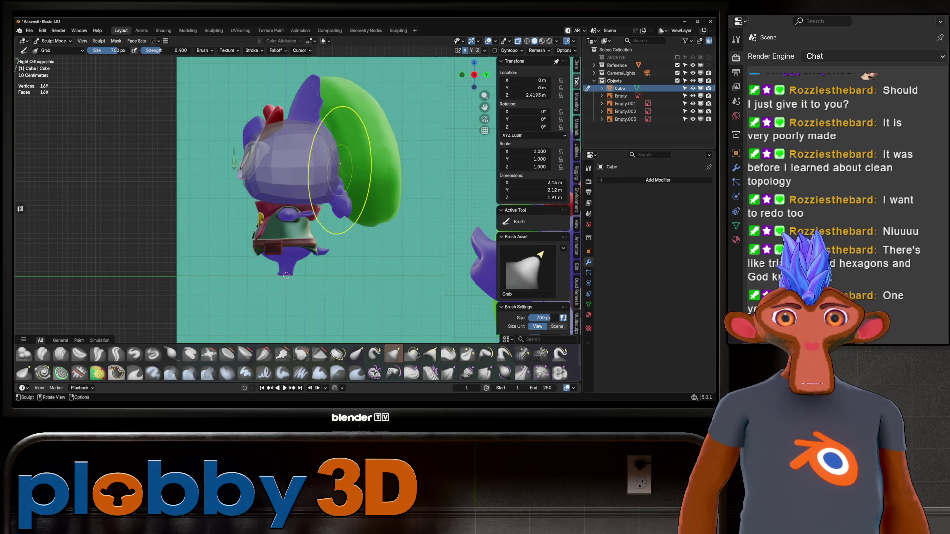
drag(341, 163, 342, 164)
scroll(304, 228, up, 3)
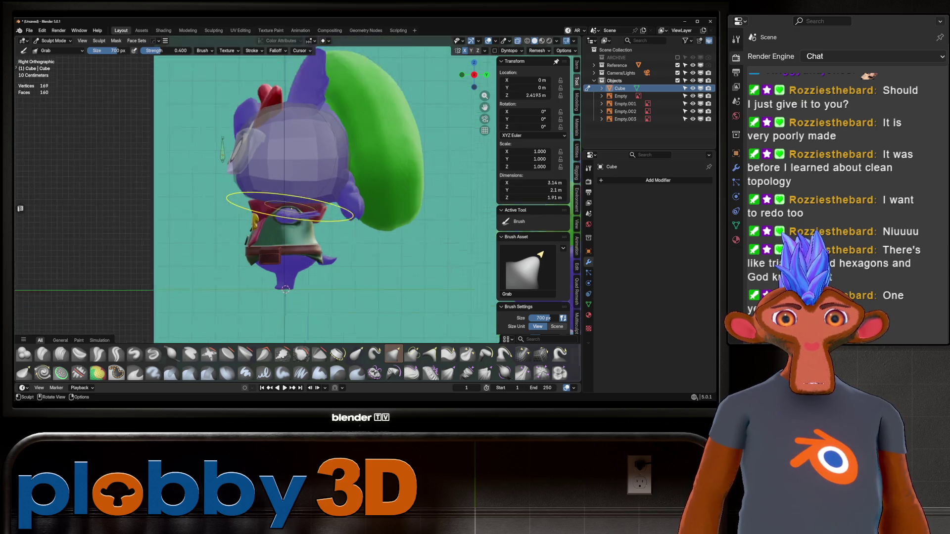
mouse_move(292, 209)
middle_down()
mouse_move(283, 223)
mouse_move(267, 193)
mouse_move(277, 183)
mouse_move(299, 212)
middle_up()
Select a block of faces on the head in Edit Mode, then return to Object Mode.
key(Tab)
click(282, 220)
key(ctrl+Tab)
click(145, 273)
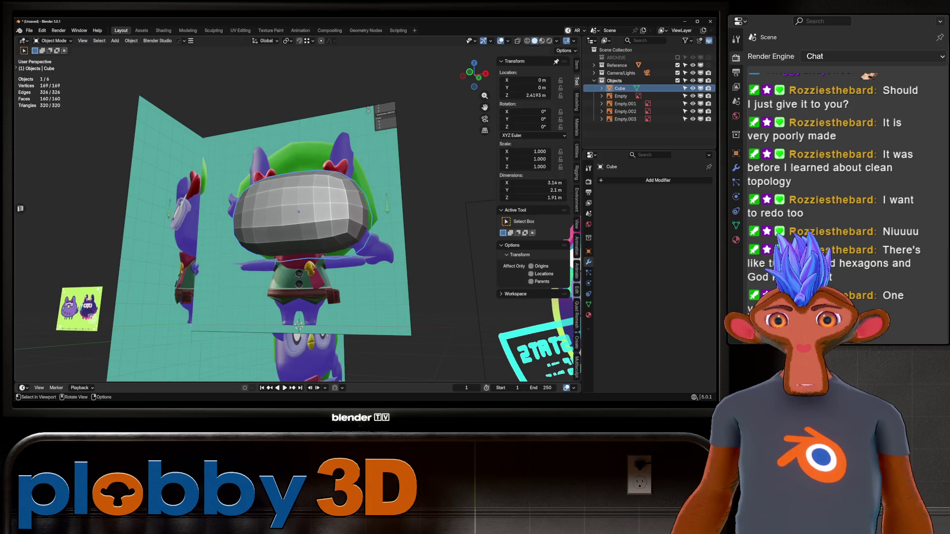
Select both reference images and turn off Show In Perspective on both.
scroll(208, 269, down, 3)
mouse_move(208, 269)
middle_down()
mouse_move(262, 248)
mouse_move(252, 250)
mouse_move(307, 248)
mouse_move(287, 255)
mouse_move(304, 250)
mouse_move(277, 245)
middle_up()
scroll(270, 256, up, 5)
click(273, 287)
shift+click(272, 287)
key(s)
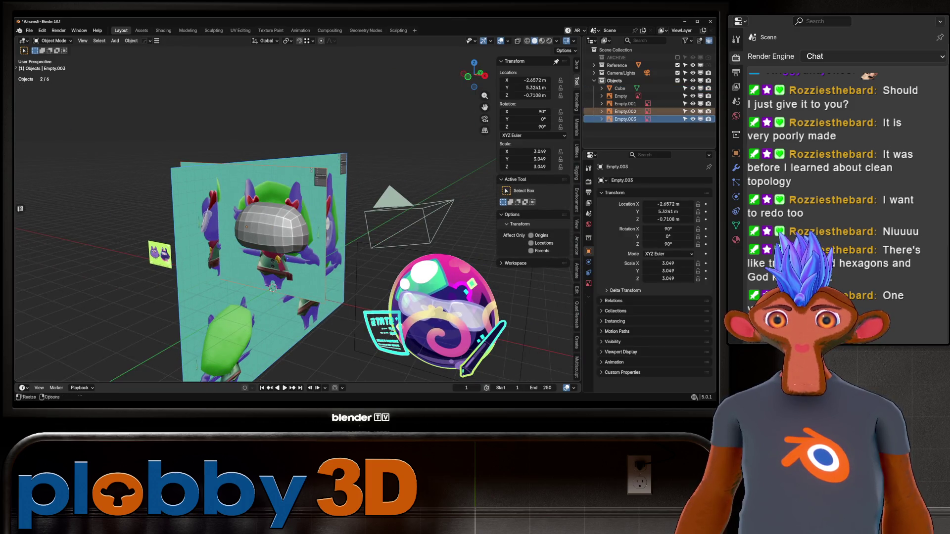
click(589, 283)
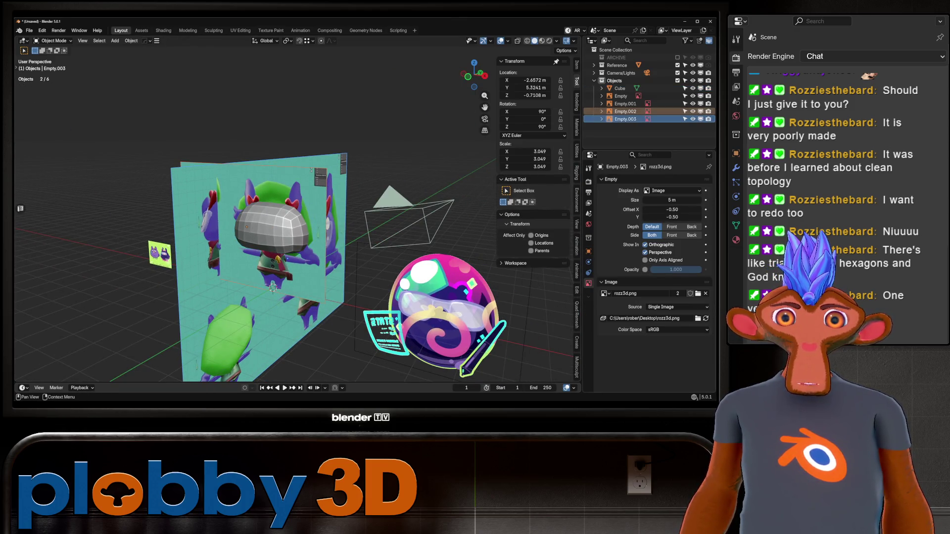
click(645, 252)
right_click(646, 252)
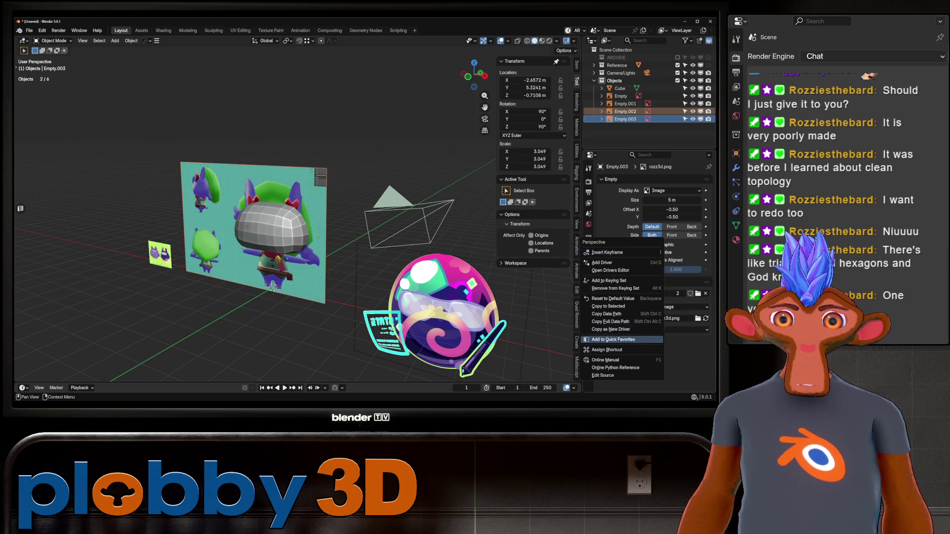
click(608, 307)
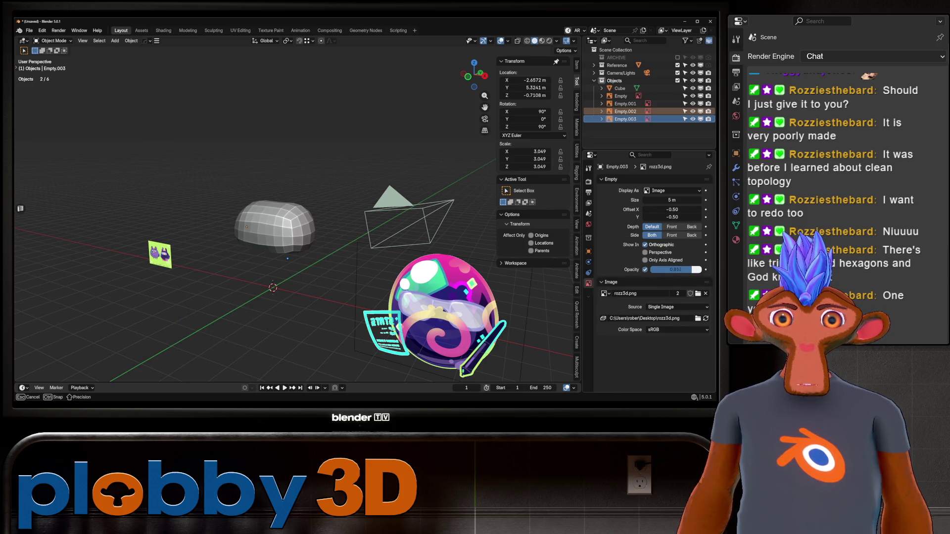
Set both references' opacity to 0.800, then frame the head block in front view.
drag(692, 270, 691, 270)
right_click(691, 270)
click(653, 338)
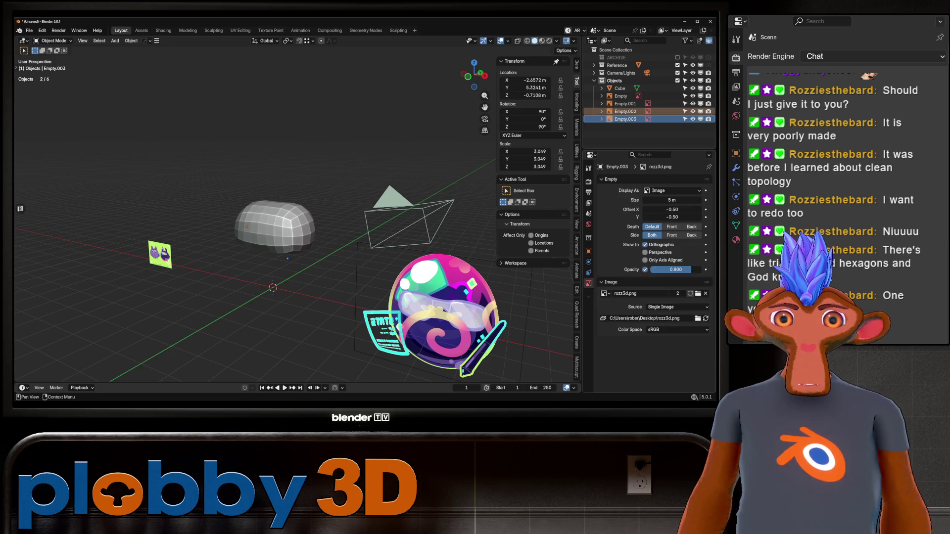
click(274, 226)
key(KP_1)
key(KP_Decimal)
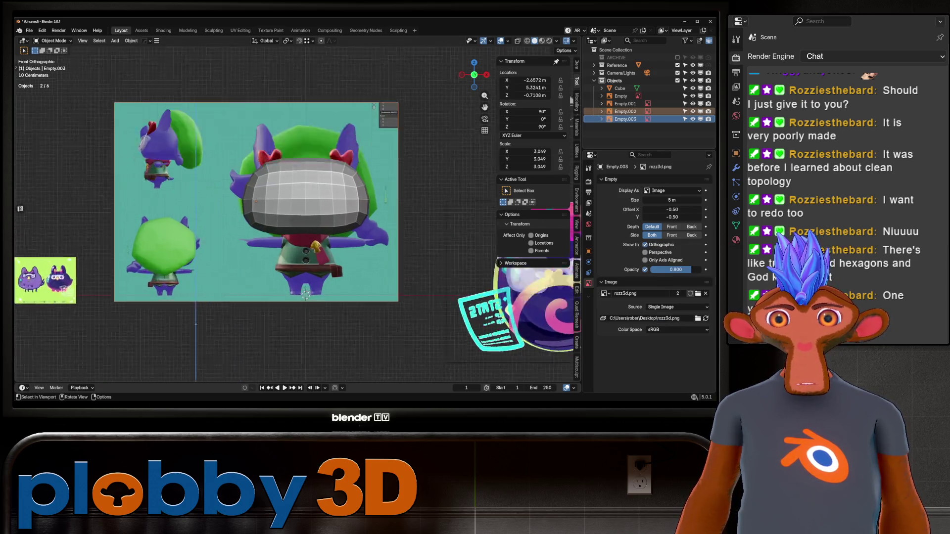
key(Tab)
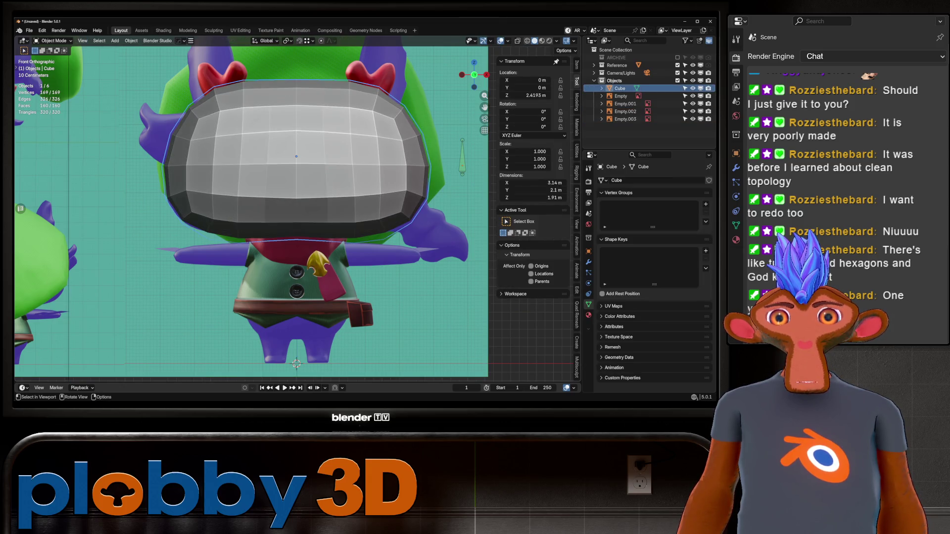
Isolate the head block, inset the selected faces, and delete them to open a hole.
key(KP_Divide)
key(i)
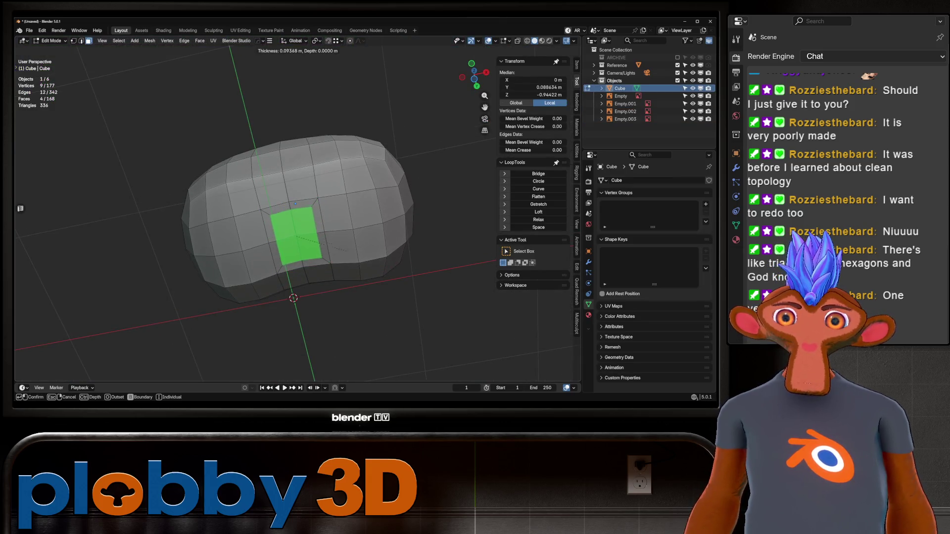
key(Return)
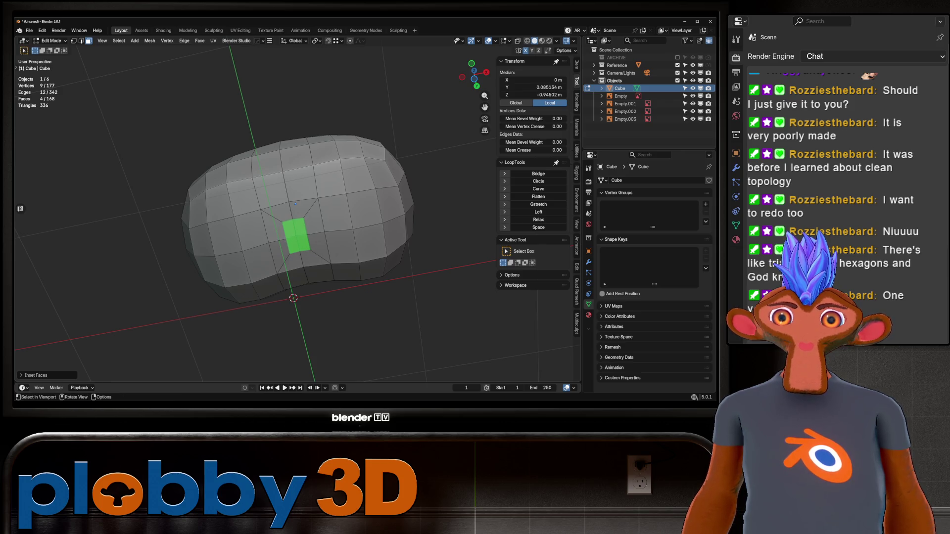
scroll(297, 218, up, 4)
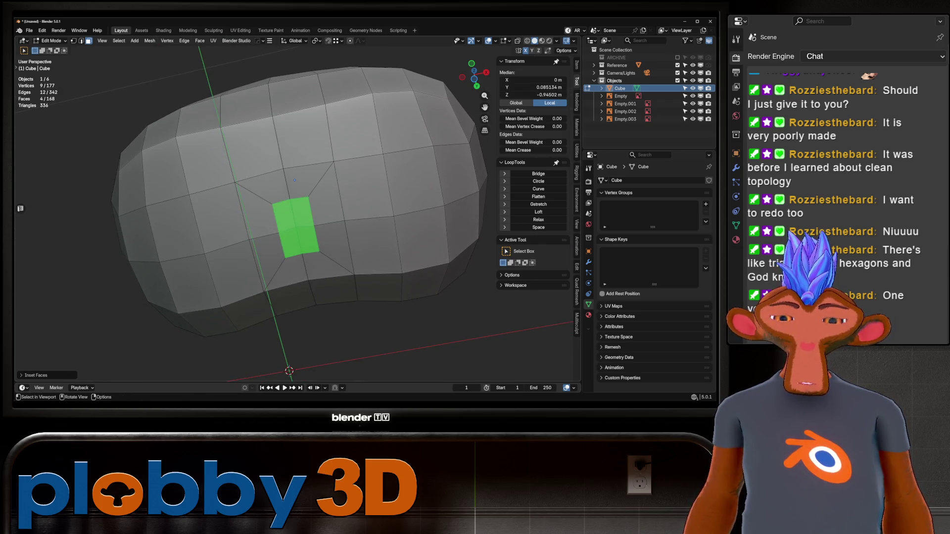
key(i)
key(Escape)
key(x)
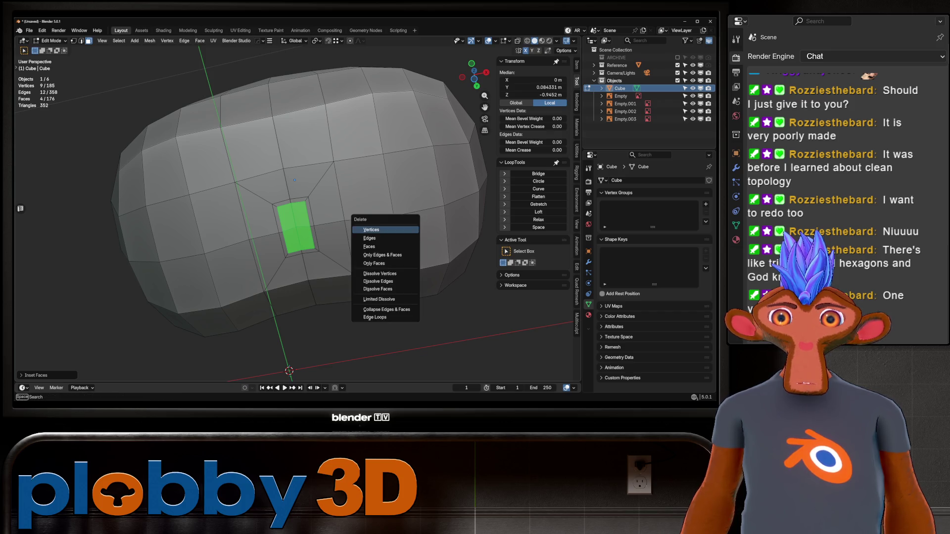
click(391, 243)
Try relaxing the ring of faces around the hole, then undo it.
alt+click(281, 203)
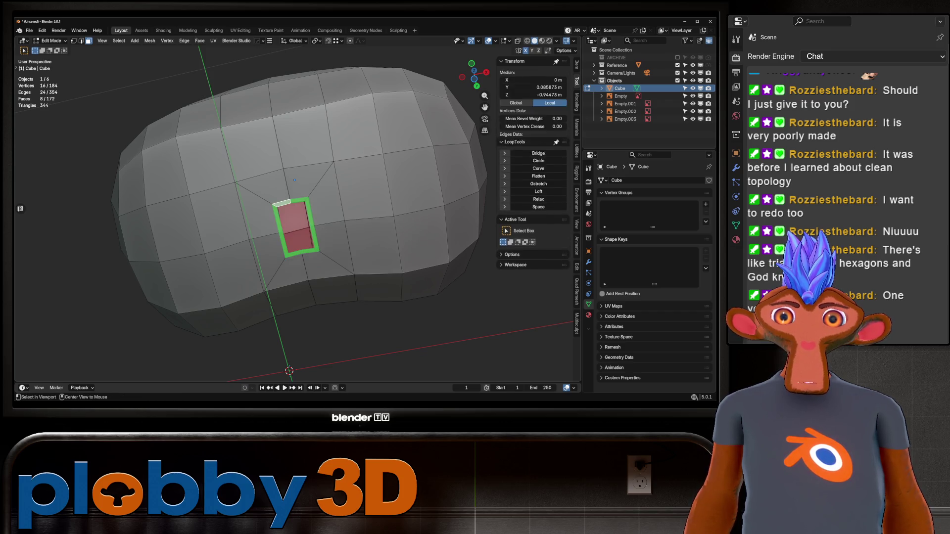
right_click(428, 239)
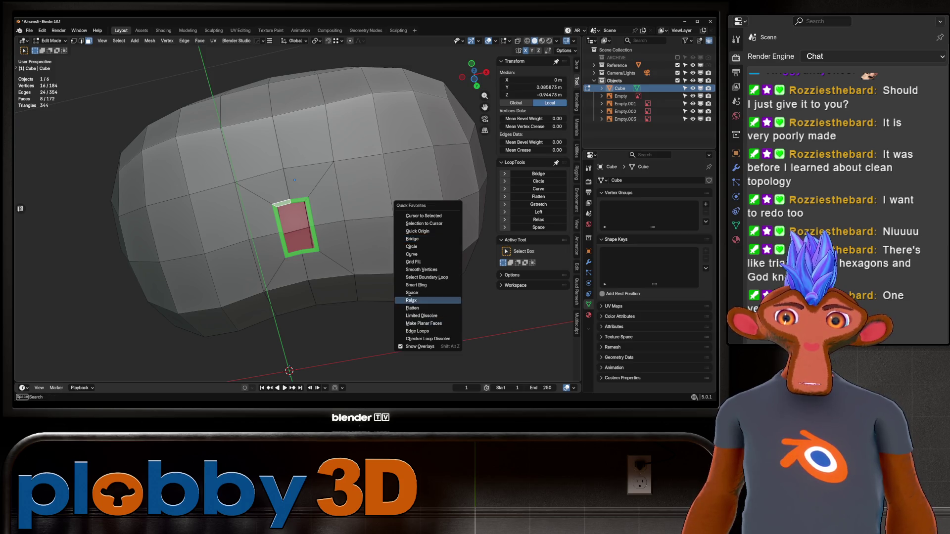
click(428, 302)
key(ctrl+z)
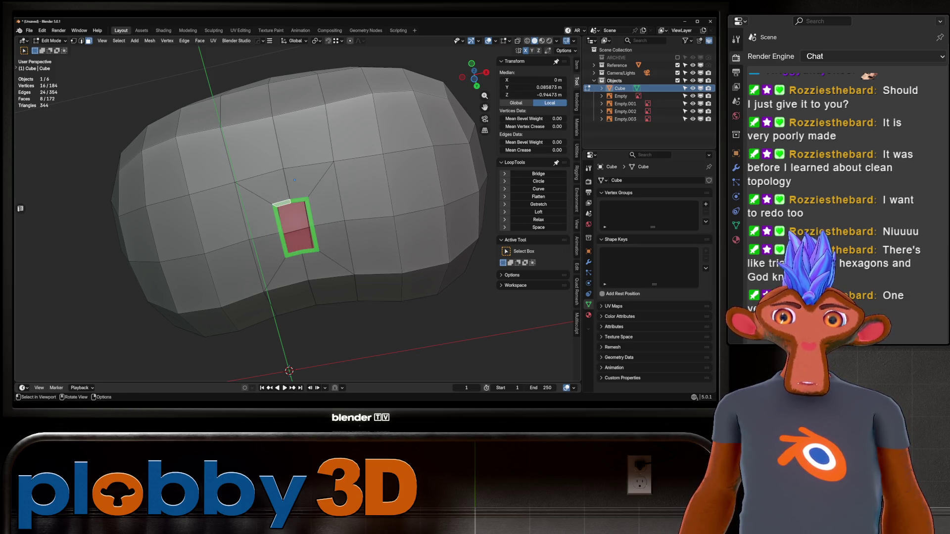
key(q)
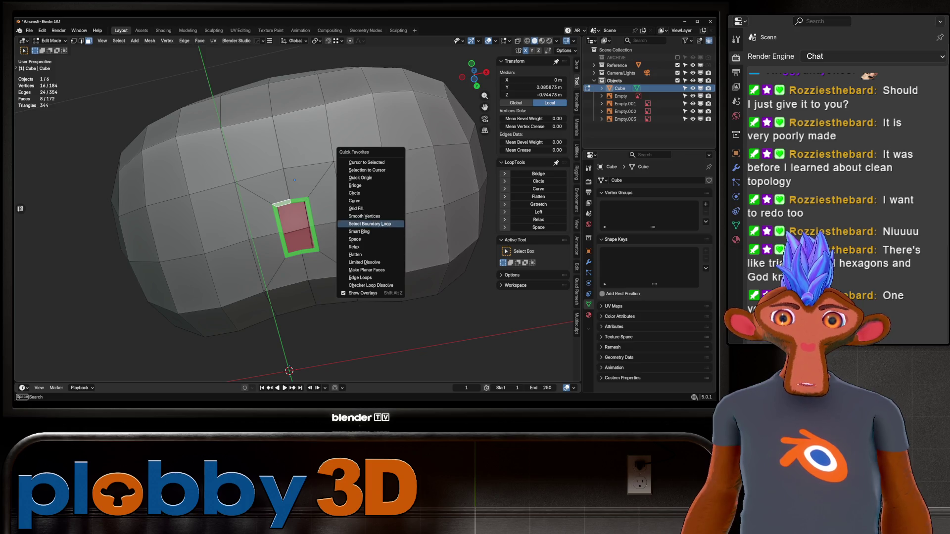
Relax the hole's boundary loop several times with LoopTools until it is round.
click(370, 224)
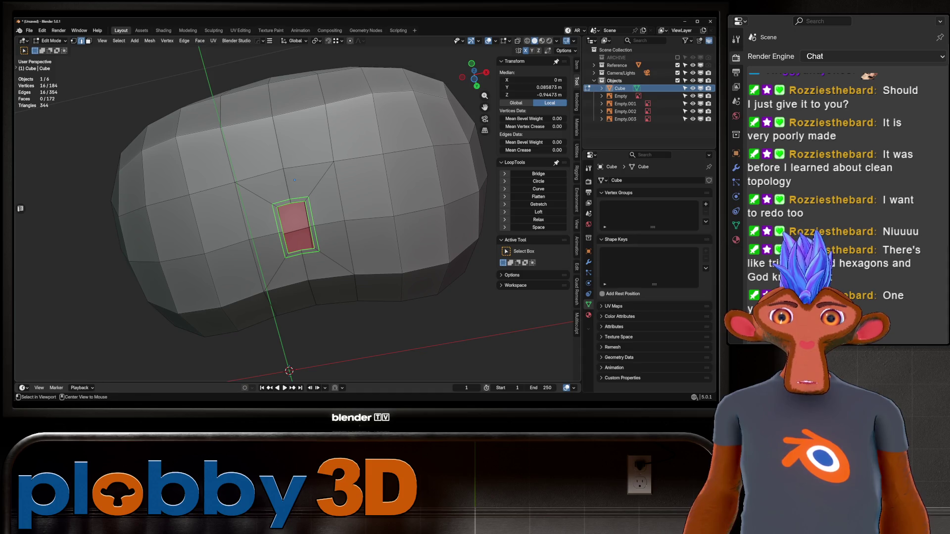
click(538, 220)
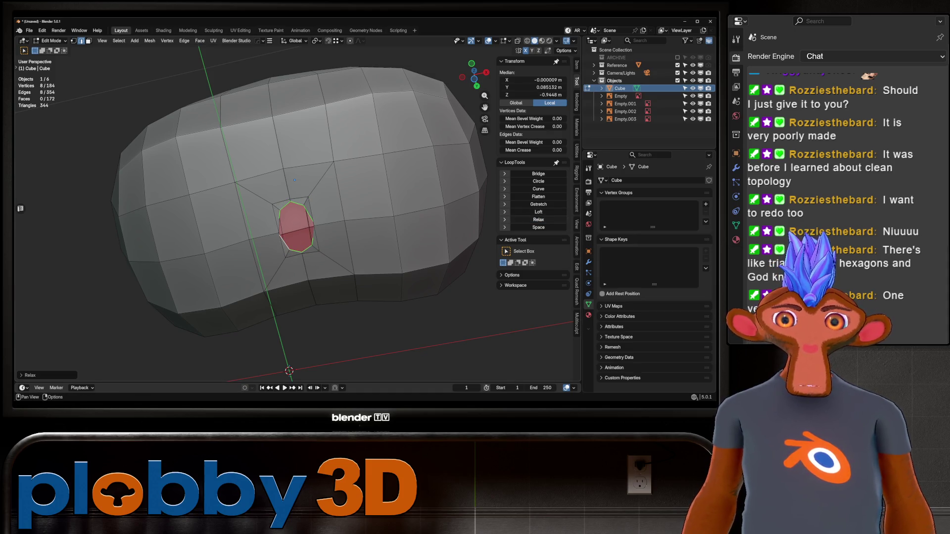
key(ctrl+z)
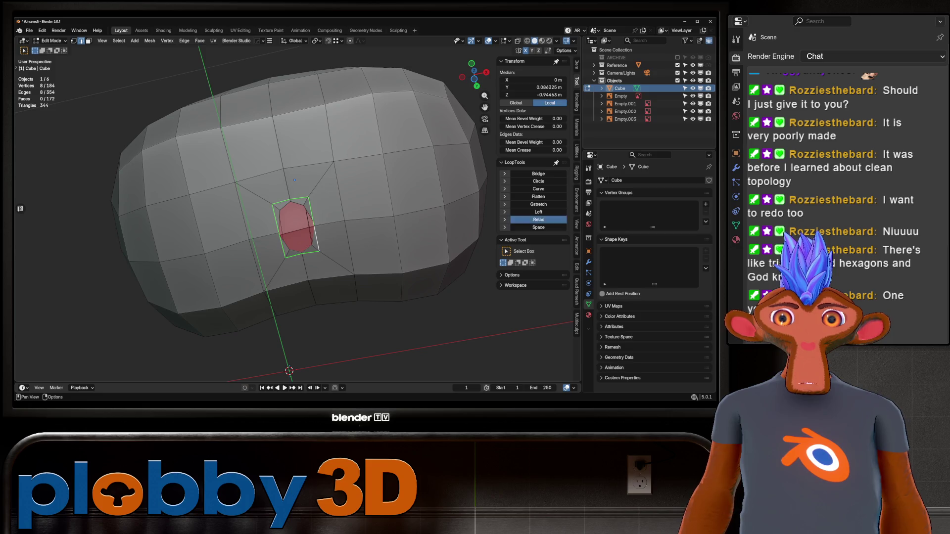
click(539, 220)
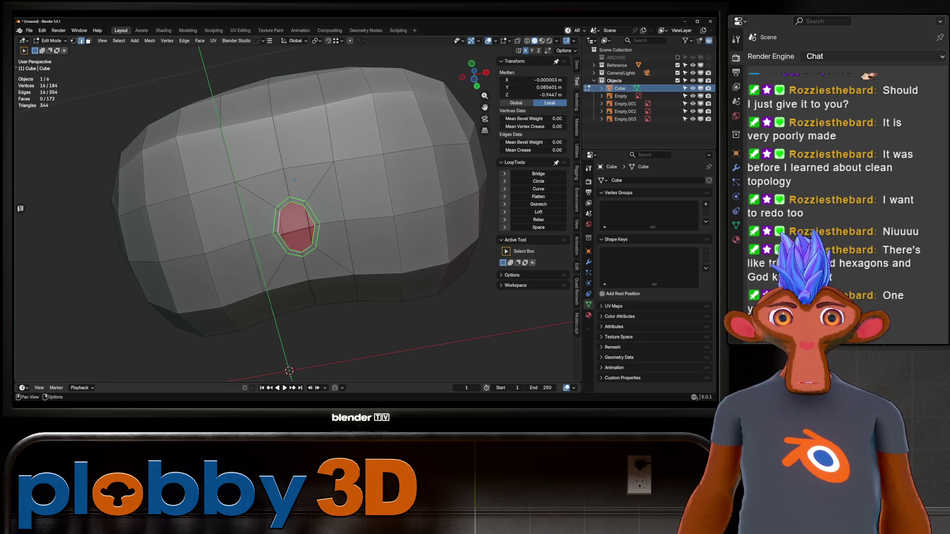
click(539, 219)
click(539, 220)
click(538, 219)
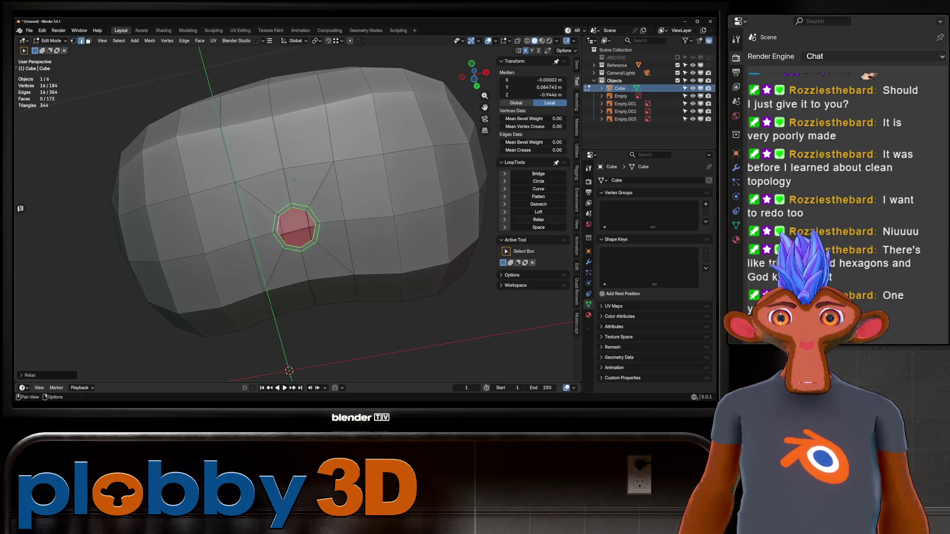
middle_drag(297, 212, 307, 208)
Fill the octagonal hole with a face and inset a 0.0716 m ring around it.
alt+click(271, 223)
key(f)
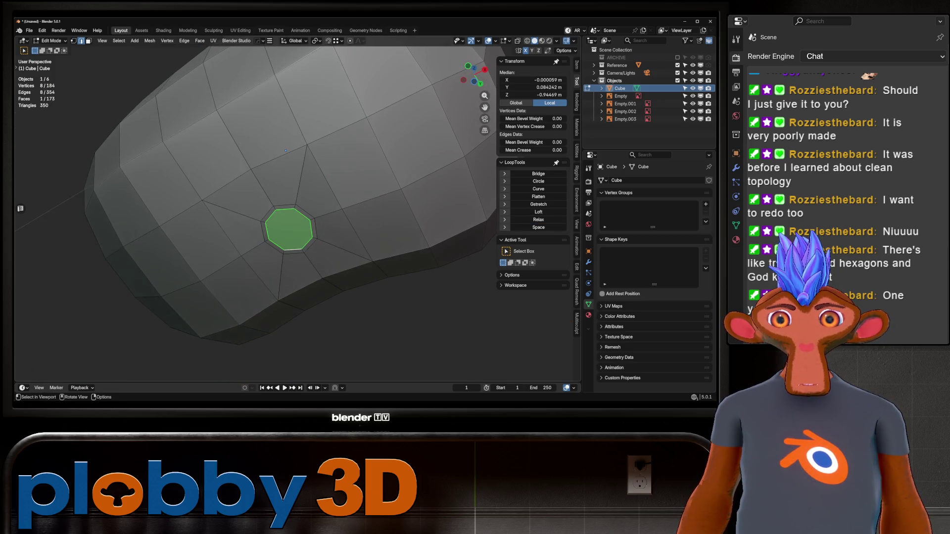
key(ctrl+KP_Add)
key(i)
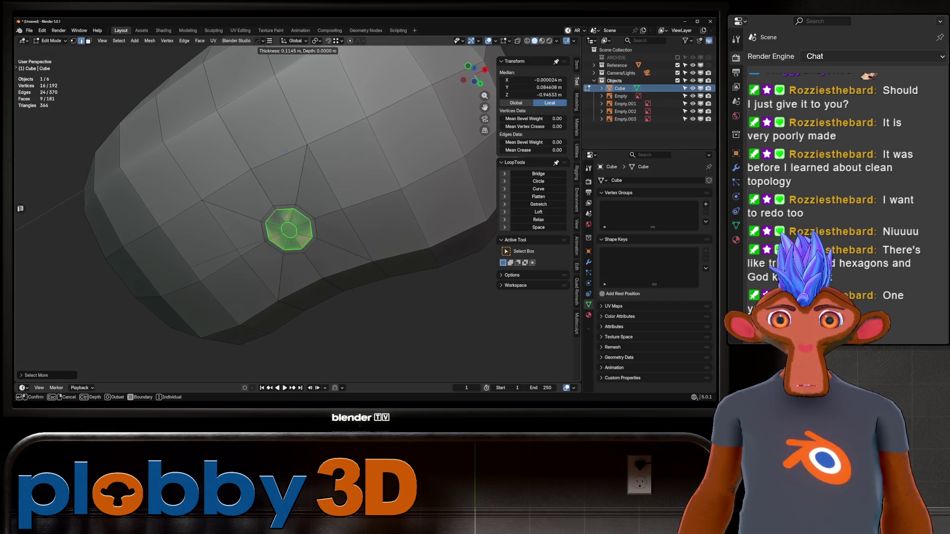
key(Return)
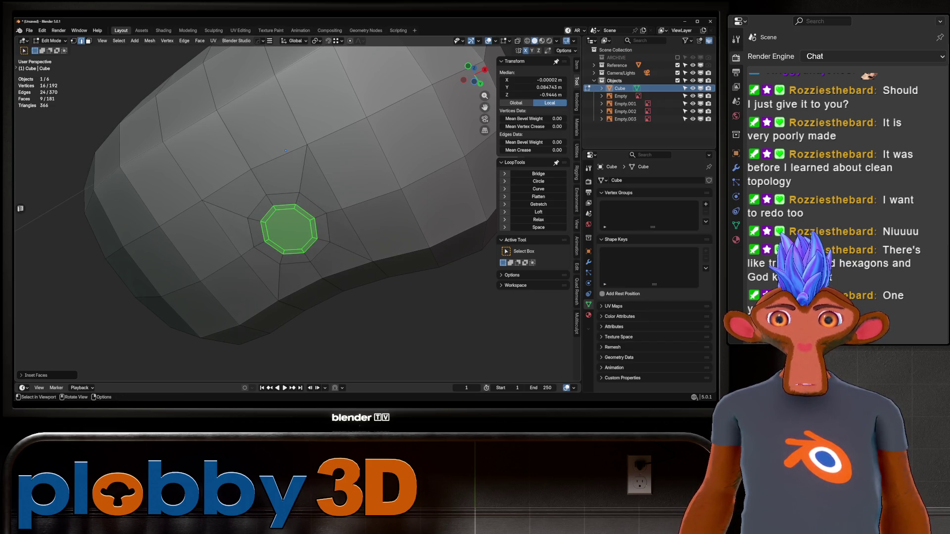
click(37, 375)
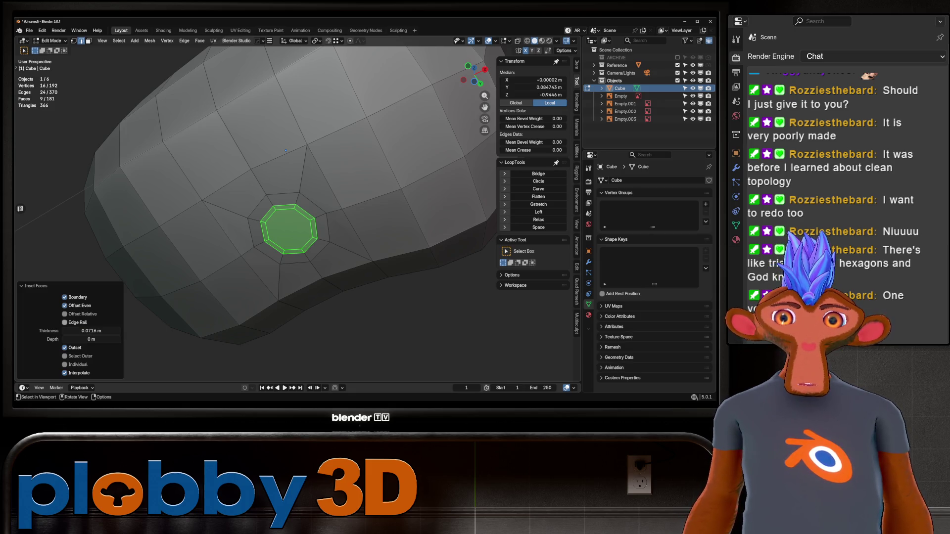
scroll(286, 150, down, 3)
middle_drag(286, 151, 290, 154)
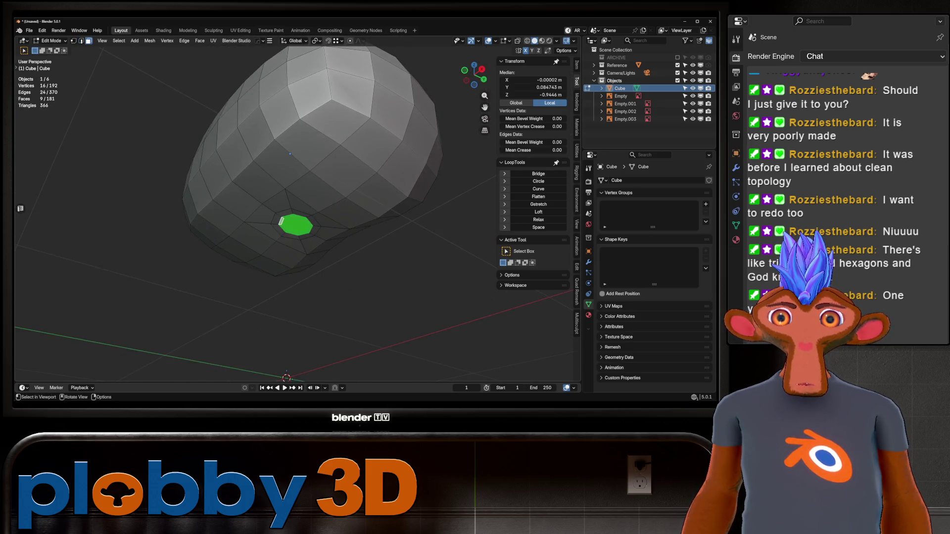
Extrude the octagon face downward under the head and enlarge the new bottom face.
key(ctrl+KP_Subtract)
key(KP_3)
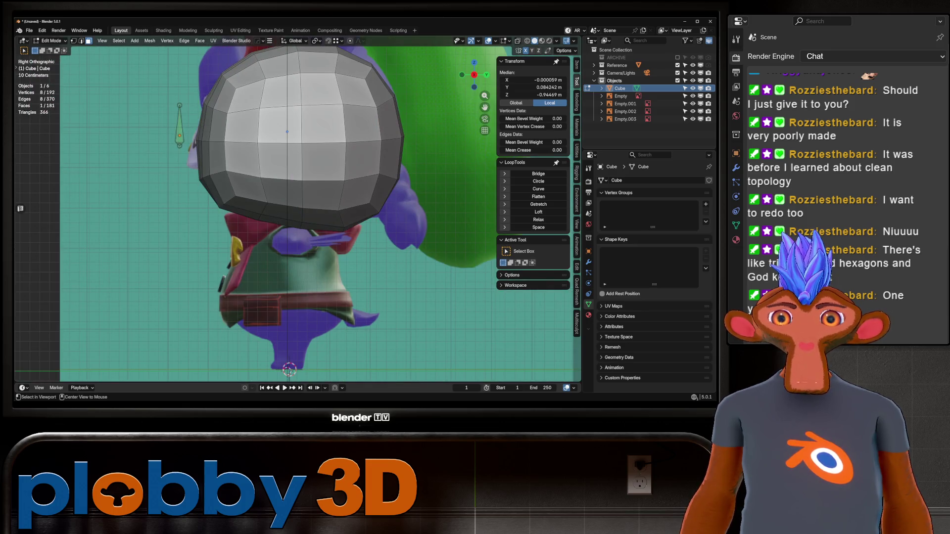
middle_drag(287, 149, 297, 145)
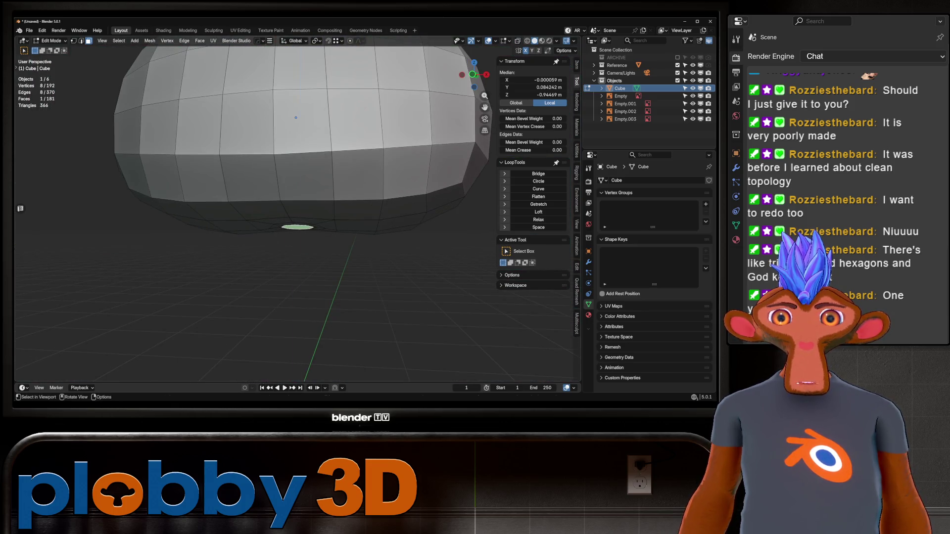
key(e)
key(Return)
scroll(312, 198, down, 5)
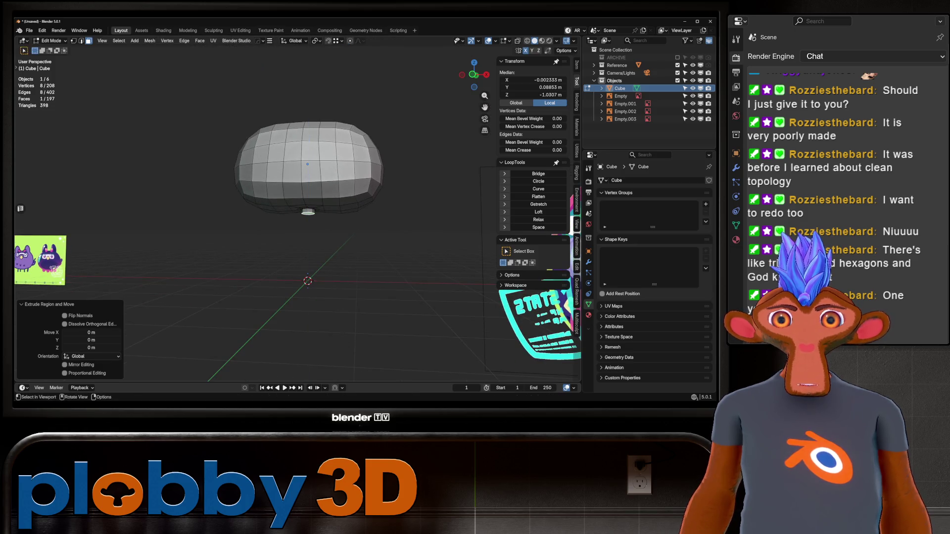
key(s)
key(Return)
Scale the bottom face to 0.447 and extrude it again to form a lower box.
key(KP_3)
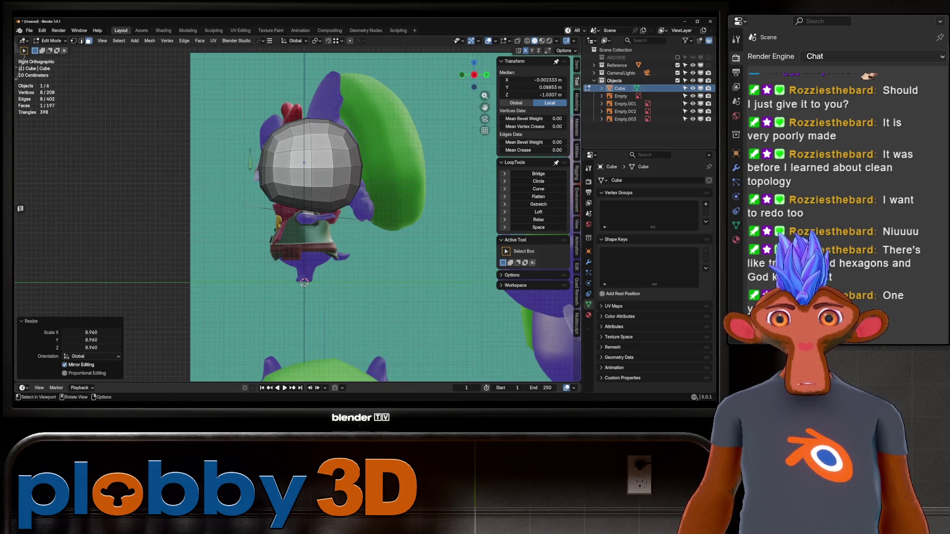
key(s)
key(Return)
key(e)
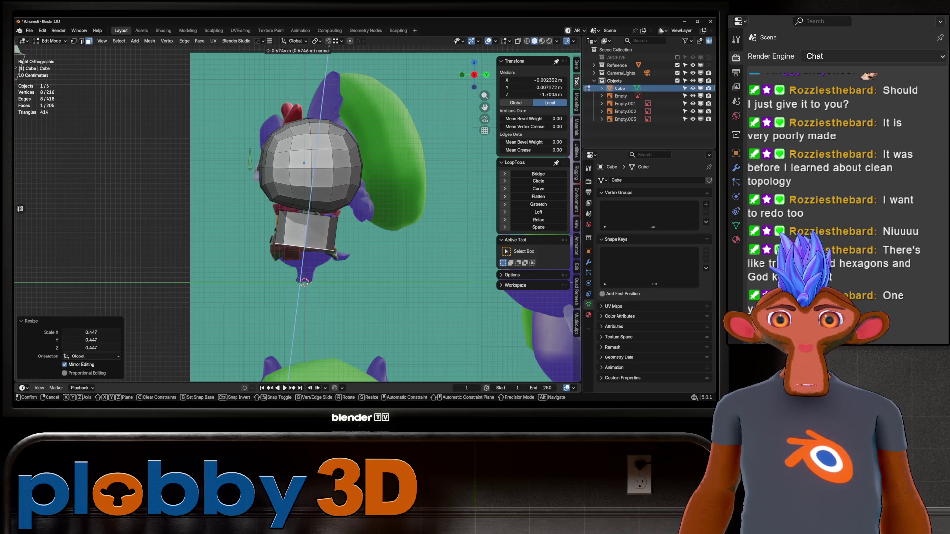
key(Return)
scroll(305, 198, up, 2)
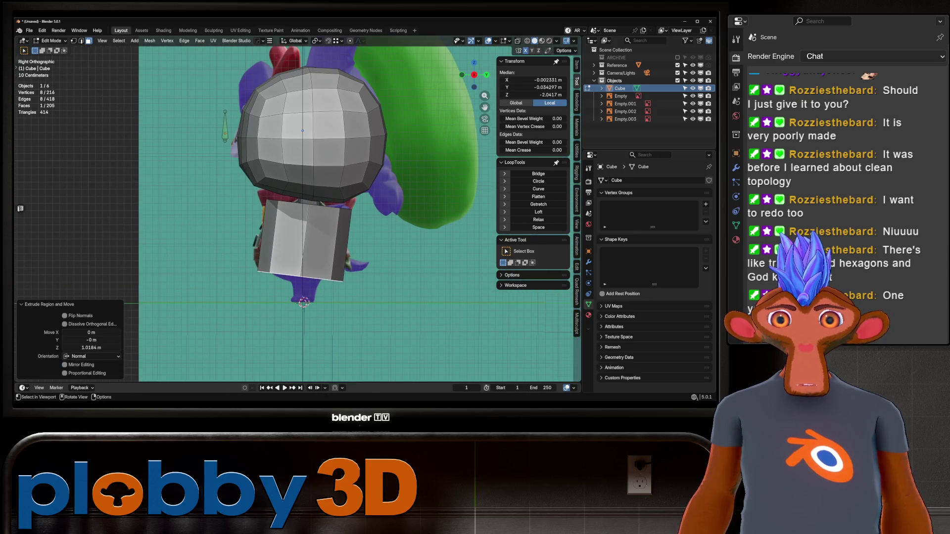
key(ctrl+z)
key(ctrl+shift+z)
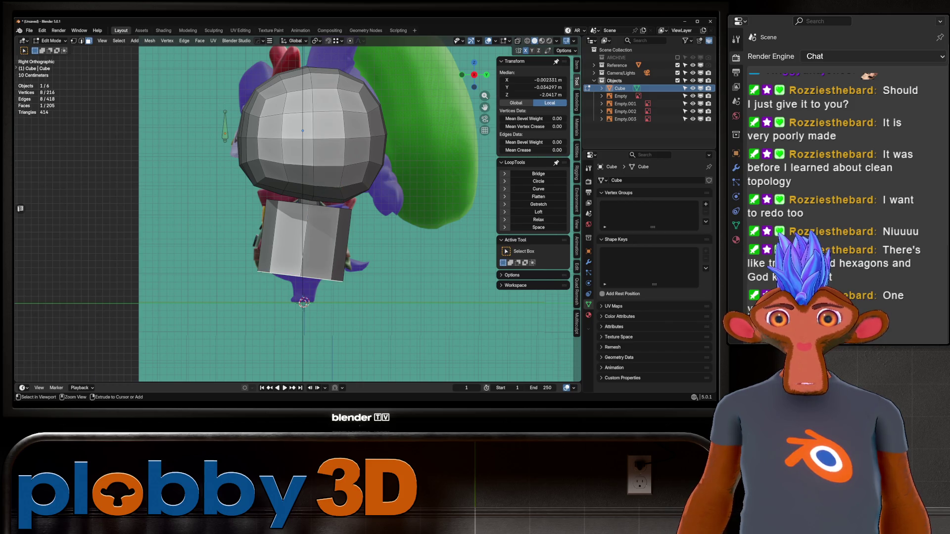
Tilt the lower box with its top edge loop, settling the rotation at 3.69 degrees.
alt+shift+click(305, 204)
key(r)
key(Return)
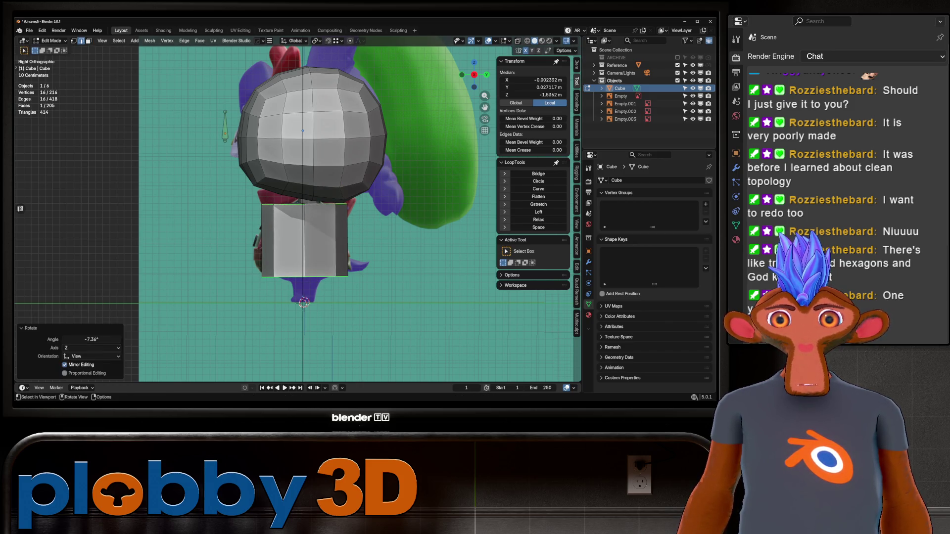
key(r)
key(Return)
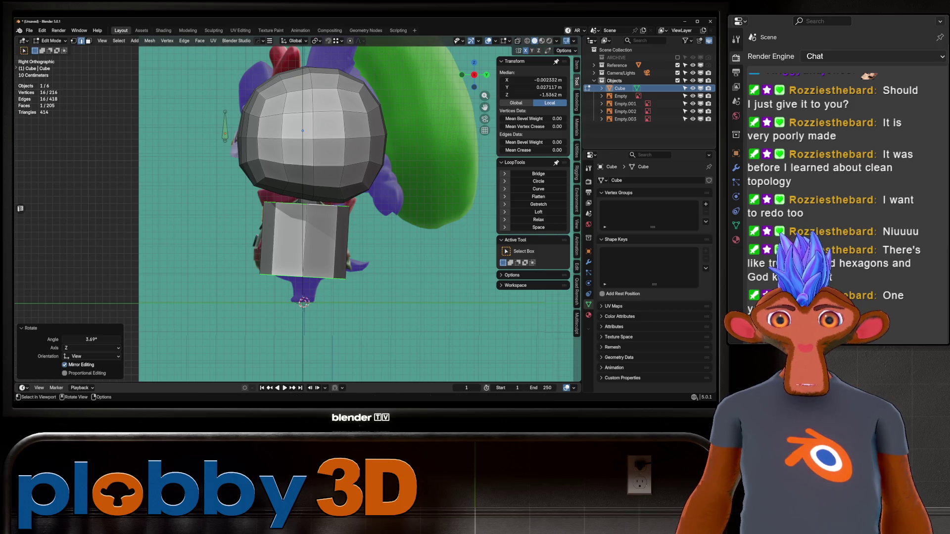
alt+shift+click(304, 203)
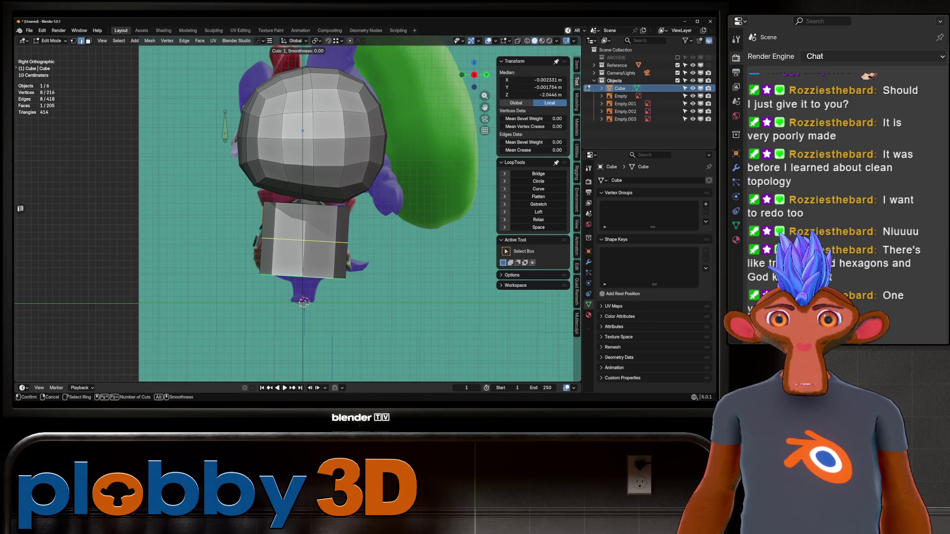
Add a centred horizontal loop cut across the box in X-ray and reposition it.
key(ctrl+r)
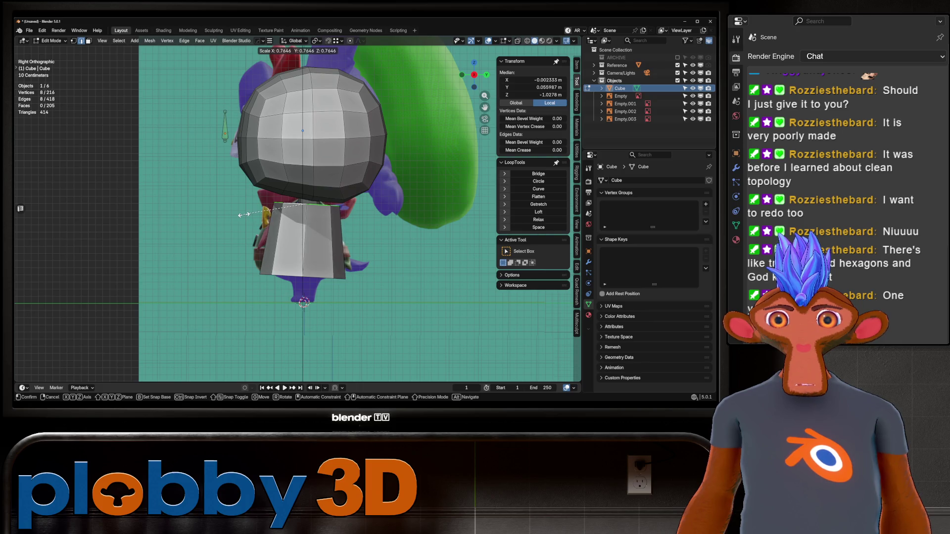
key(alt+z)
click(304, 240)
right_click(304, 240)
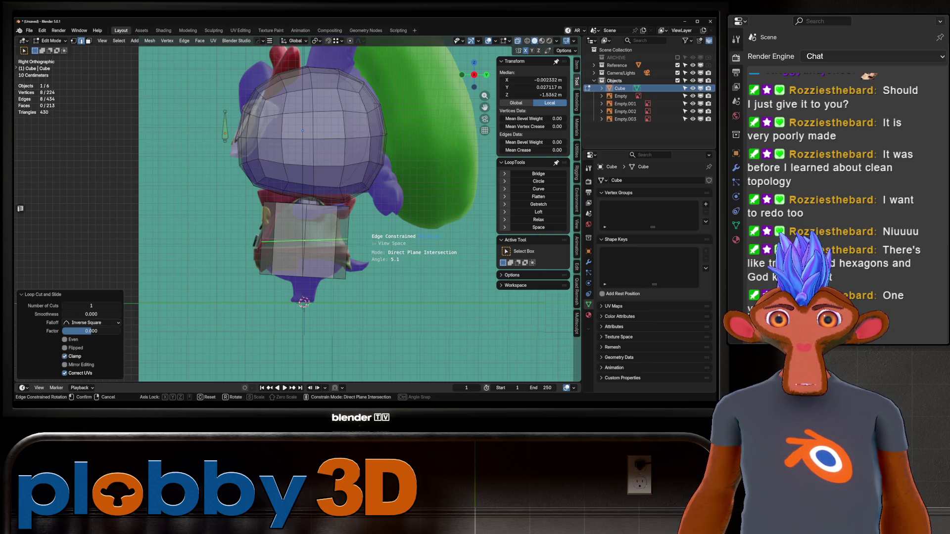
key(g)
key(Return)
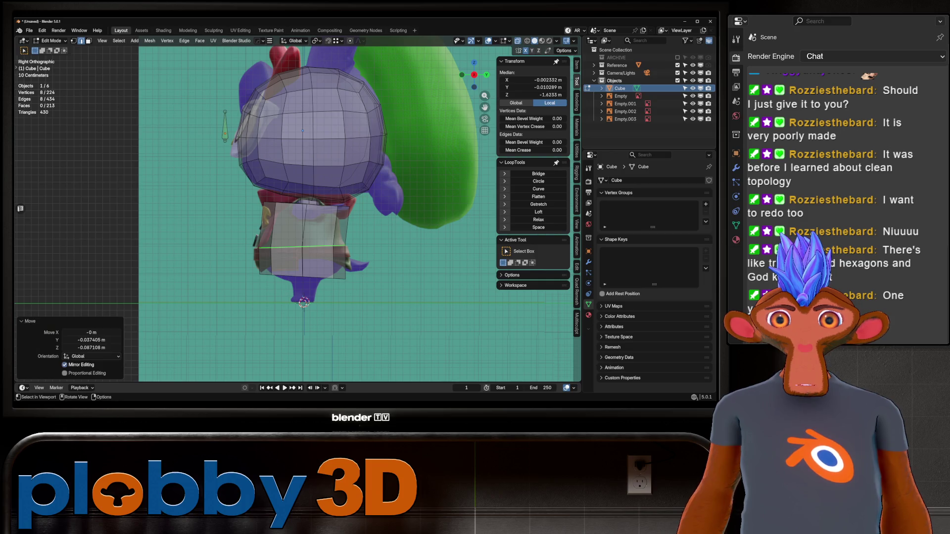
Slide the box's top loop, widen a new loop to 1.229 and move it to the bottom.
alt+click(381, 139)
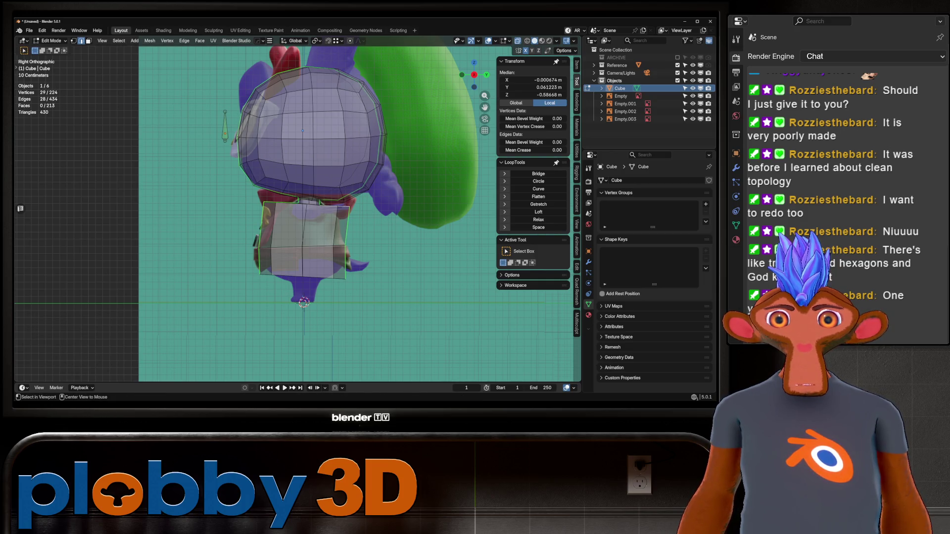
alt+click(334, 206)
key(g)
key(g)
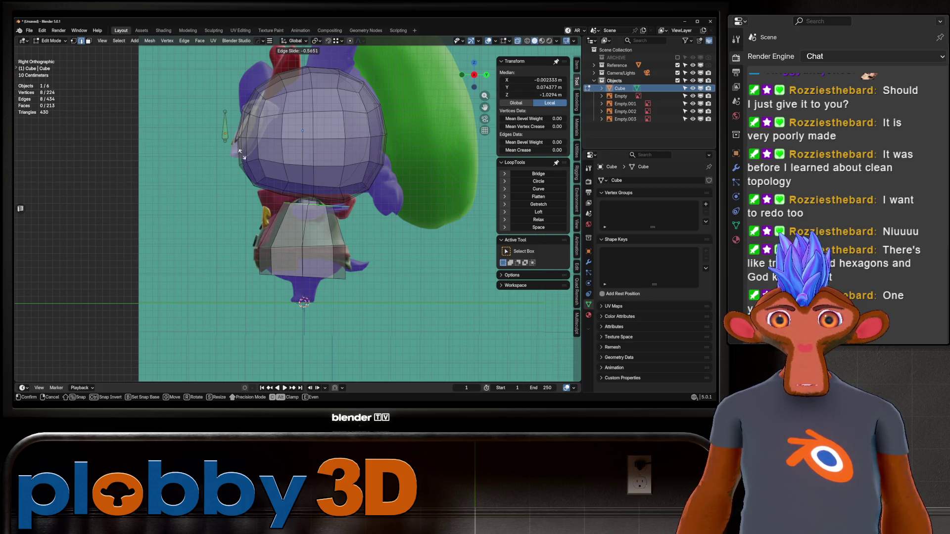
right_click(236, 137)
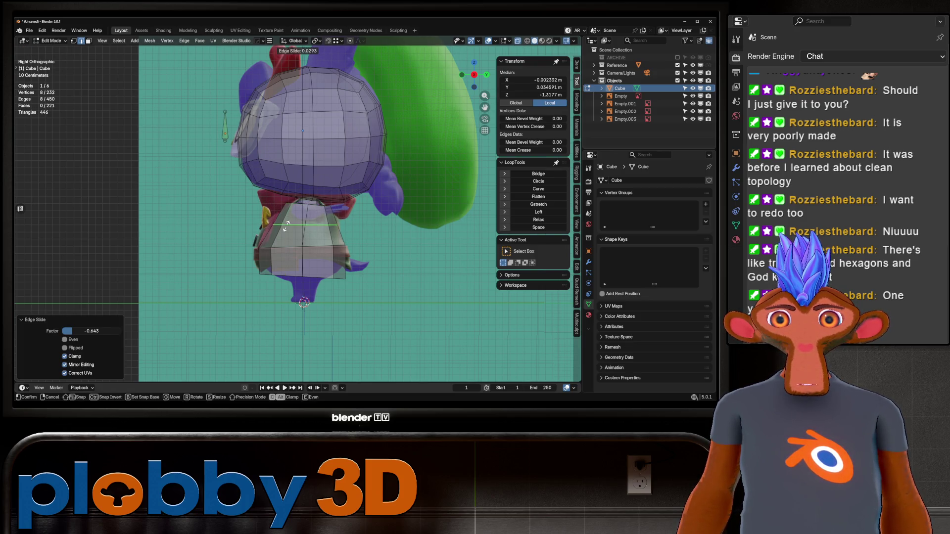
key(s)
click(492, 226)
key(g)
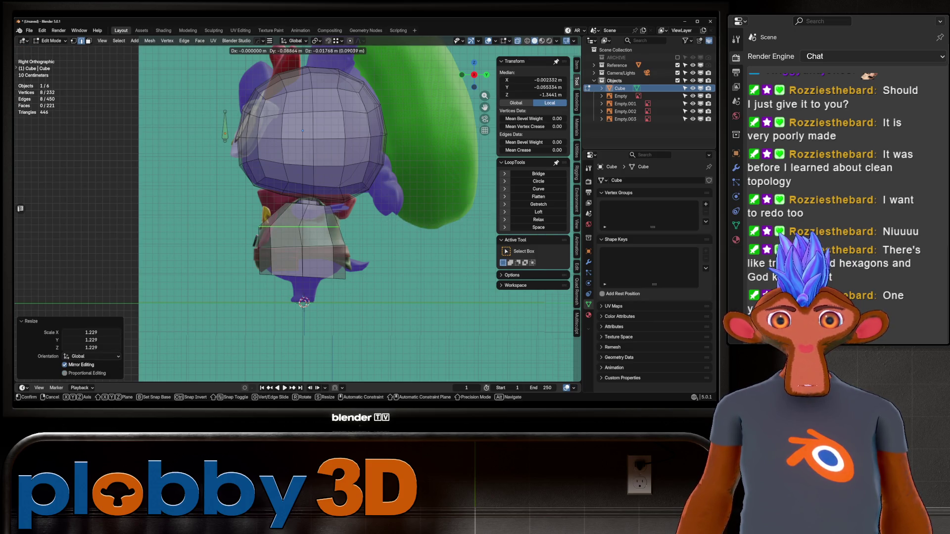
key(Return)
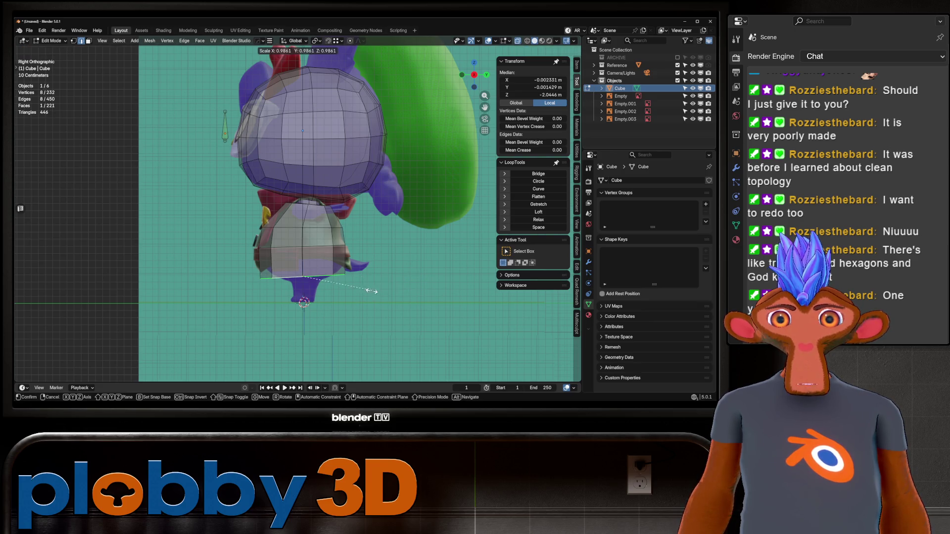
Shrink the bottom loop, then extrude and scale a new ring from it.
key(s)
key(Return)
key(e)
key(Return)
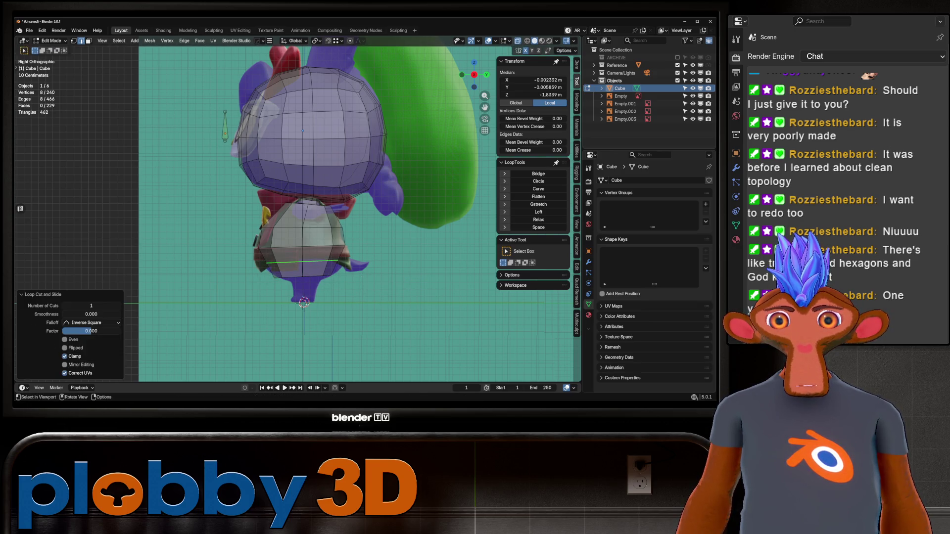
key(s)
key(Return)
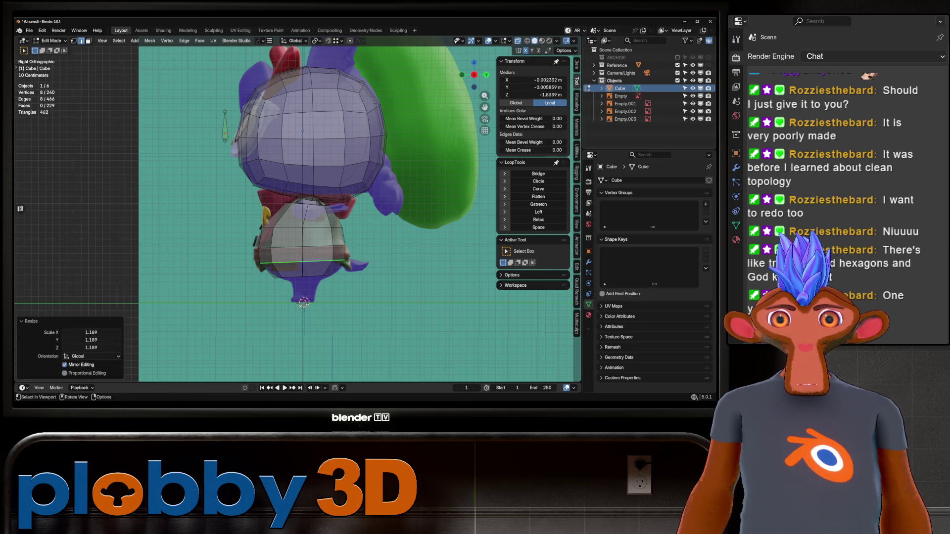
Edge-slide a loop and rotate it along its edges to refine the body profile.
key(g)
key(g)
key(Return)
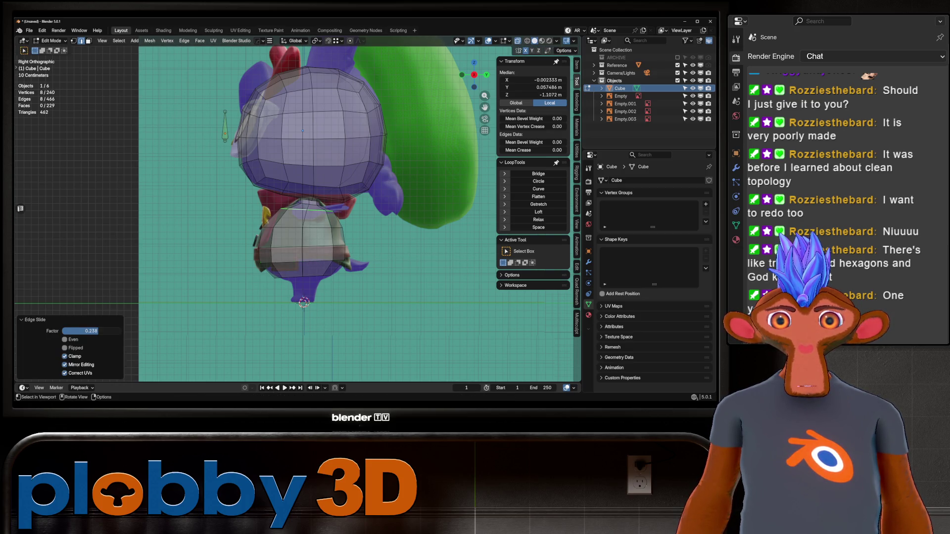
key(r)
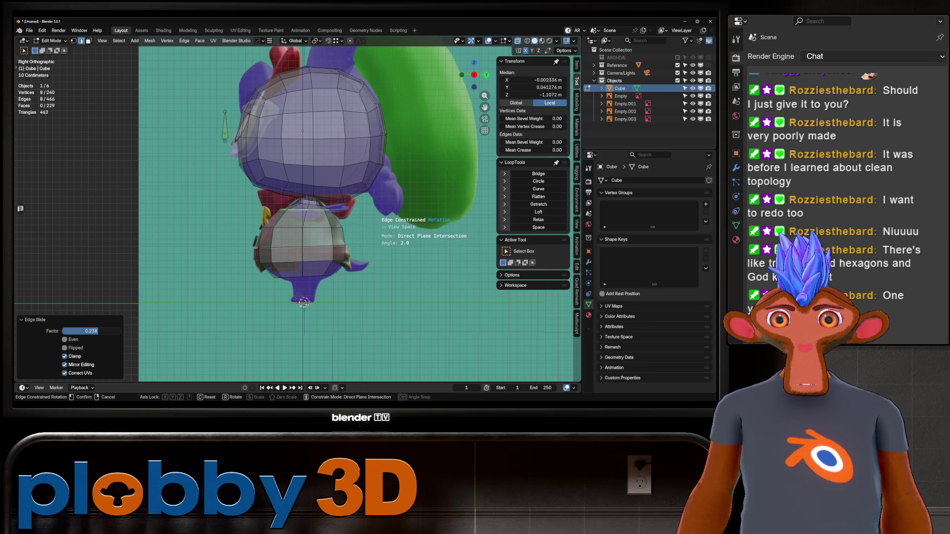
key(Return)
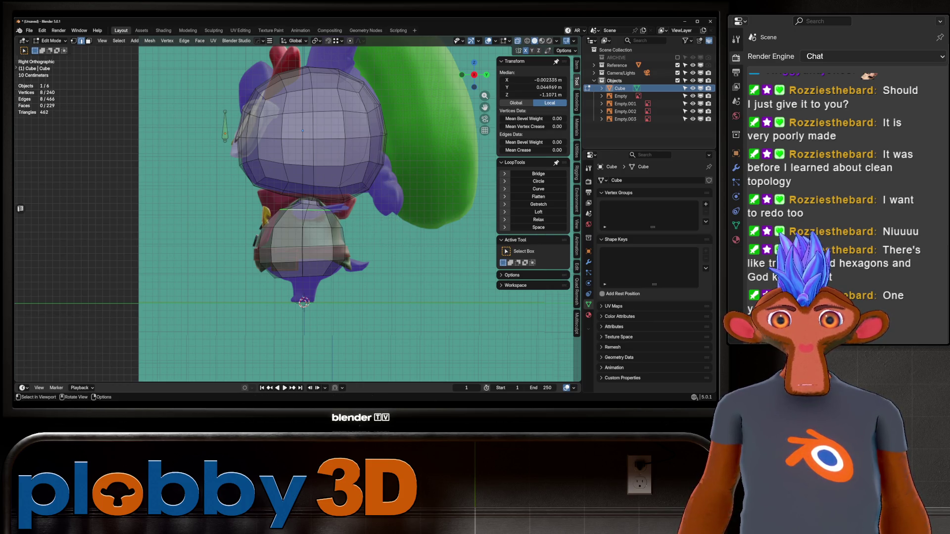
right_click(316, 218)
Inspect the new body in perspective, then return to the front reference view.
key(Escape)
scroll(307, 198, up, 3)
middle_drag(307, 198, 346, 188)
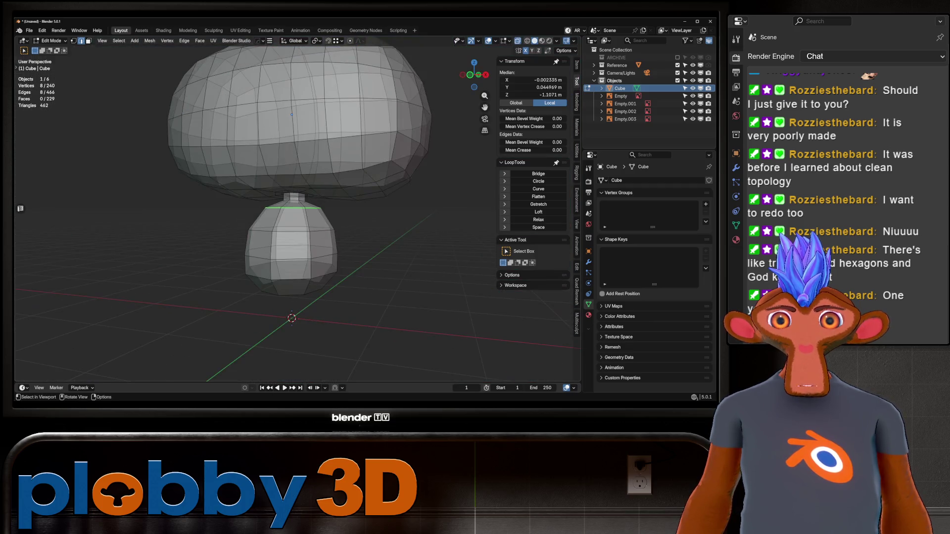
scroll(297, 198, down, 3)
key(KP_1)
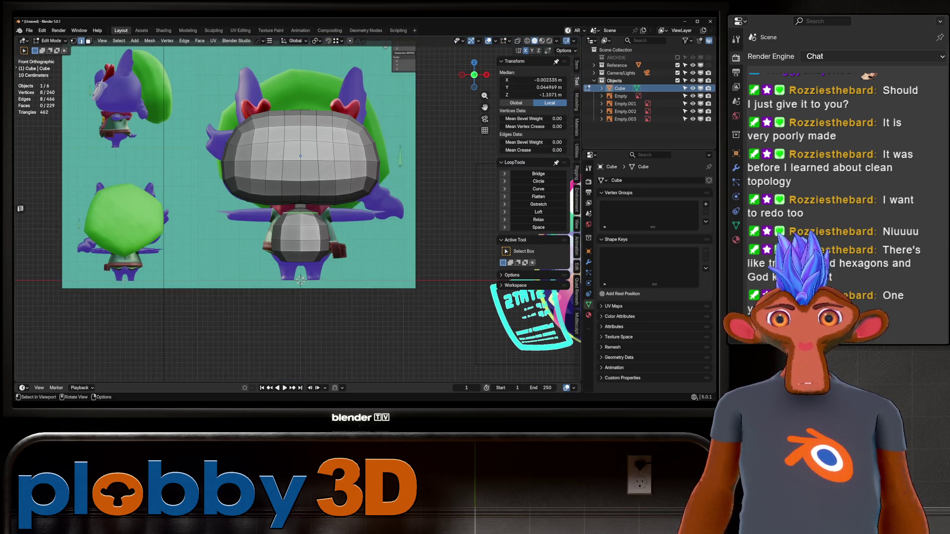
key(ctrl+Tab)
In Sculpt Mode, grab the lower sphere's side outward to match the reference, using X-ray.
click(317, 324)
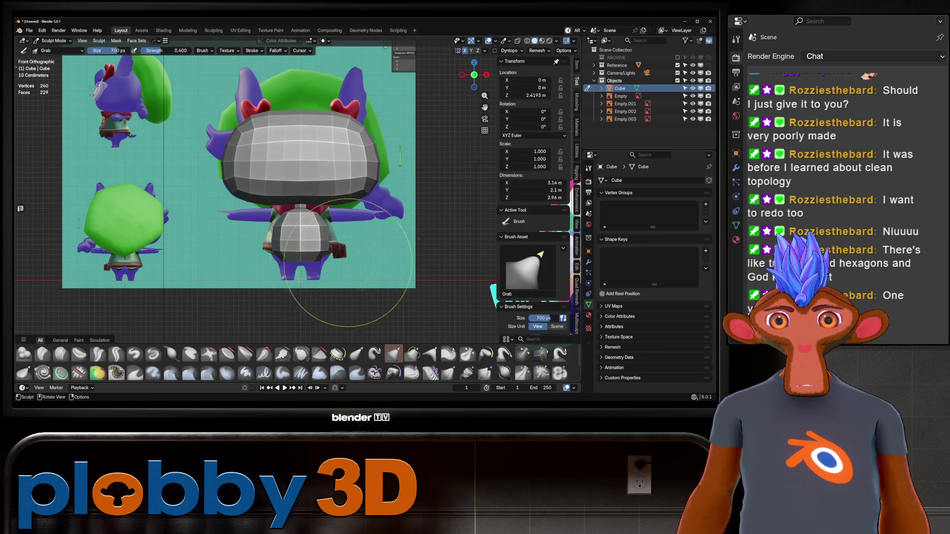
scroll(352, 254, up, 3)
drag(247, 208, 233, 208)
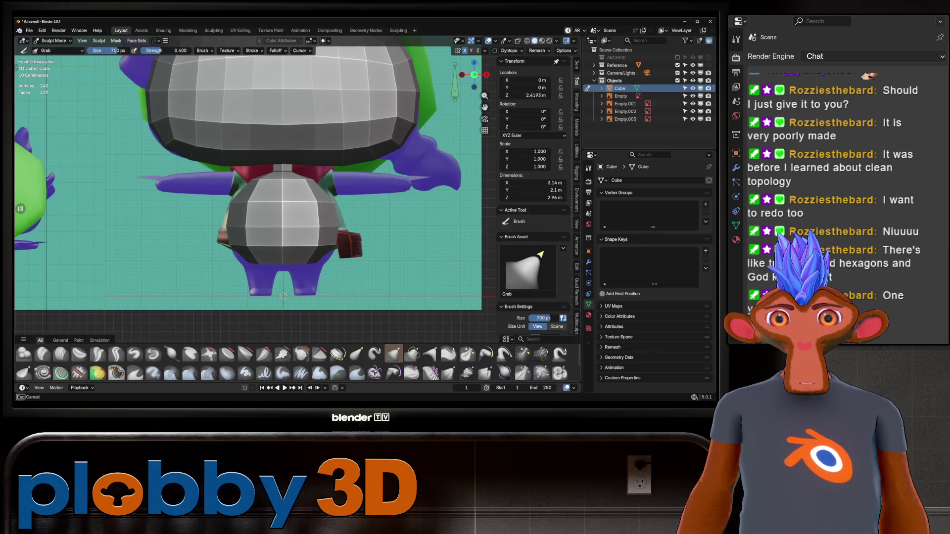
key(alt+z)
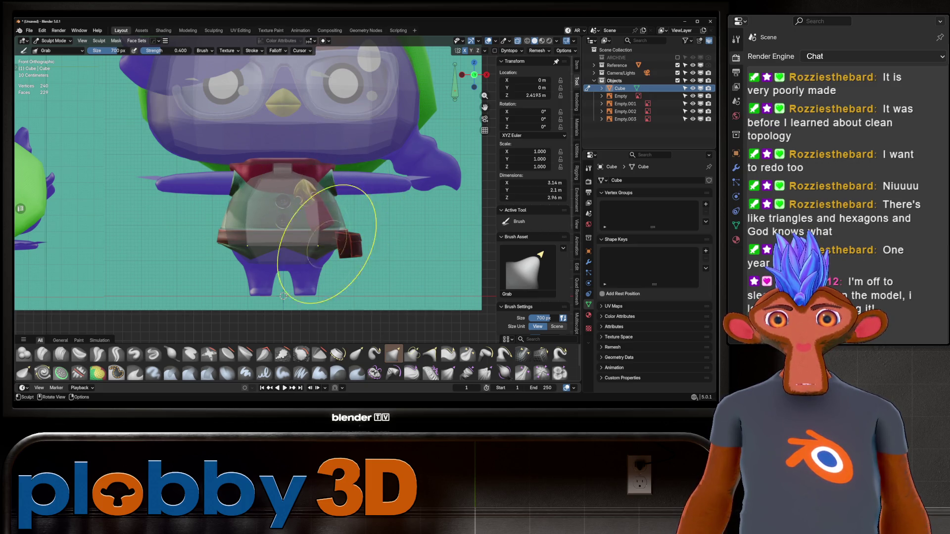
drag(283, 296, 283, 296)
key(alt+z)
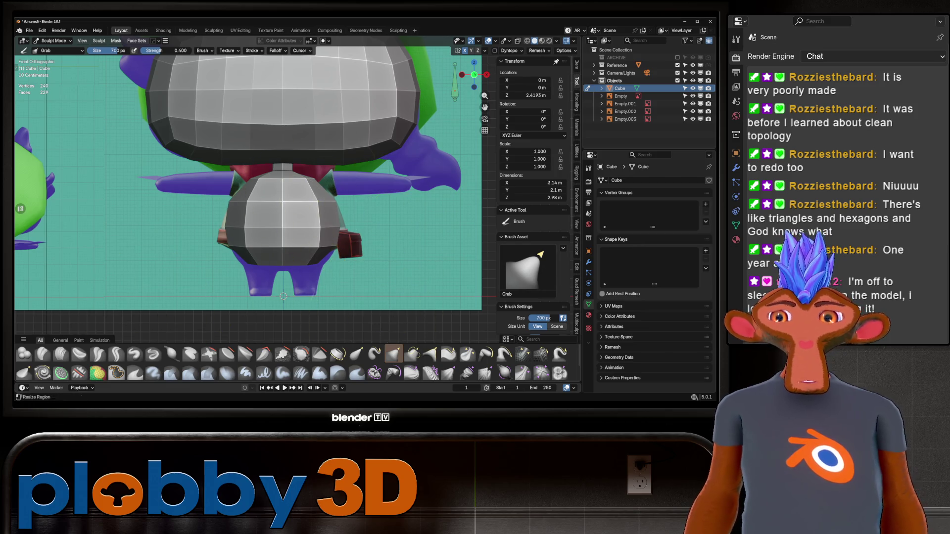
Orbit around the body, then add subdivision to smooth the mesh to 3,680 vertices.
scroll(271, 229, down, 3)
scroll(275, 202, up, 3)
mouse_move(275, 201)
middle_down()
mouse_move(277, 217)
mouse_move(191, 261)
mouse_move(332, 233)
mouse_move(462, 232)
middle_up()
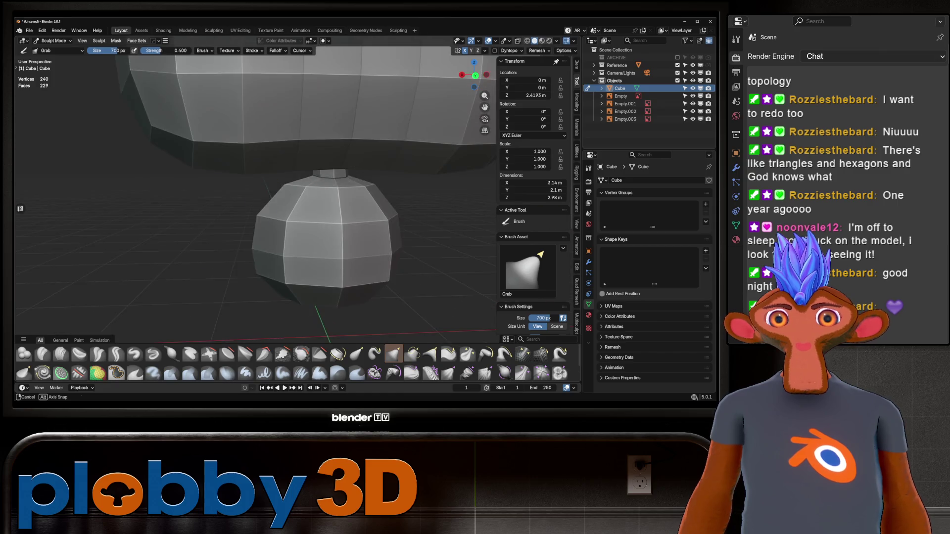
scroll(290, 231, down, 2)
mouse_move(291, 231)
middle_down()
mouse_move(322, 198)
mouse_move(371, 190)
mouse_move(321, 182)
mouse_move(304, 224)
mouse_move(174, 191)
middle_up()
scroll(321, 182, down, 5)
scroll(322, 153, up, 8)
scroll(229, 211, up, 3)
mouse_move(229, 212)
middle_down()
mouse_move(378, 265)
mouse_move(404, 202)
middle_up()
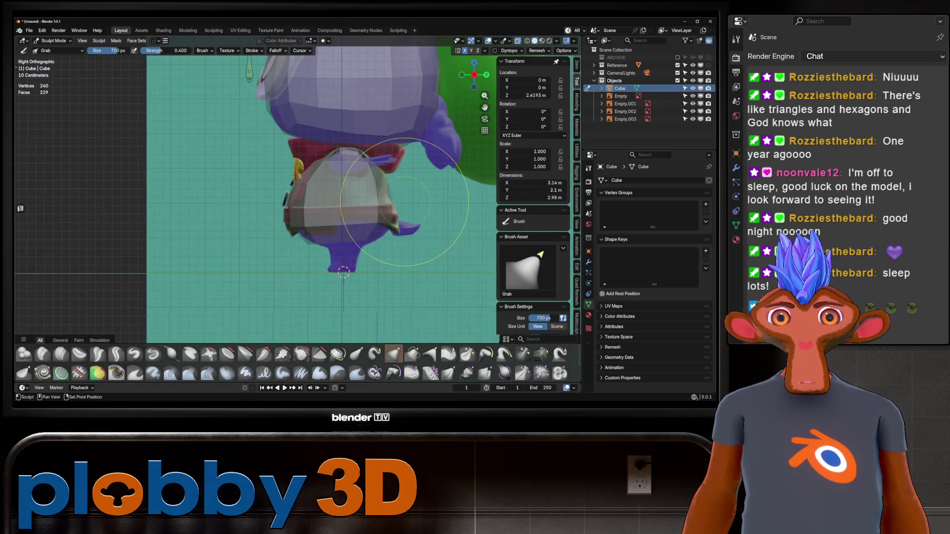
scroll(405, 202, up, 4)
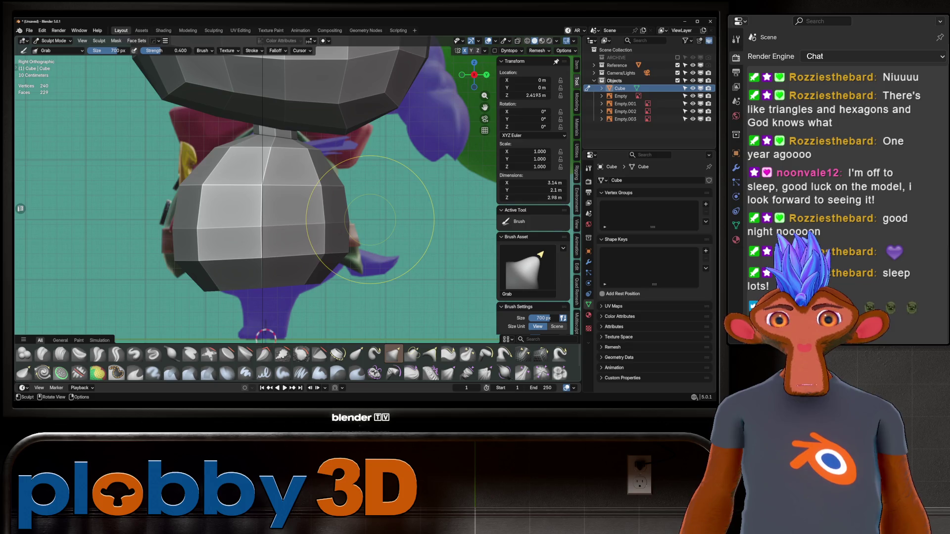
key(ctrl+1)
scroll(370, 220, down, 3)
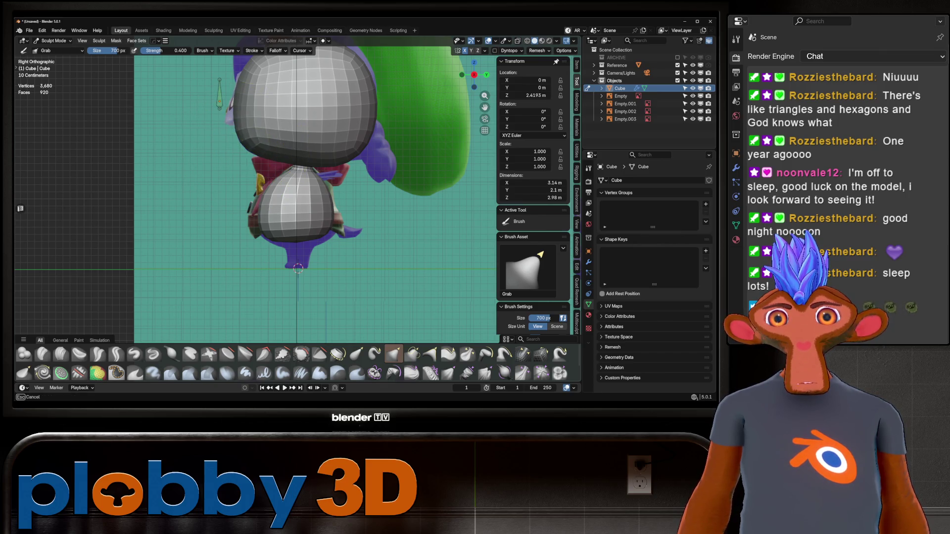
With X-ray on, grab-reshape the head against the reference and orbit to check the shape.
key(alt+z)
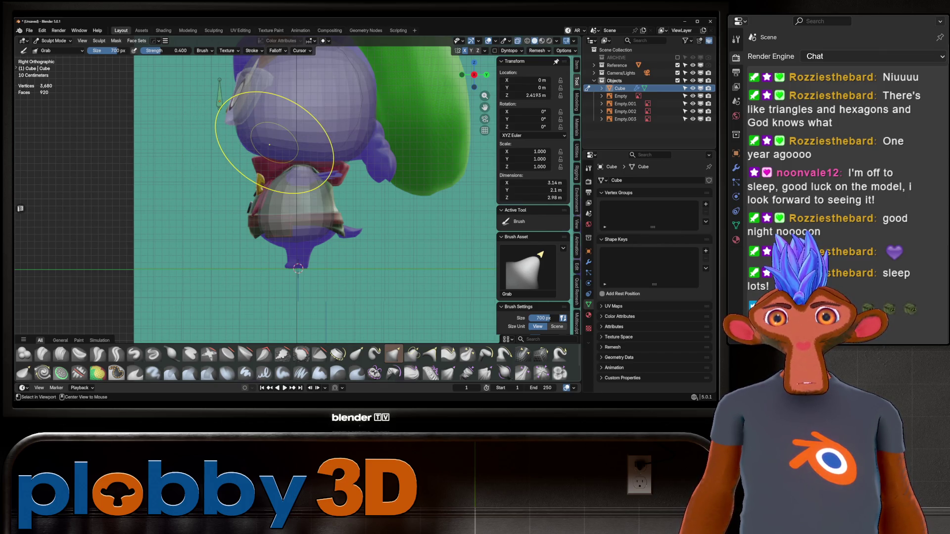
scroll(269, 145, up, 2)
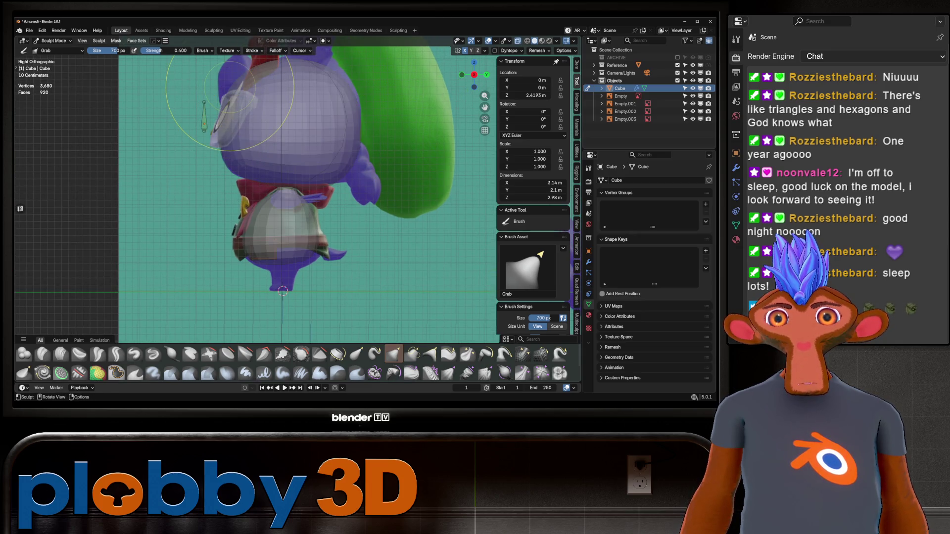
drag(230, 88, 232, 88)
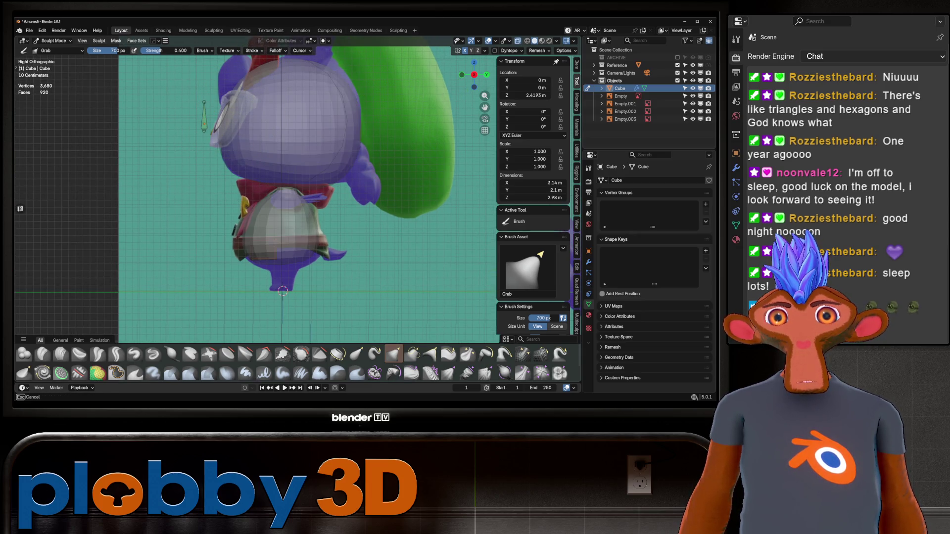
shift+middle_drag(319, 82, 307, 117)
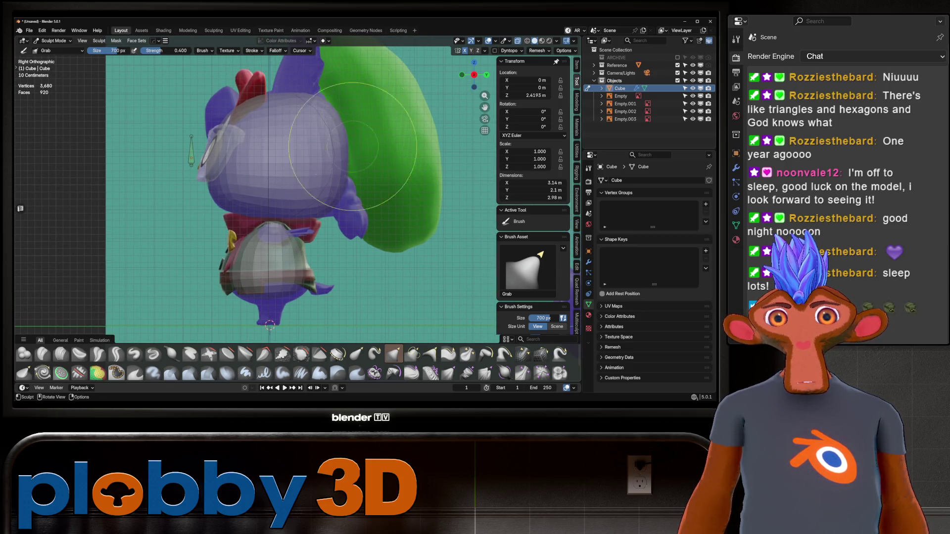
scroll(276, 221, up, 3)
mouse_move(278, 222)
middle_down()
mouse_move(255, 233)
mouse_move(333, 180)
mouse_move(355, 245)
mouse_move(343, 211)
middle_up()
scroll(296, 208, down, 5)
mouse_move(344, 203)
middle_down()
mouse_move(314, 163)
mouse_move(339, 117)
mouse_move(339, 159)
mouse_move(394, 222)
mouse_move(321, 174)
middle_up()
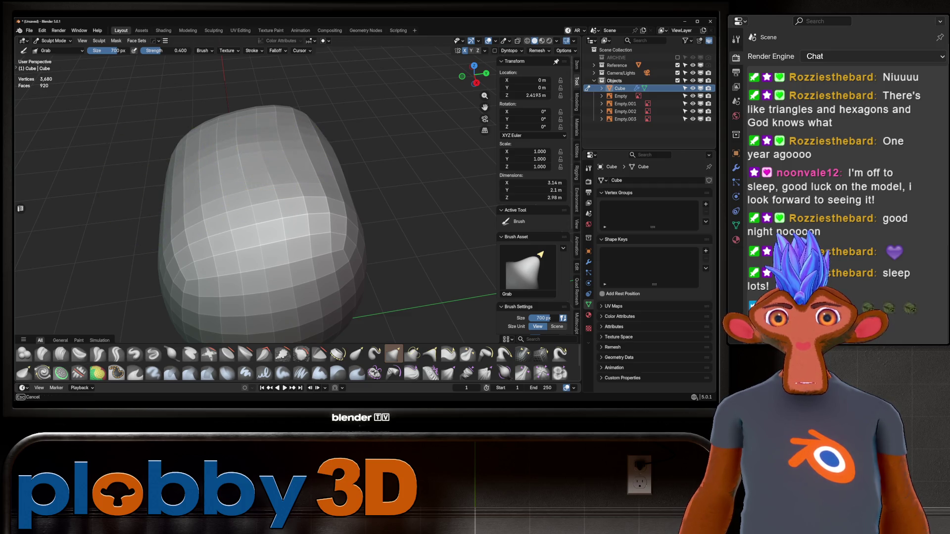
mouse_move(297, 165)
middle_down()
mouse_move(339, 84)
mouse_move(314, 165)
mouse_move(297, 166)
mouse_move(319, 245)
middle_up()
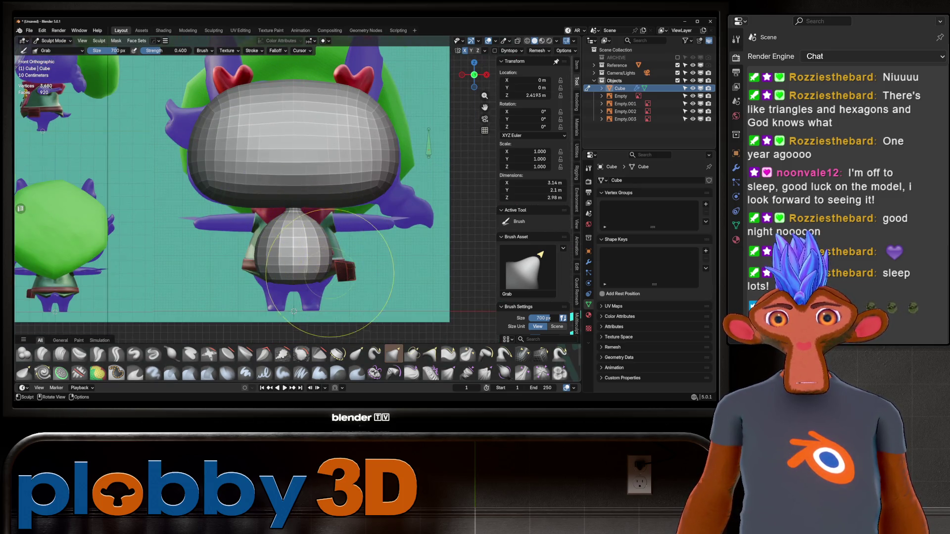
scroll(329, 280, up, 3)
middle_drag(330, 280, 332, 195)
Pull the sphere's flanks outward and round its underside, using 484 px and 700 px brushes.
mouse_move(332, 196)
mouse_down()
mouse_move(317, 156)
mouse_move(303, 139)
mouse_move(297, 149)
mouse_move(299, 136)
mouse_move(332, 141)
mouse_move(250, 180)
mouse_move(218, 183)
mouse_move(214, 229)
mouse_move(250, 187)
mouse_up()
scroll(316, 158, up, 2)
key(f)
click(305, 136)
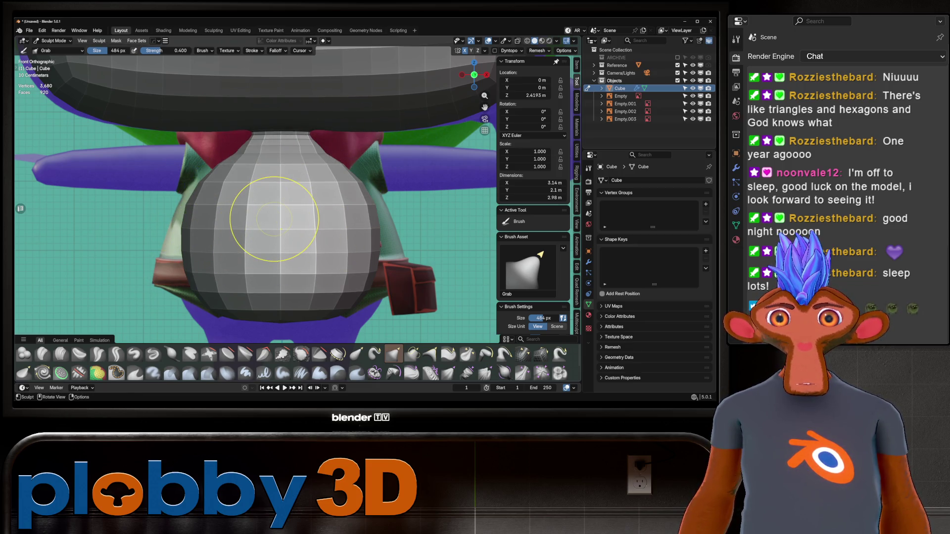
scroll(277, 186, down, 3)
scroll(278, 183, up, 3)
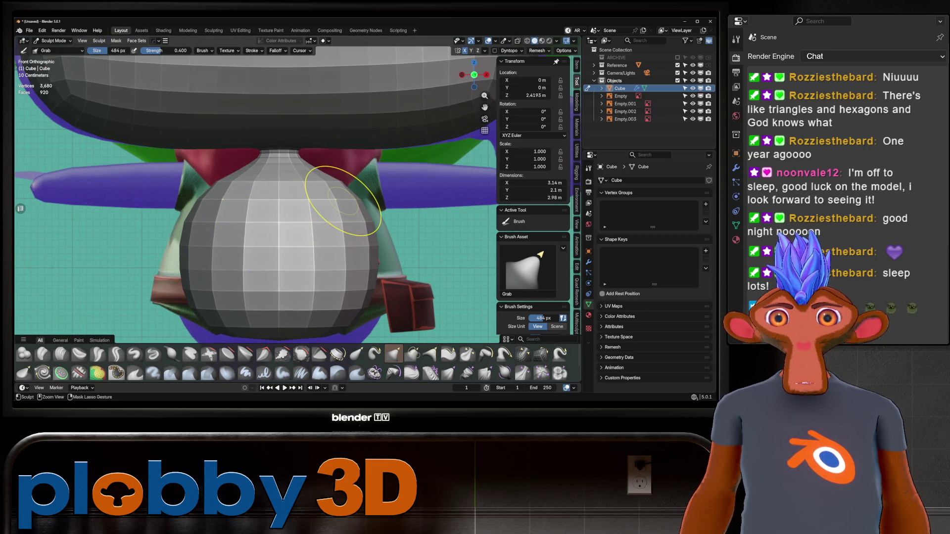
scroll(317, 201, down, 3)
scroll(303, 202, down, 1)
drag(215, 207, 218, 195)
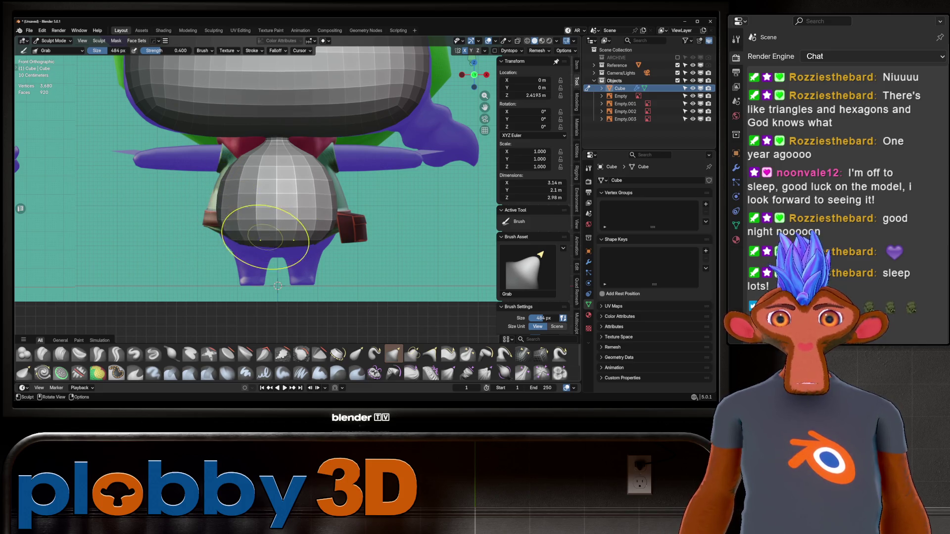
key(f)
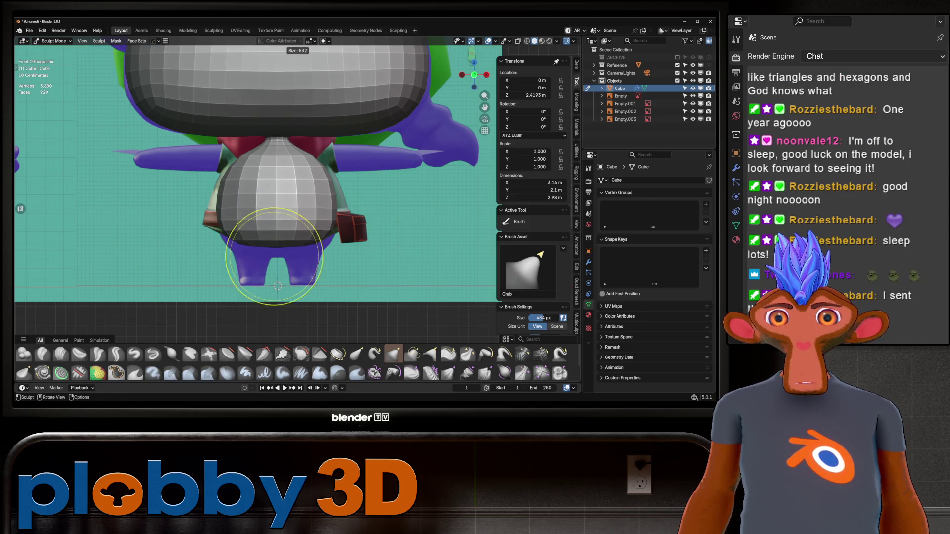
click(337, 263)
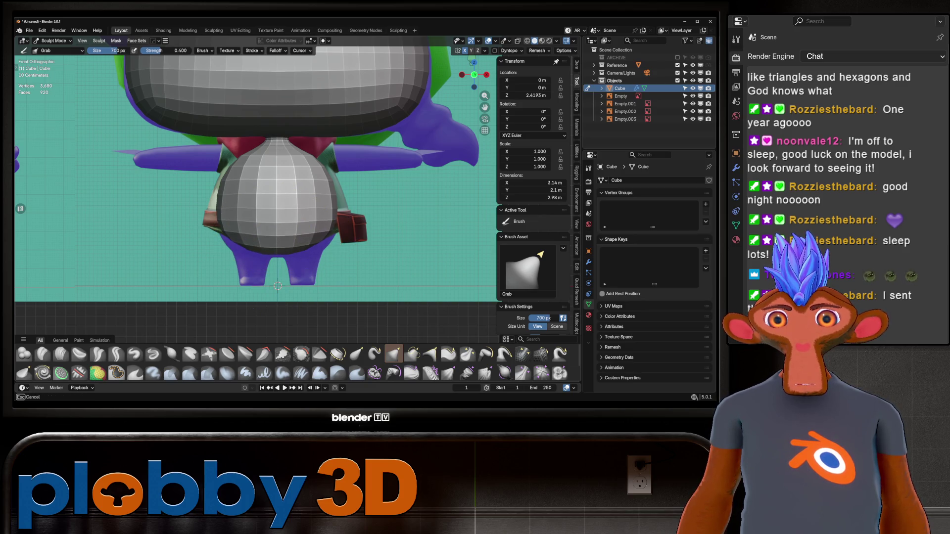
mouse_move(237, 248)
mouse_down()
mouse_move(247, 257)
mouse_move(252, 246)
mouse_move(255, 268)
mouse_up()
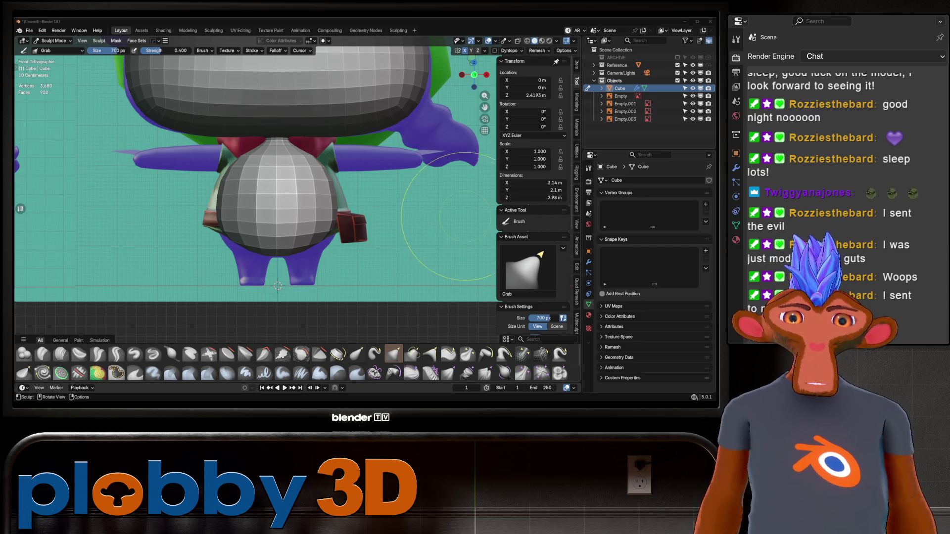
mouse_move(378, 213)
middle_down()
mouse_move(244, 238)
mouse_move(212, 222)
mouse_move(198, 247)
middle_up()
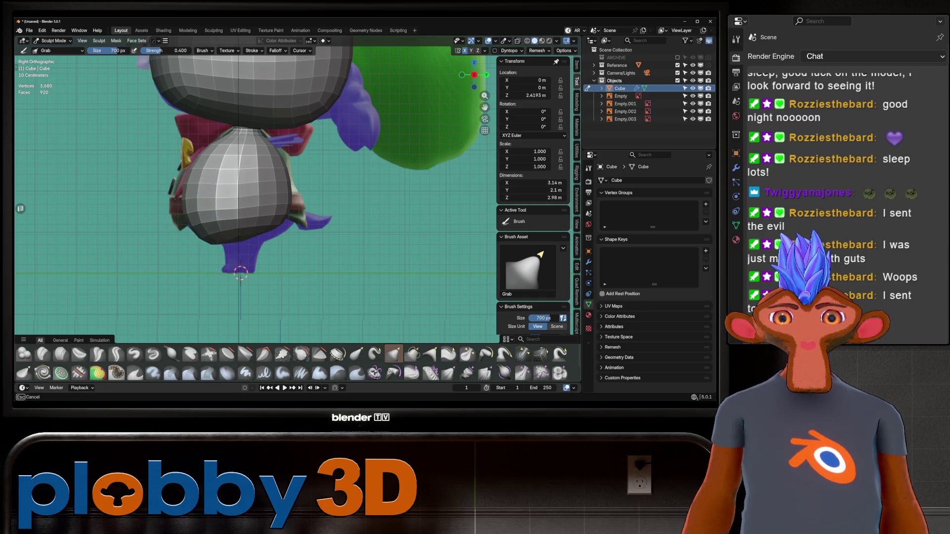
Grab-round the lower sphere's side profile, then orbit to view it from below in perspective.
drag(190, 212, 188, 208)
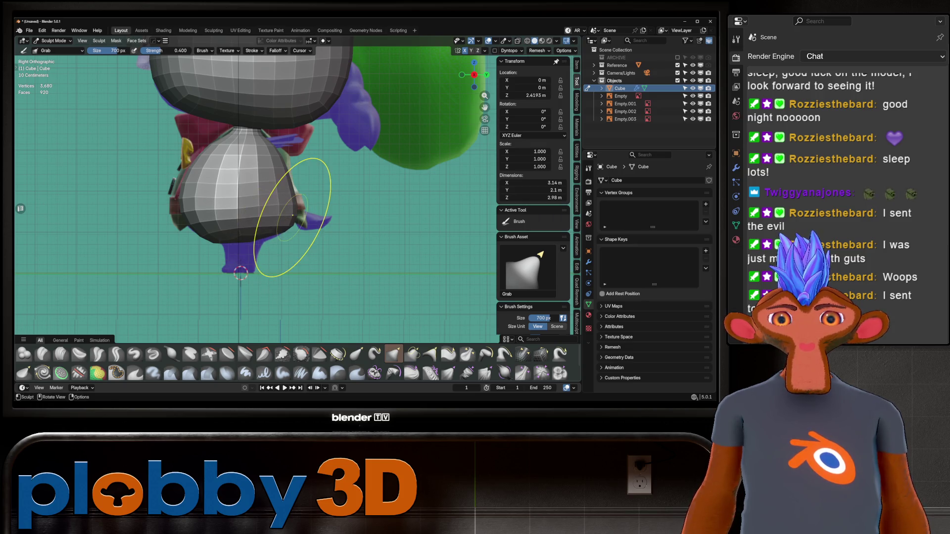
drag(188, 208, 189, 208)
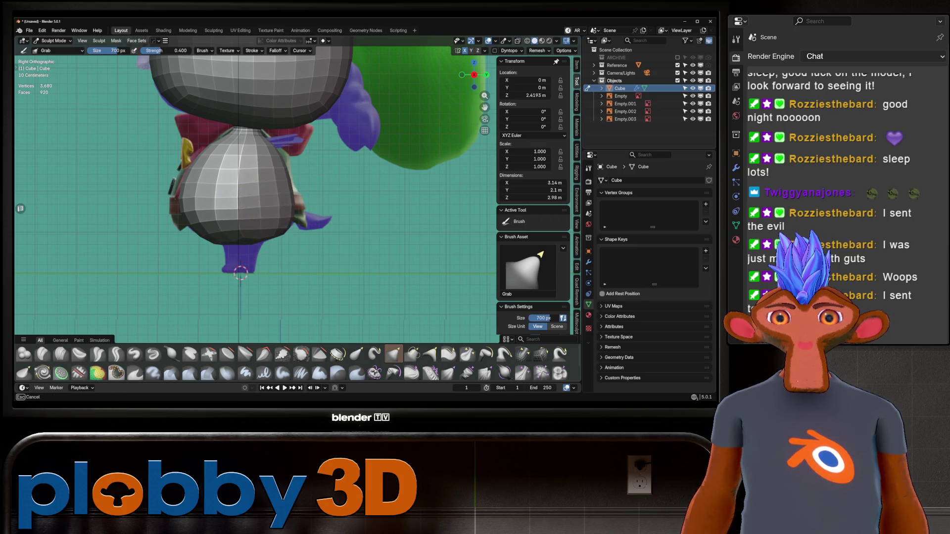
scroll(292, 203, up, 5)
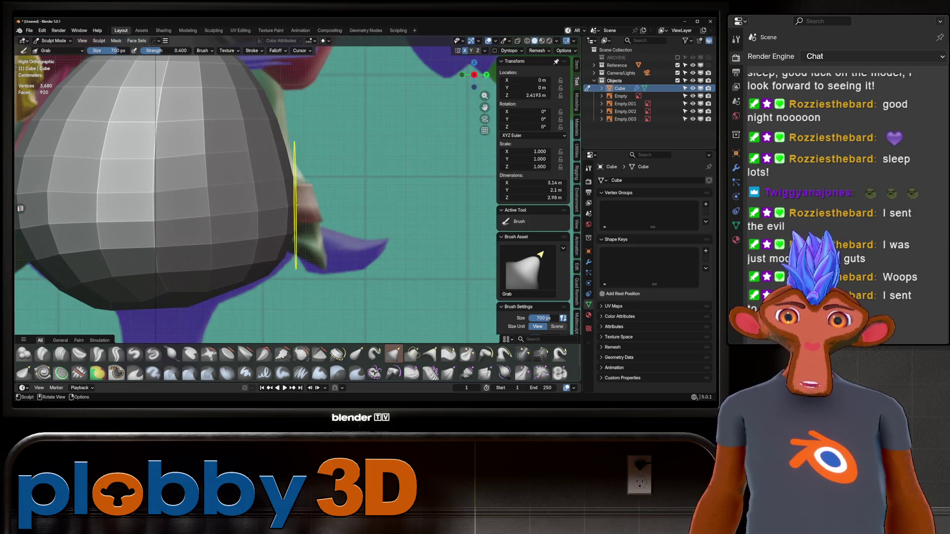
scroll(288, 156, down, 4)
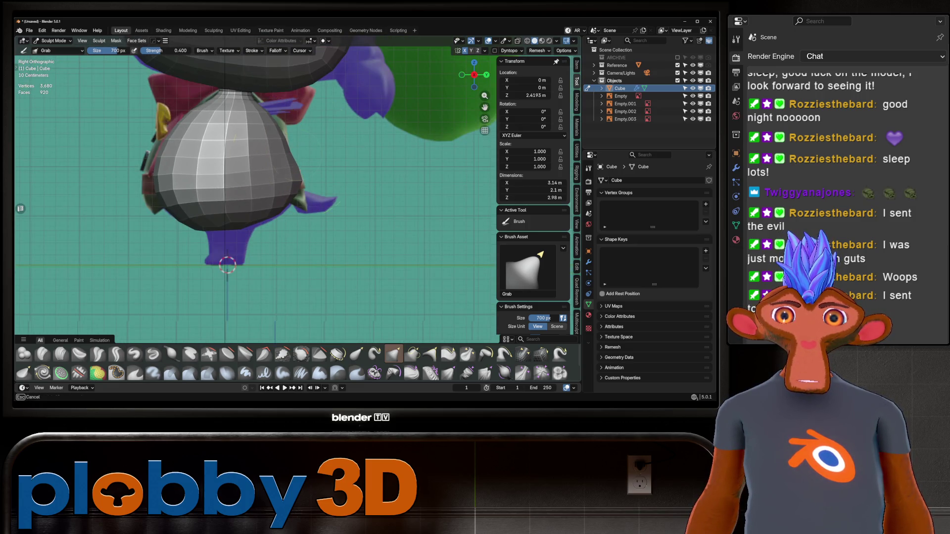
mouse_move(288, 153)
middle_down()
mouse_move(309, 187)
mouse_move(223, 181)
mouse_move(266, 181)
middle_up()
scroll(257, 270, up, 3)
scroll(257, 274, down, 3)
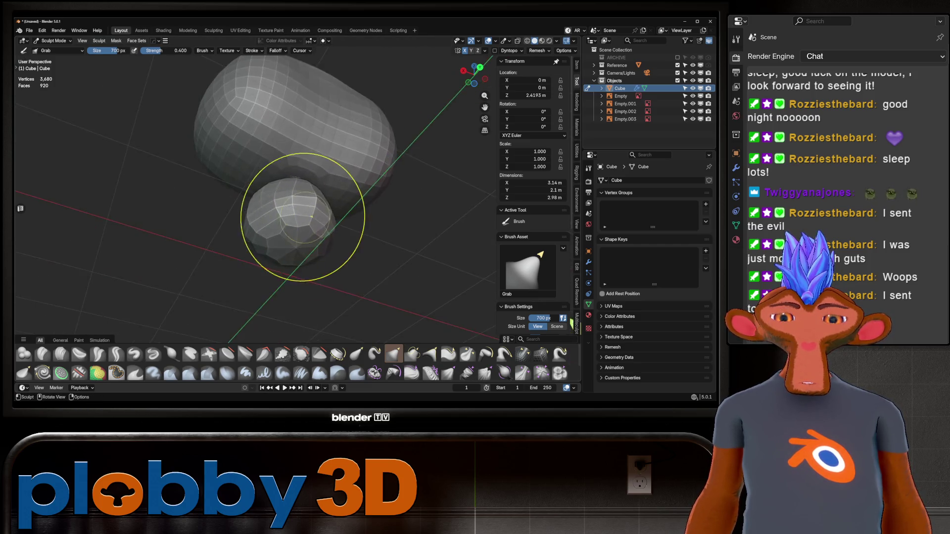
In Edit Mode, inset the lower sphere's bottom face once, cancelling a second inset.
key(Tab)
scroll(232, 223, up, 4)
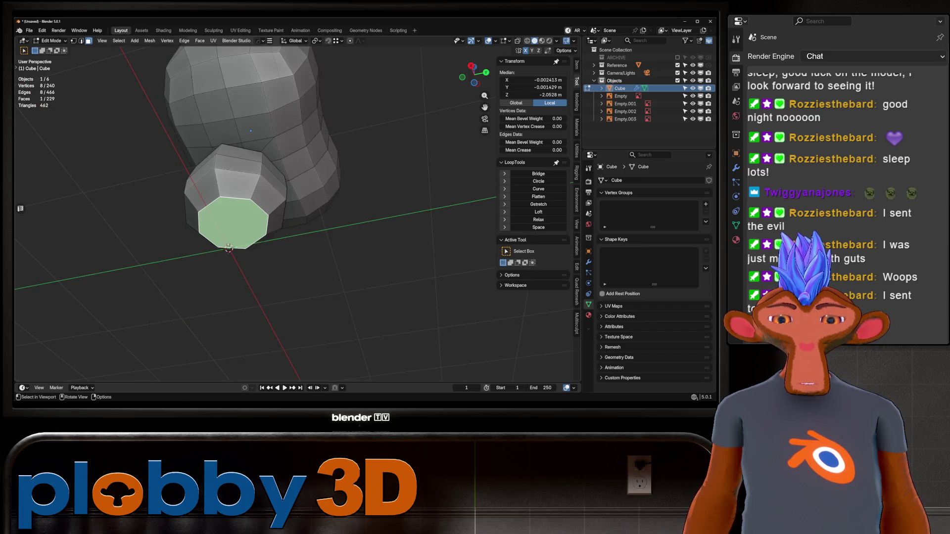
key(i)
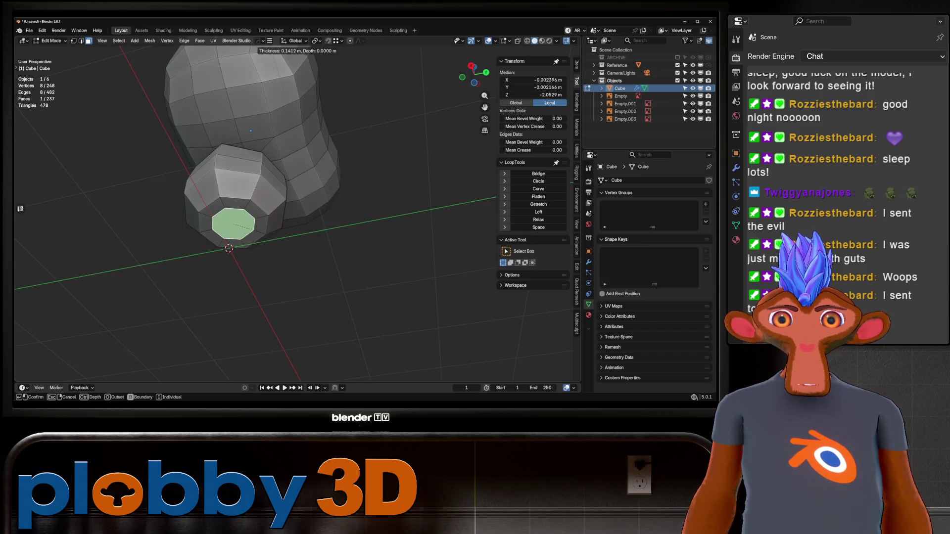
key(Return)
middle_drag(251, 130, 277, 131)
key(i)
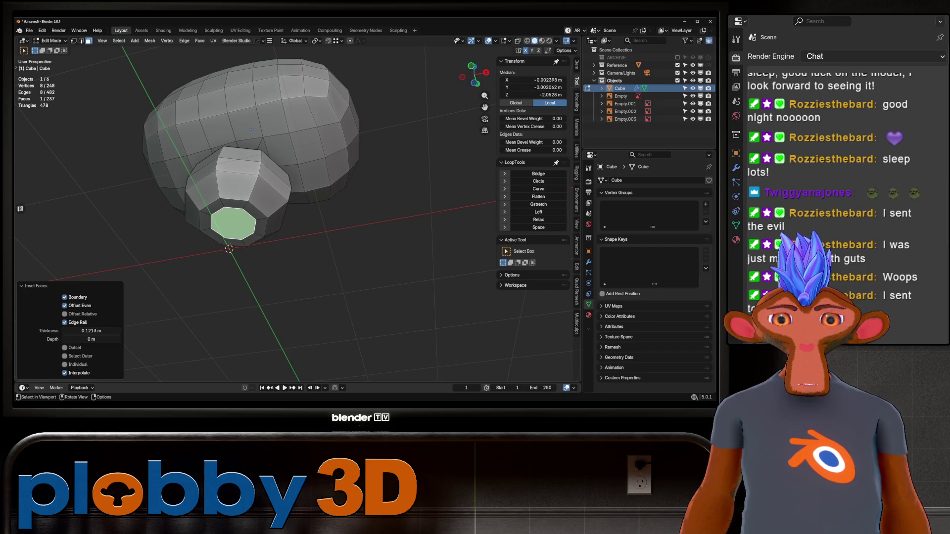
key(Escape)
Grid Fill the bottom opening with offset -1, then return to Sculpt Mode.
key(ctrl+f)
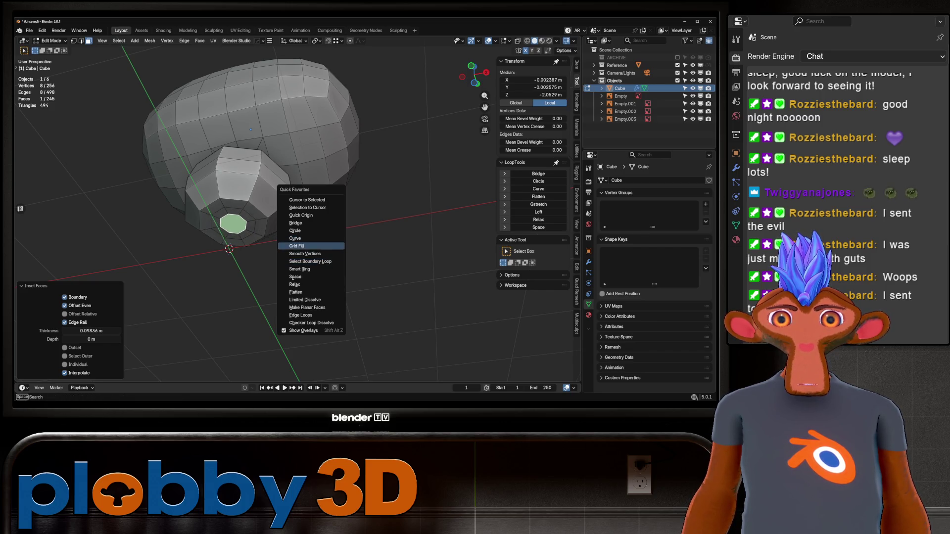
click(321, 246)
middle_drag(322, 246, 302, 213)
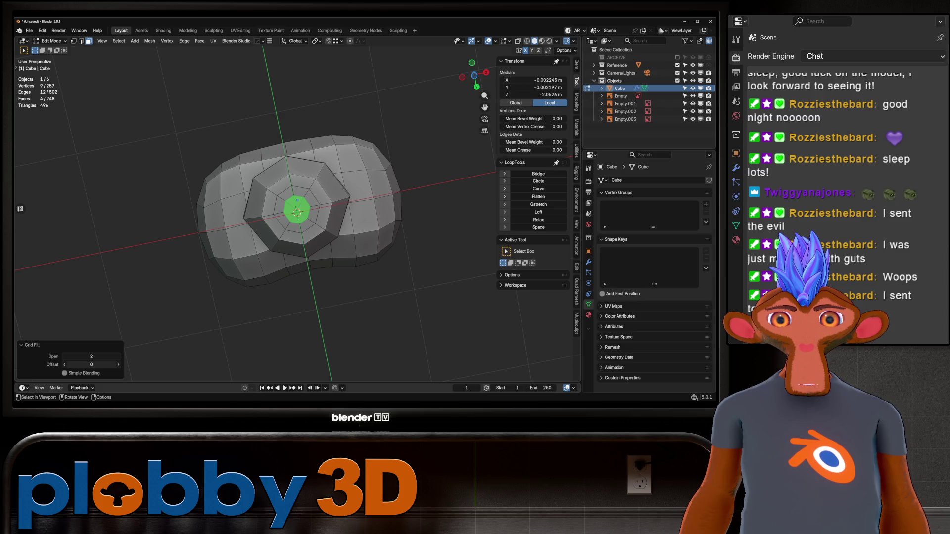
click(64, 365)
mouse_move(307, 218)
middle_down()
mouse_move(322, 208)
mouse_move(316, 188)
mouse_move(332, 200)
middle_up()
key(e)
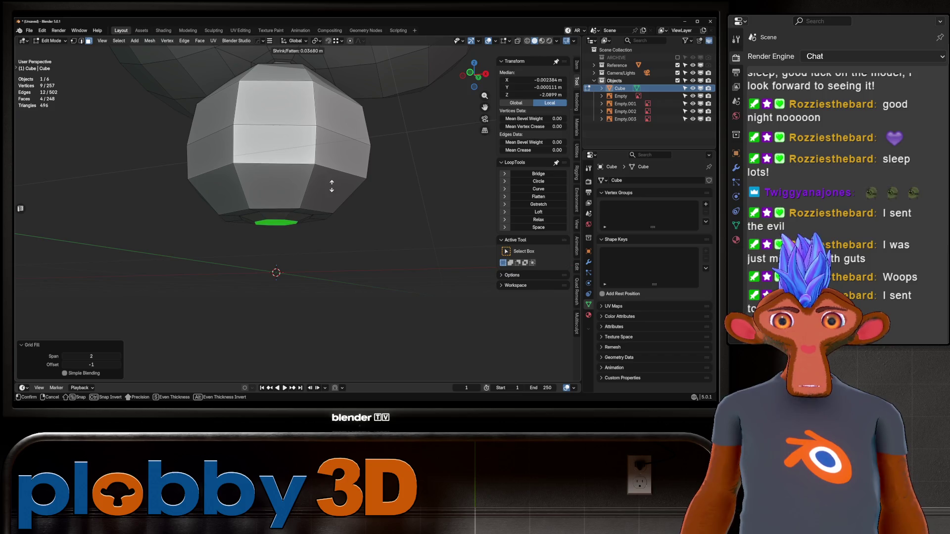
click(331, 187)
key(ctrl+z)
key(ctrl+Tab)
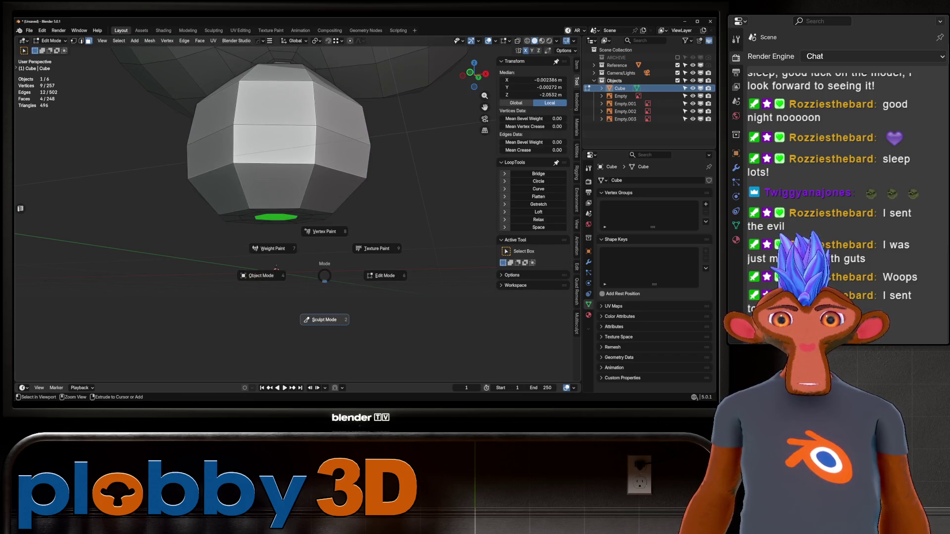
click(321, 319)
Check the sculpt from below, switch to Object Mode and show the mesh's modifiers.
mouse_move(244, 242)
middle_down()
mouse_move(250, 195)
mouse_move(254, 206)
mouse_move(265, 200)
mouse_move(276, 181)
mouse_move(329, 180)
mouse_move(280, 208)
mouse_move(277, 198)
mouse_move(402, 169)
middle_up()
scroll(392, 213, down, 3)
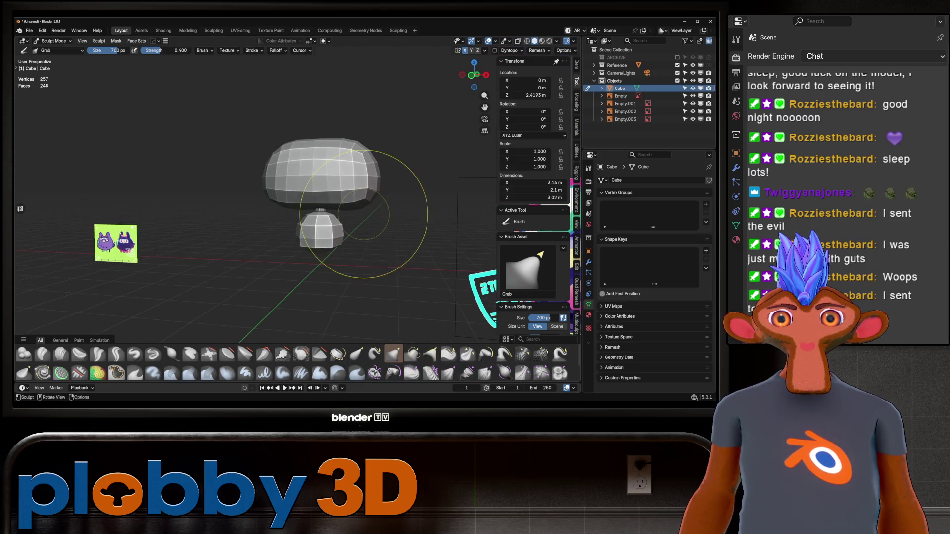
key(ctrl+Tab)
click(281, 209)
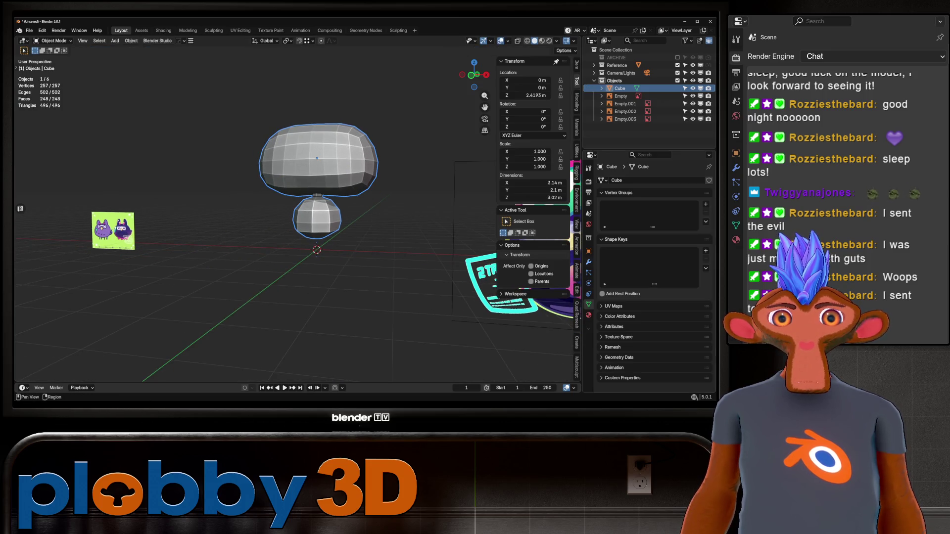
click(588, 262)
scroll(316, 208, up, 4)
Save the file as 'rozie1' in a new 'iROZTEGGLADY' folder under STREAM ASSETS.
key(ctrl+s)
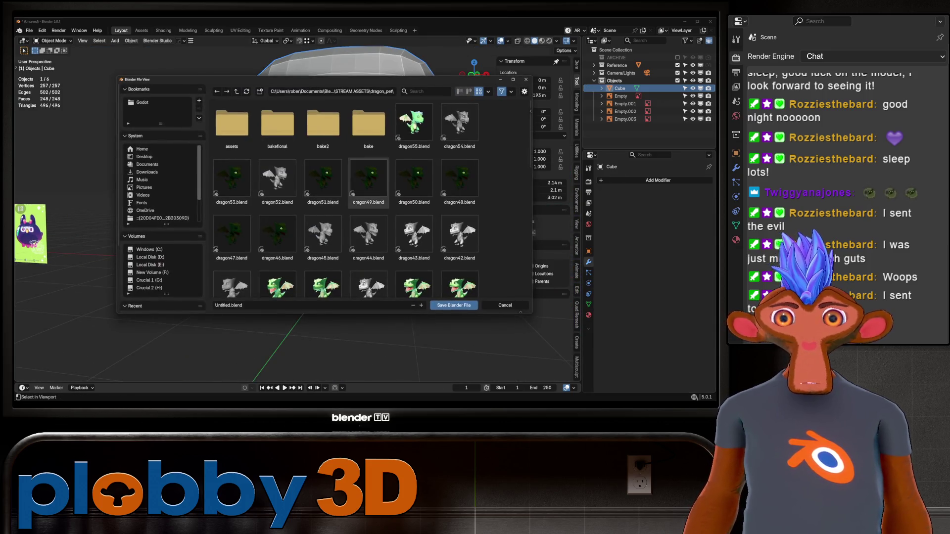
key(BackSpace)
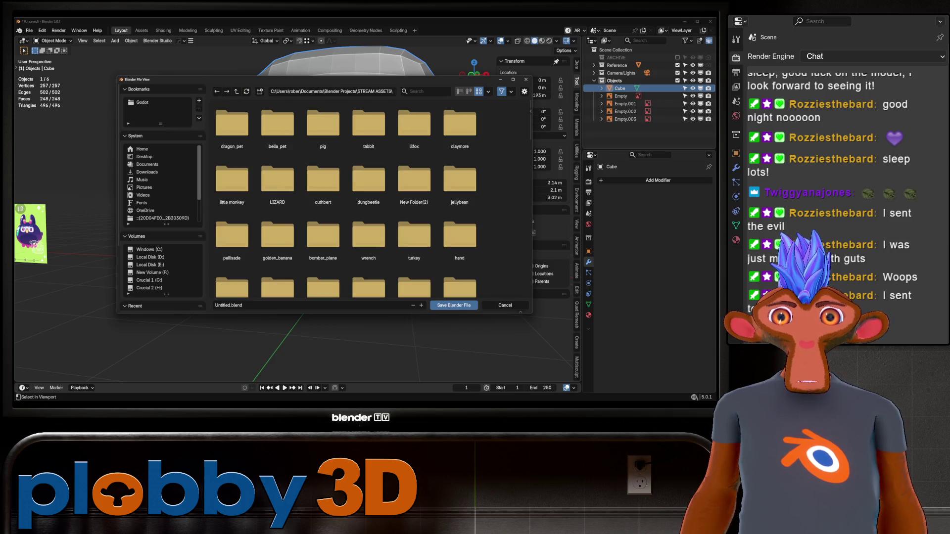
text(i)
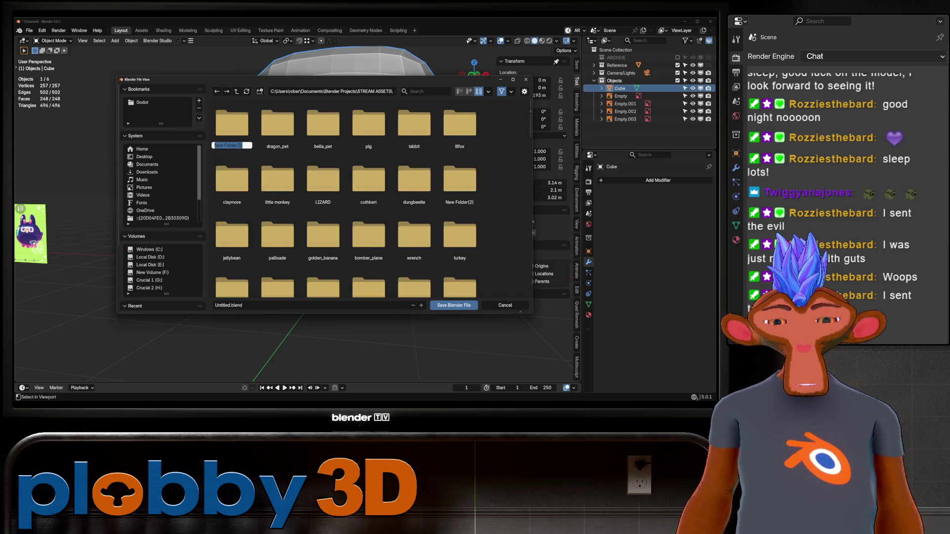
text(ROZZIESTHEGOA)
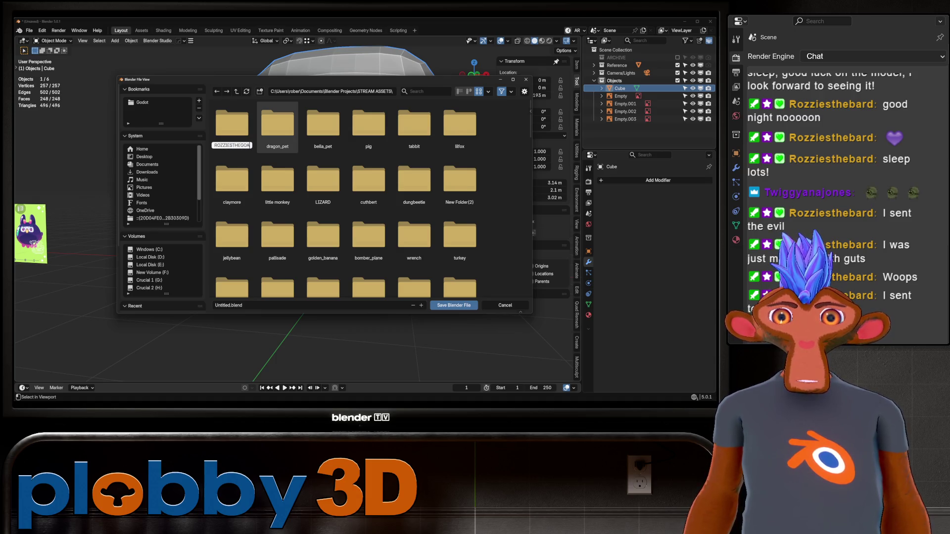
text(TEGGLADY)
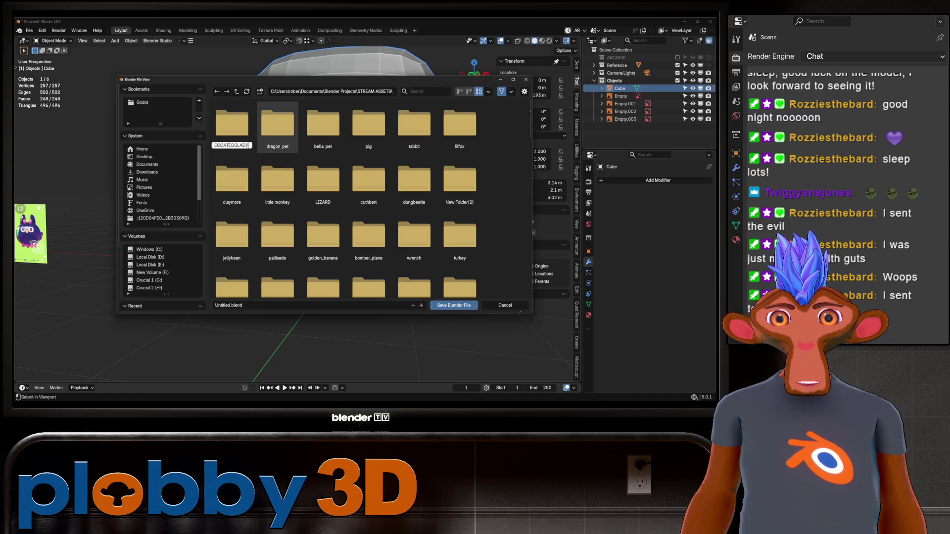
key(Return)
double_click(231, 123)
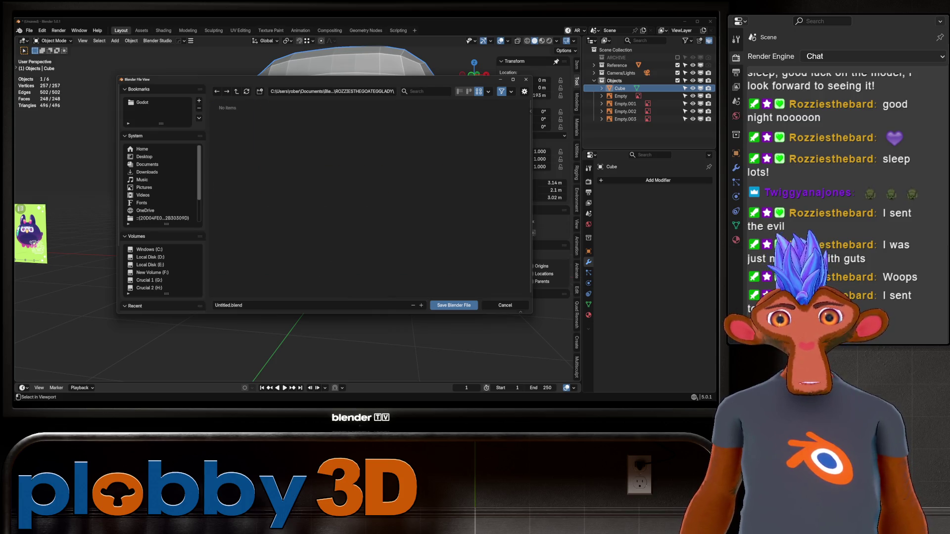
double_click(222, 306)
text(roz)
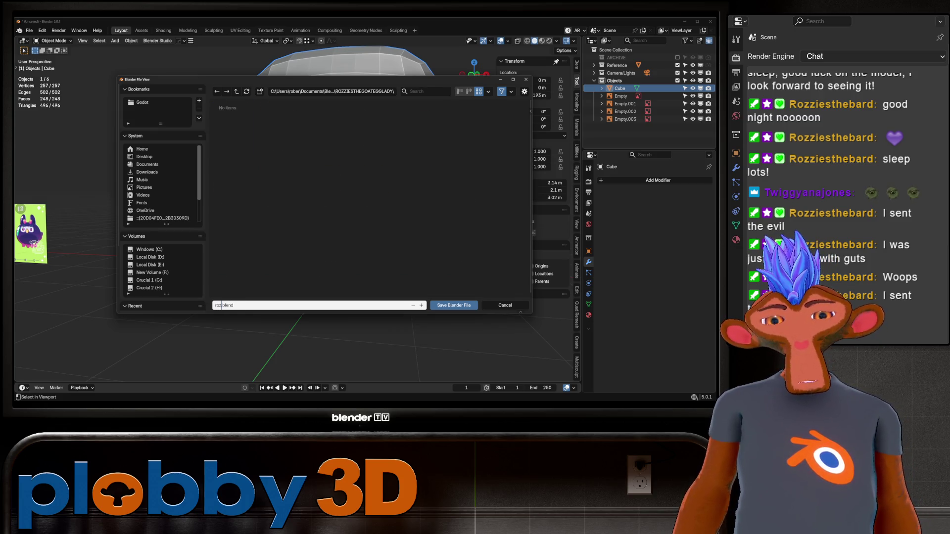
text(ie1)
key(Return)
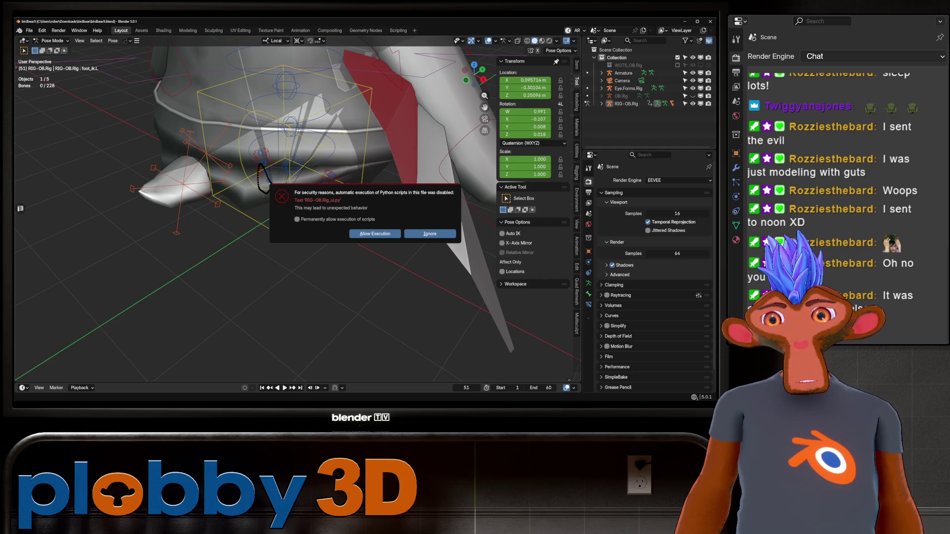
Dismiss the auto-run Python scripts warning and zoom out to see the whole character.
click(375, 234)
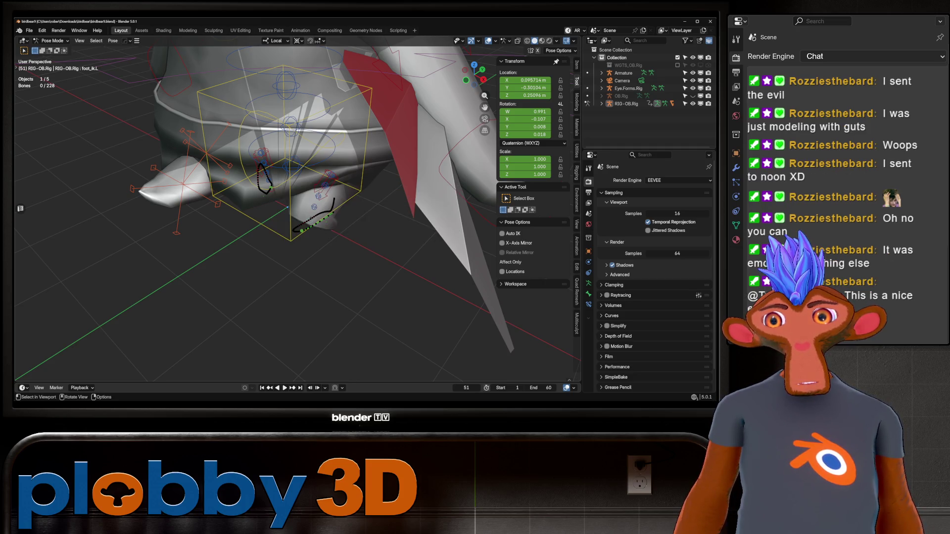
scroll(297, 213, down, 8)
mouse_move(297, 213)
shift+middle_down()
mouse_move(357, 208)
mouse_move(302, 220)
mouse_move(258, 203)
mouse_move(307, 213)
mouse_move(292, 213)
mouse_move(317, 188)
mouse_move(327, 207)
mouse_move(307, 227)
mouse_move(296, 193)
mouse_move(245, 223)
mouse_move(279, 213)
mouse_move(282, 233)
mouse_move(284, 220)
shift+middle_up()
Switch the viewport to Material Preview shading and zoom around the coloured bird-bear character.
scroll(297, 212, up, 5)
scroll(297, 213, down, 5)
key(z)
scroll(296, 213, up, 6)
scroll(297, 213, down, 5)
scroll(297, 212, down, 2)
scroll(297, 213, up, 4)
scroll(297, 213, up, 3)
scroll(297, 213, down, 4)
scroll(297, 213, up, 3)
scroll(297, 213, down, 3)
scroll(297, 213, up, 5)
Adjust the zoom and select the character's neck bone.
scroll(284, 220, up, 3)
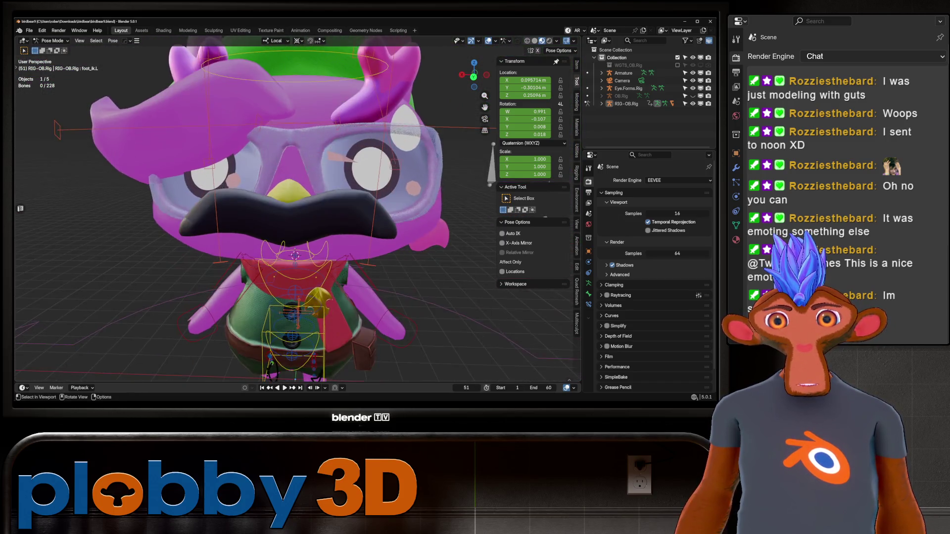
scroll(284, 220, down, 2)
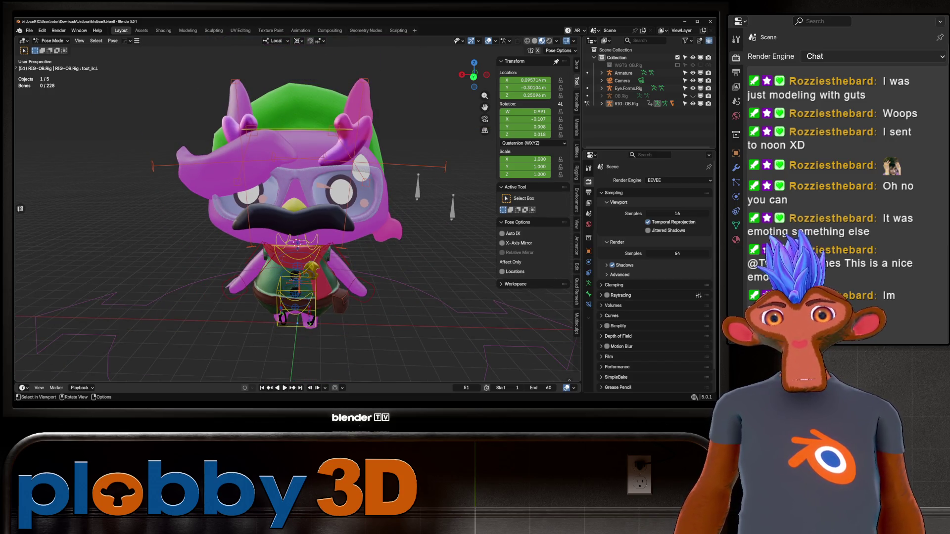
click(296, 242)
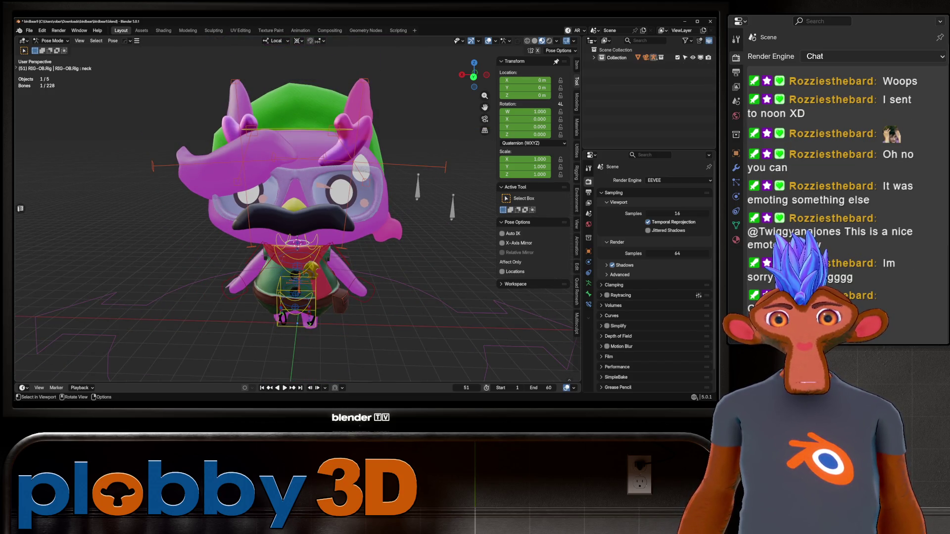
Select the right shoulder bone, leave Pose Mode for Object Mode, and select the body mesh.
click(307, 243)
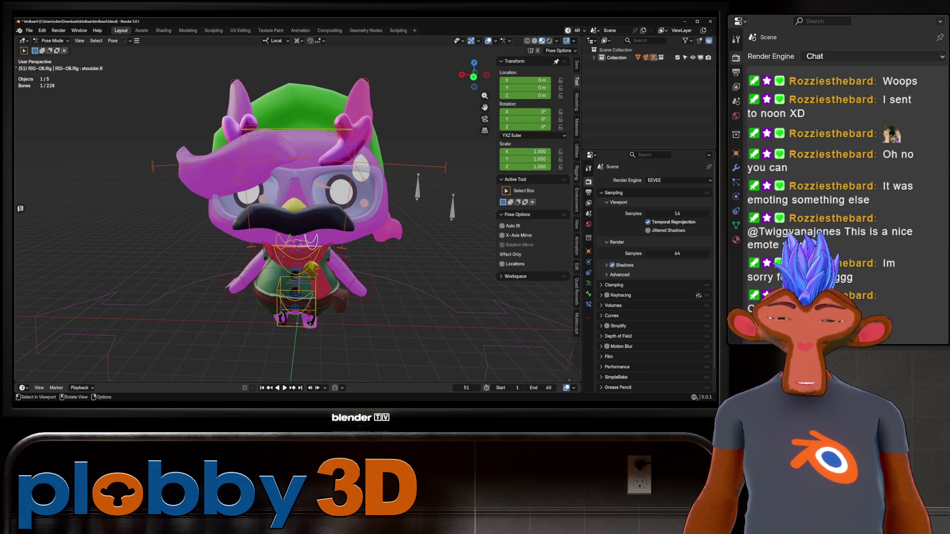
key(ctrl+Tab)
click(297, 243)
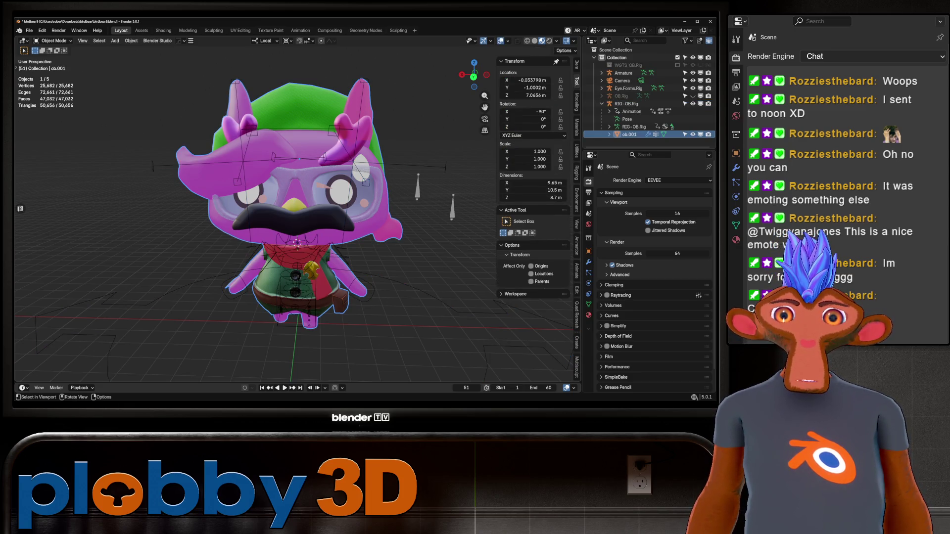
Select the glasses face in Edit Mode, return to Object Mode, and show the Assets workspace.
key(Tab)
click(335, 177)
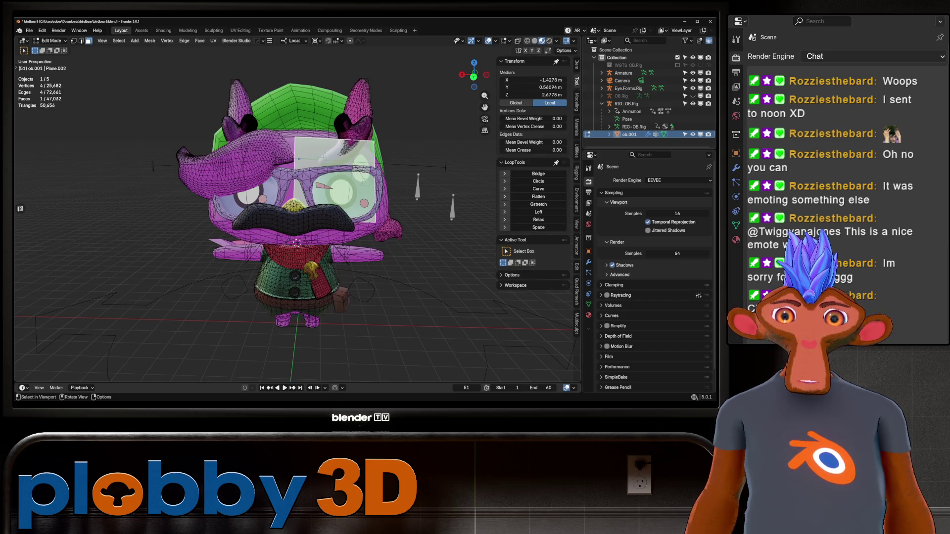
mouse_move(335, 177)
middle_down()
mouse_move(263, 190)
mouse_move(317, 190)
middle_up()
key(Tab)
click(141, 31)
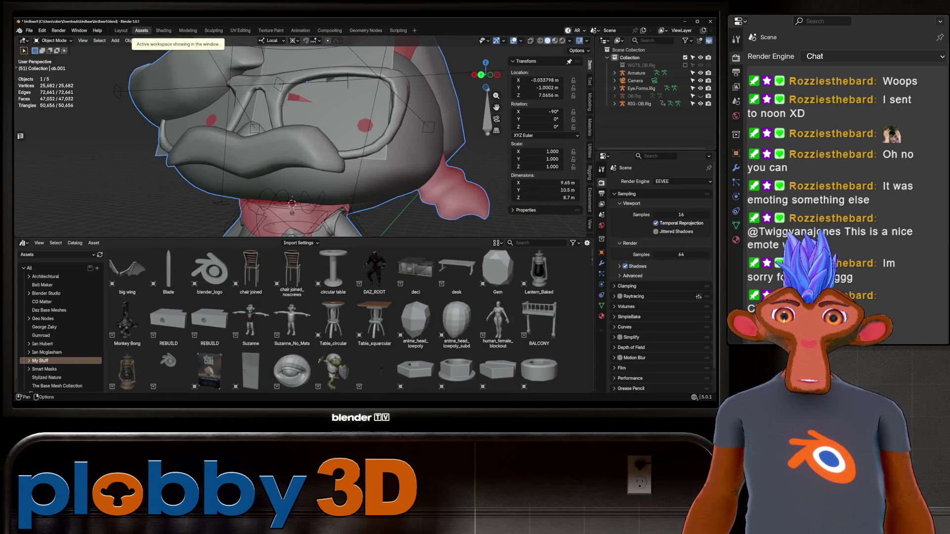
In the Shading workspace, browse the skintexture node's image choices without changing them.
click(164, 31)
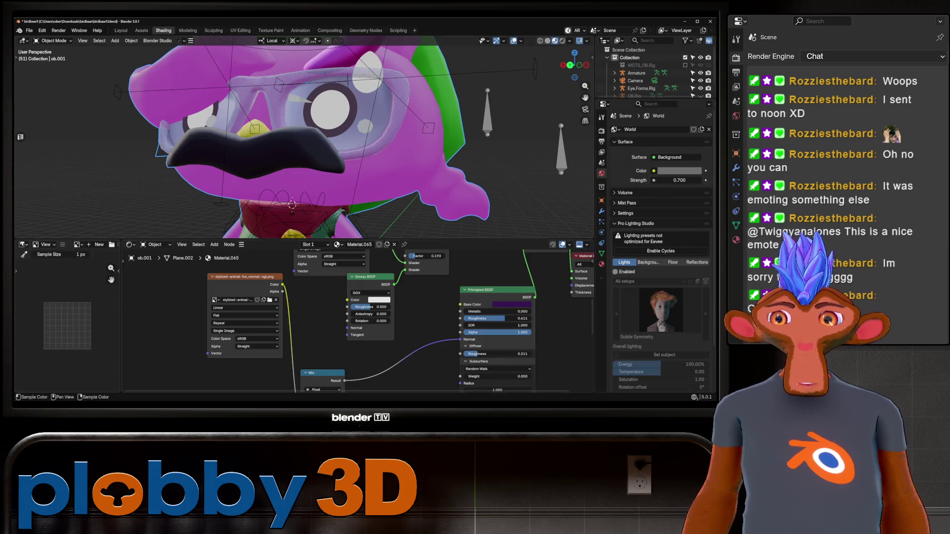
scroll(251, 342, down, 5)
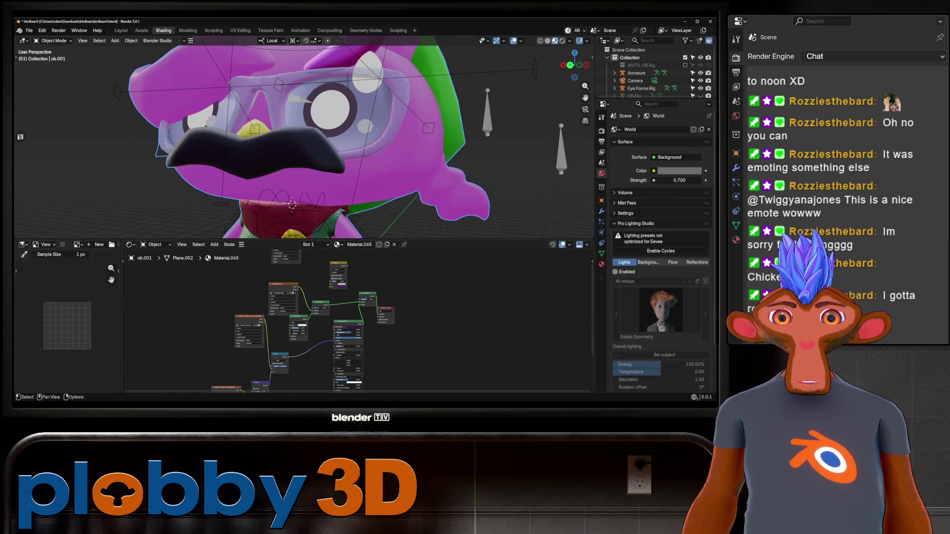
scroll(312, 321, up, 3)
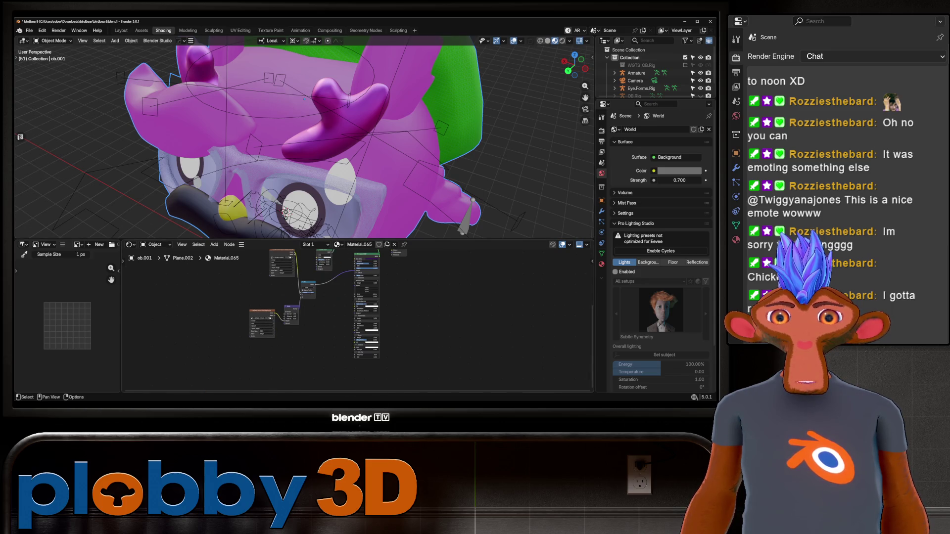
scroll(356, 316, up, 5)
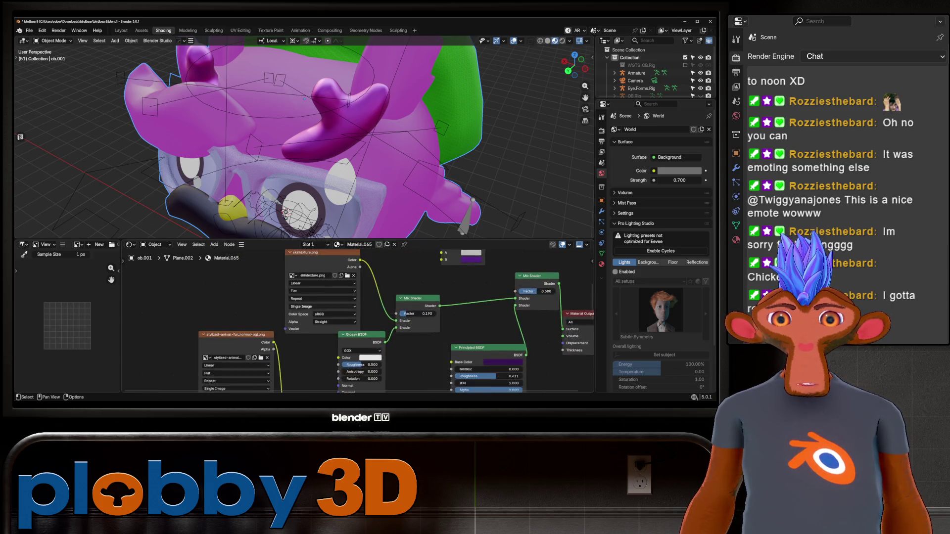
scroll(312, 295, up, 2)
click(285, 268)
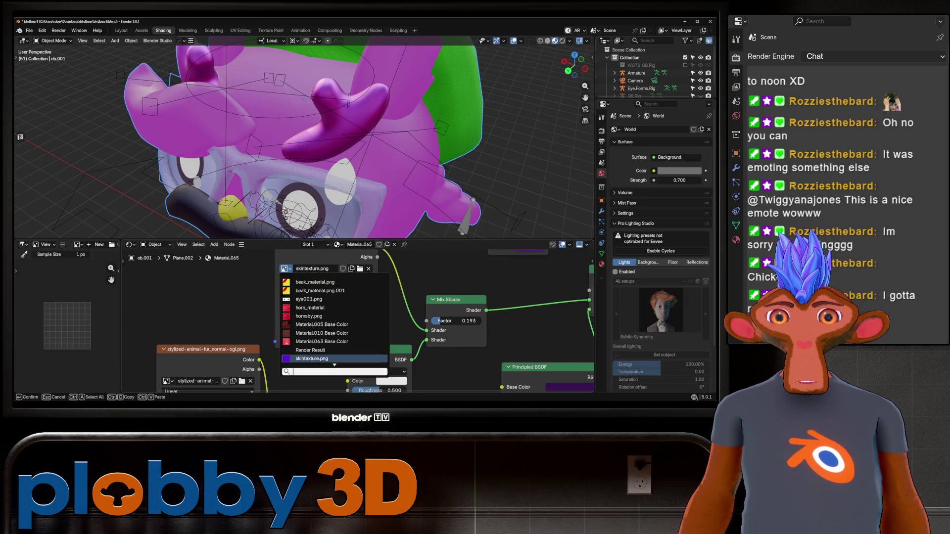
key(Escape)
Frame the whole character, orbit in closer, and open the Viewport Overlays options.
key(KP_Decimal)
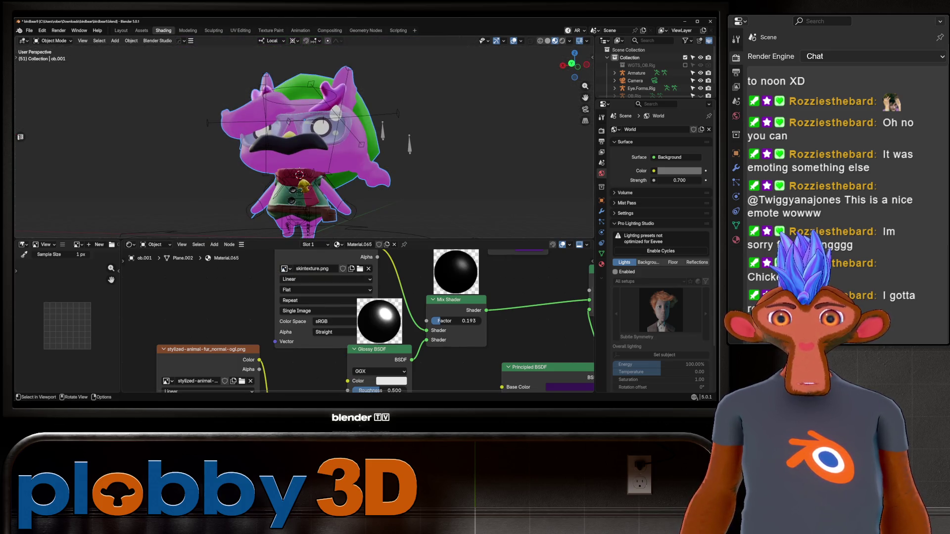
mouse_move(296, 148)
middle_down()
mouse_move(307, 124)
mouse_move(316, 159)
middle_up()
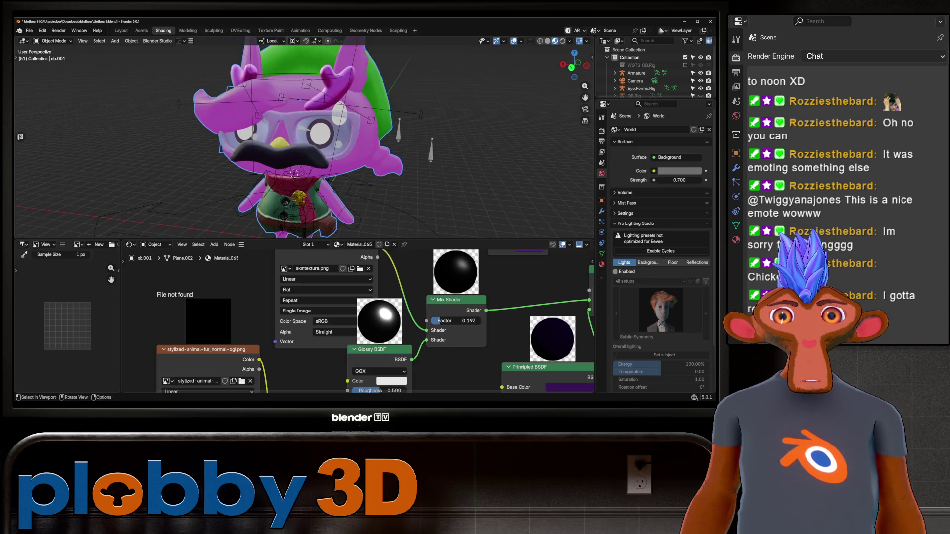
click(521, 40)
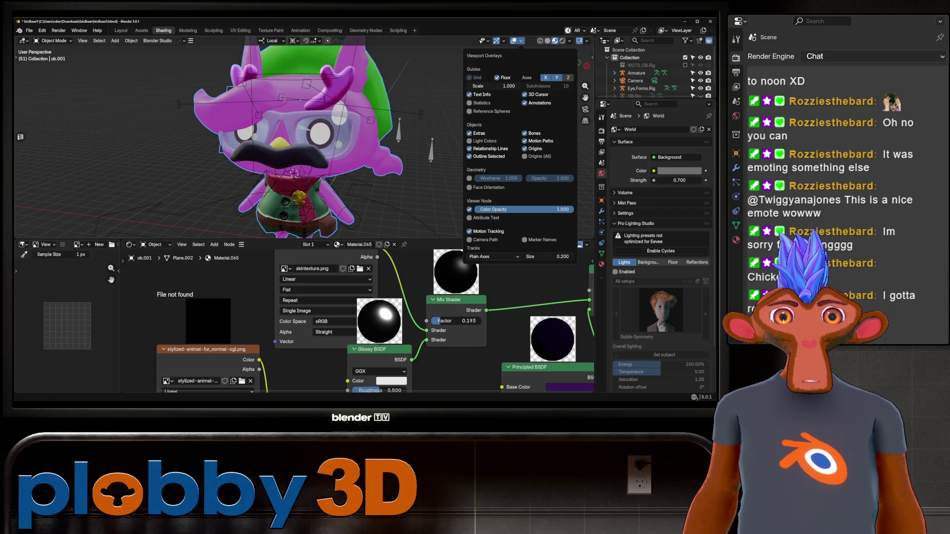
Enable the Face Orientation overlay and orbit to see the head from the side.
click(469, 188)
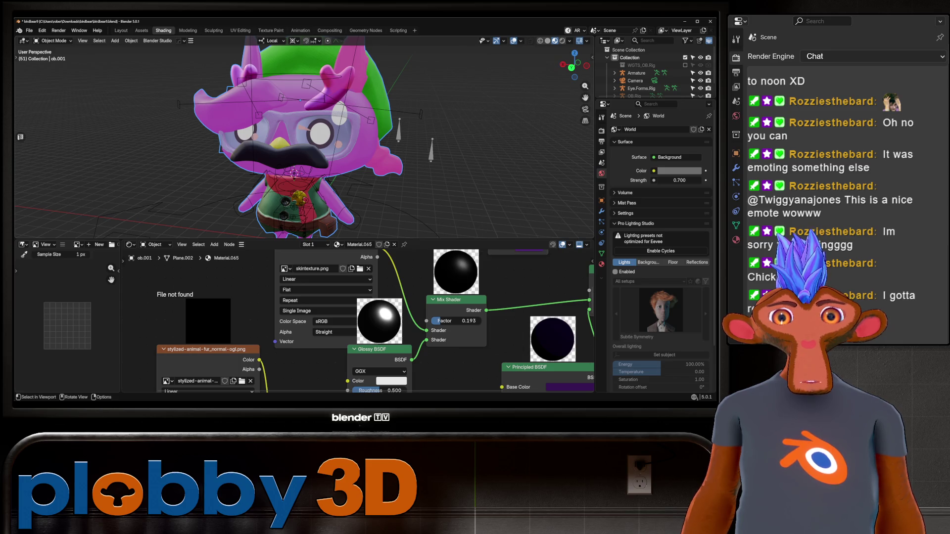
scroll(305, 138, up, 8)
middle_drag(277, 148, 376, 143)
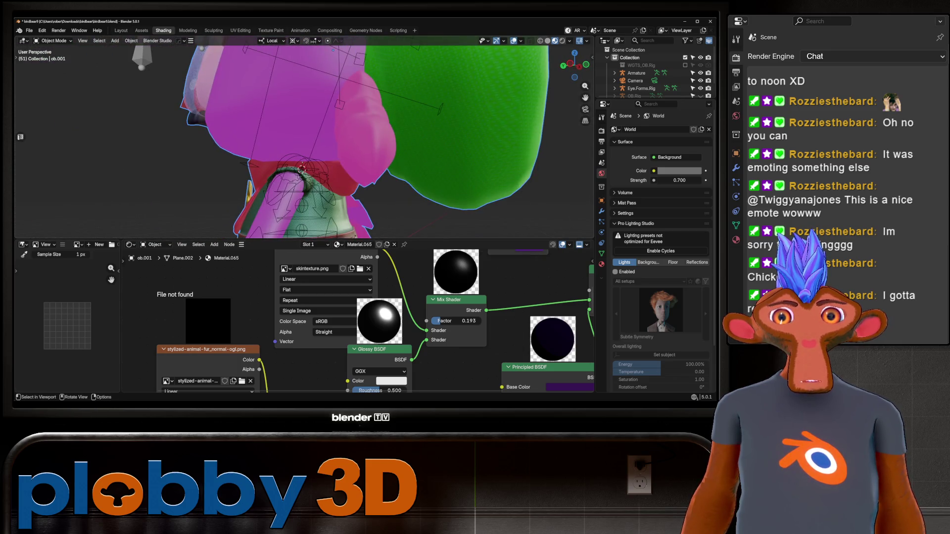
Pan and zoom around the shader node tree, then go to File > External Data.
mouse_move(321, 322)
middle_down()
mouse_move(404, 281)
mouse_move(425, 296)
mouse_move(362, 384)
middle_up()
scroll(356, 322, down, 5)
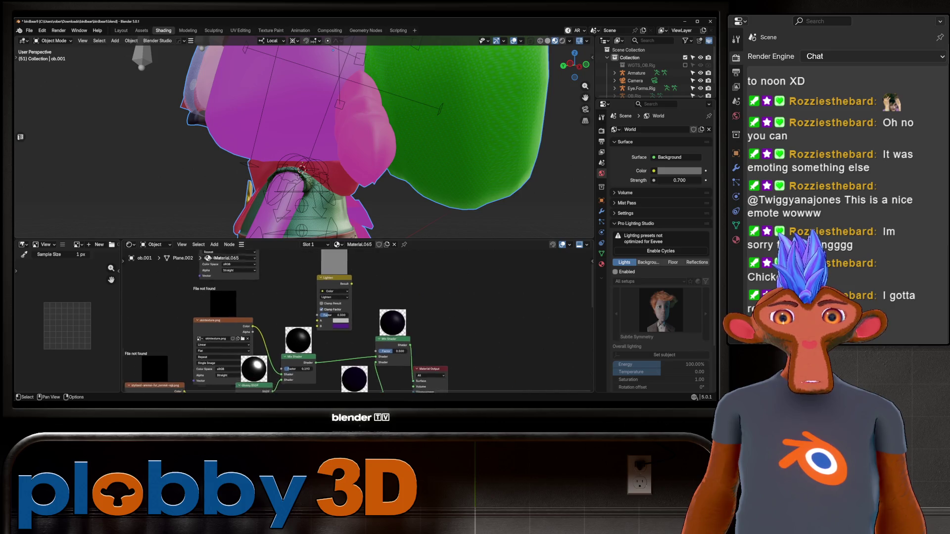
scroll(312, 376, up, 4)
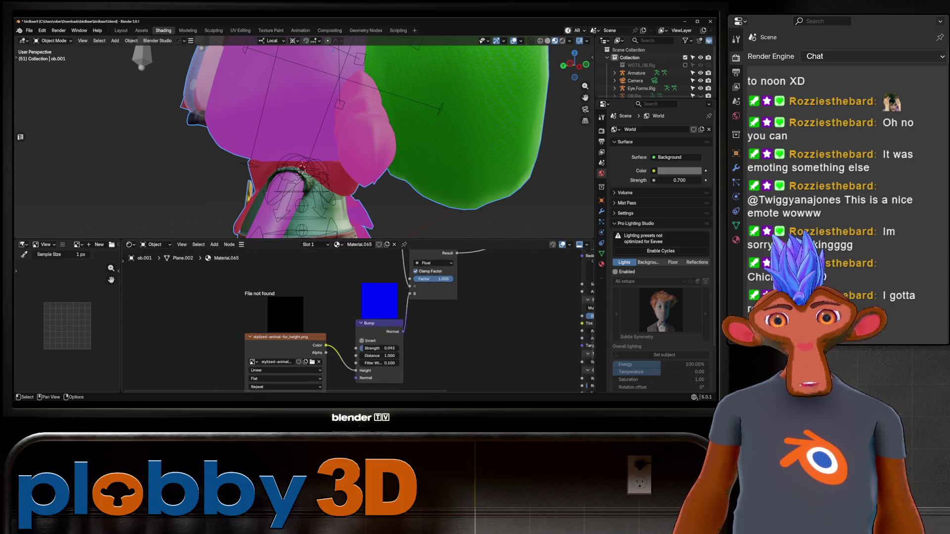
scroll(177, 359, down, 2)
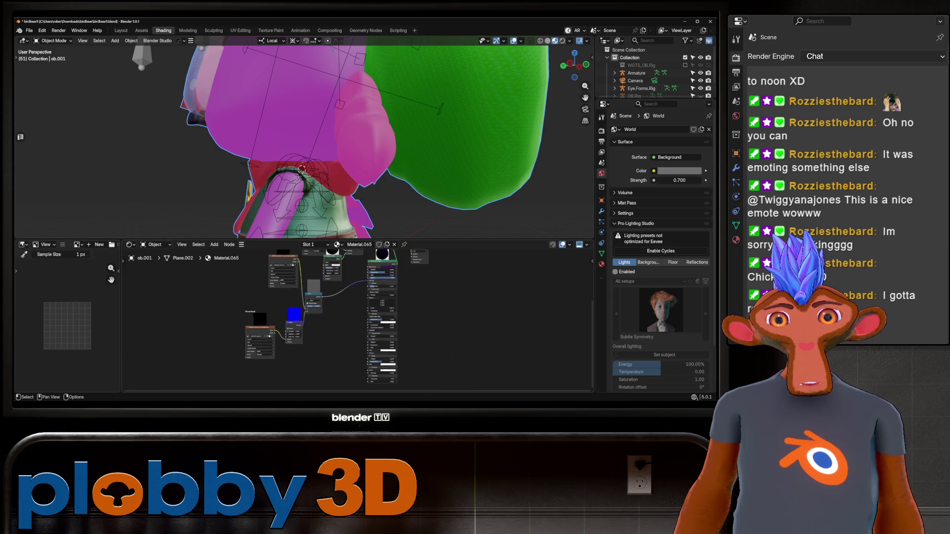
scroll(311, 272, up, 3)
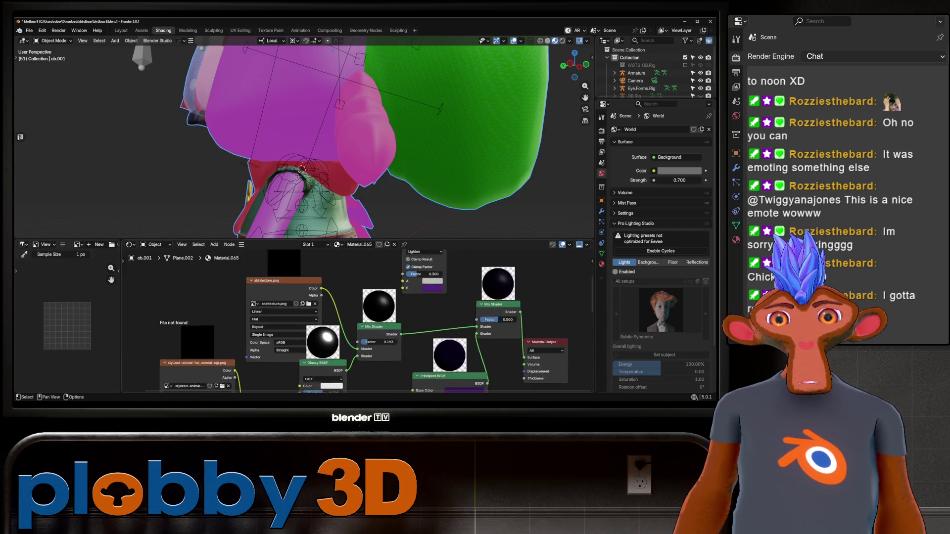
scroll(312, 297, down, 1)
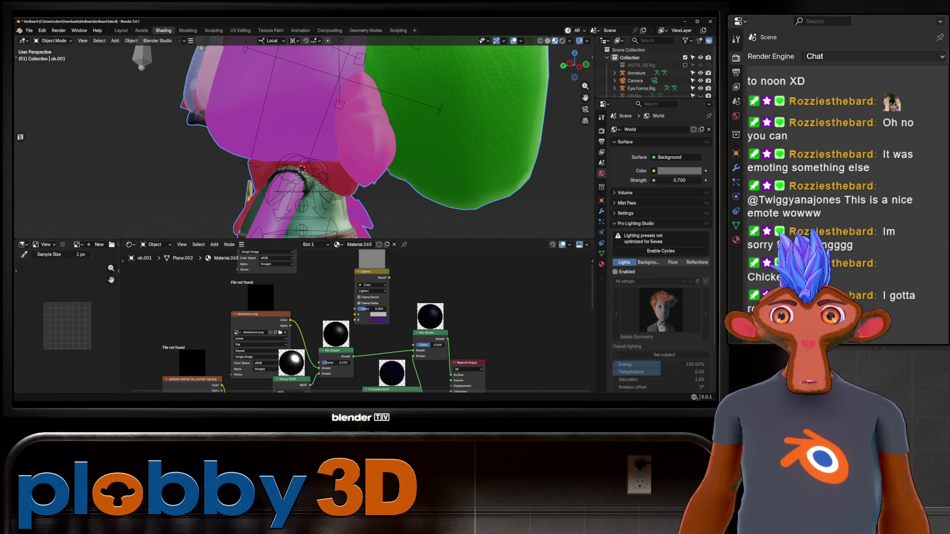
click(29, 30)
mouse_move(74, 164)
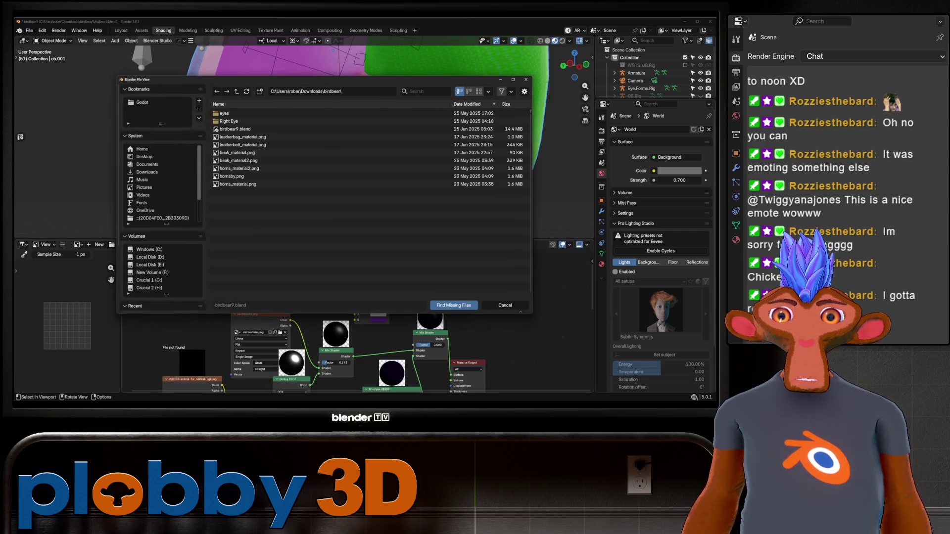
Search Downloads and the birdbear folder with Find Missing Files, cancelling without relinking any textures.
click(131, 234)
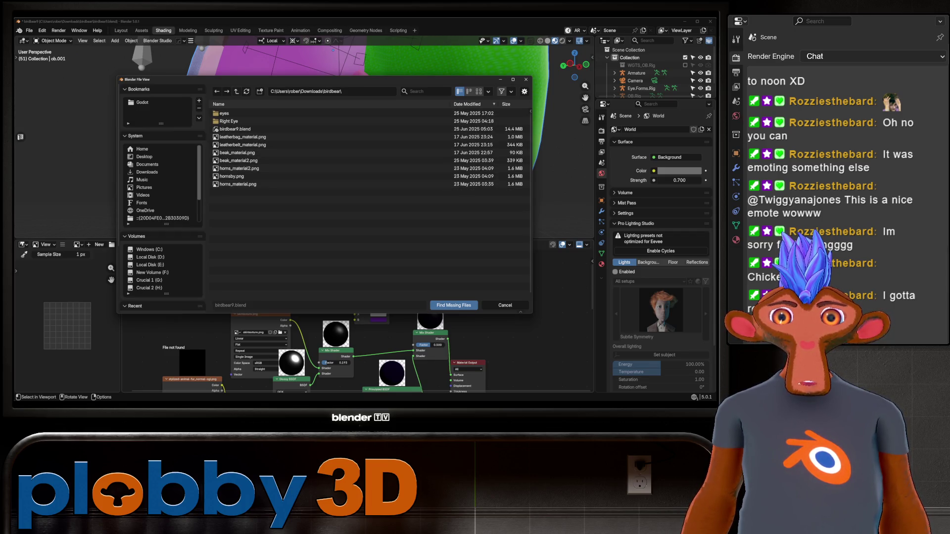
click(147, 171)
double_click(233, 114)
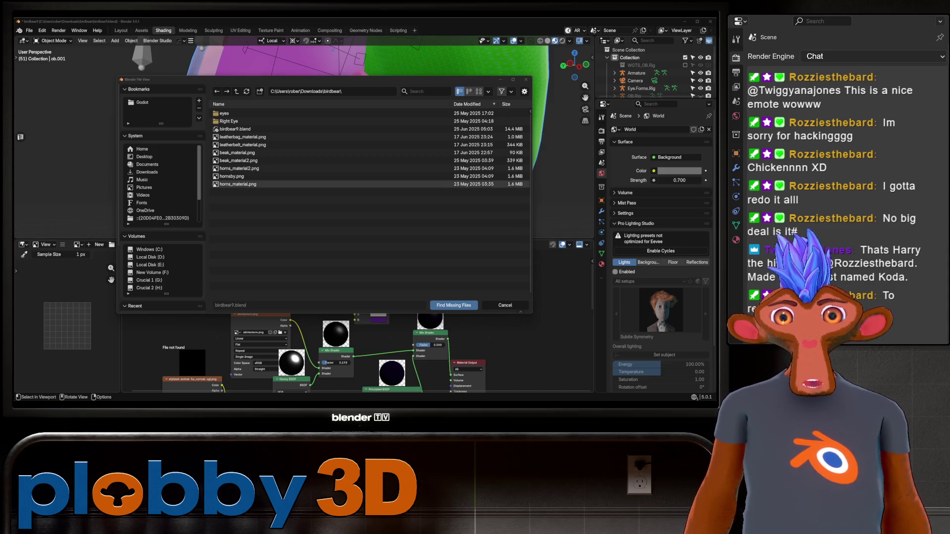
click(233, 122)
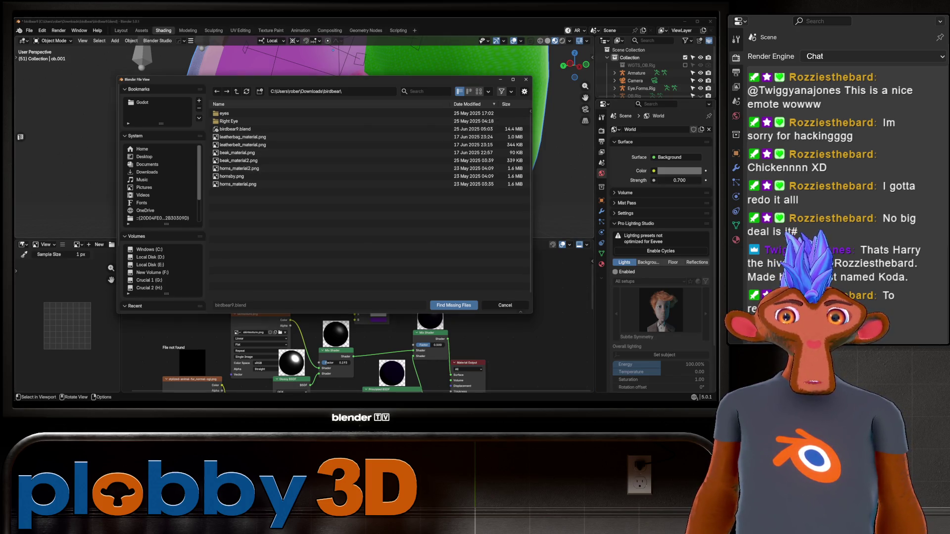
key(Escape)
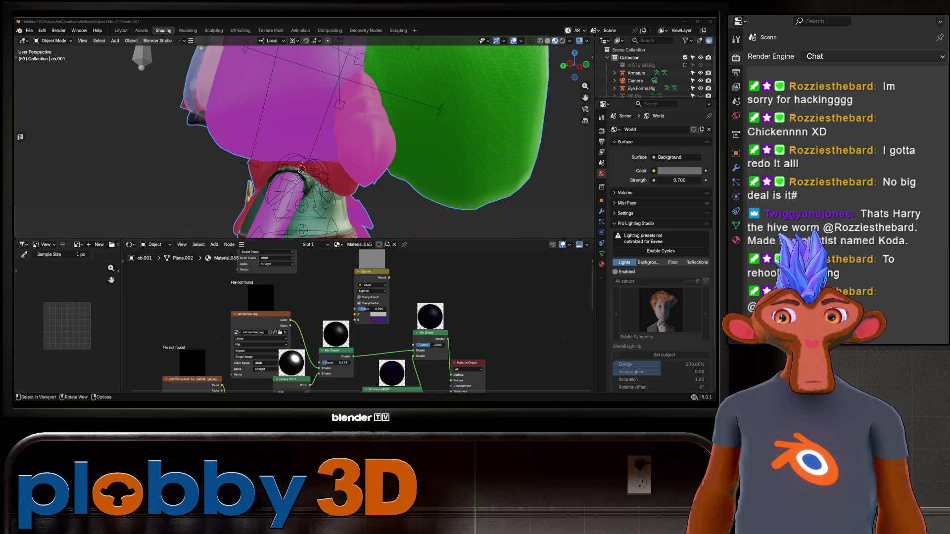
click(29, 30)
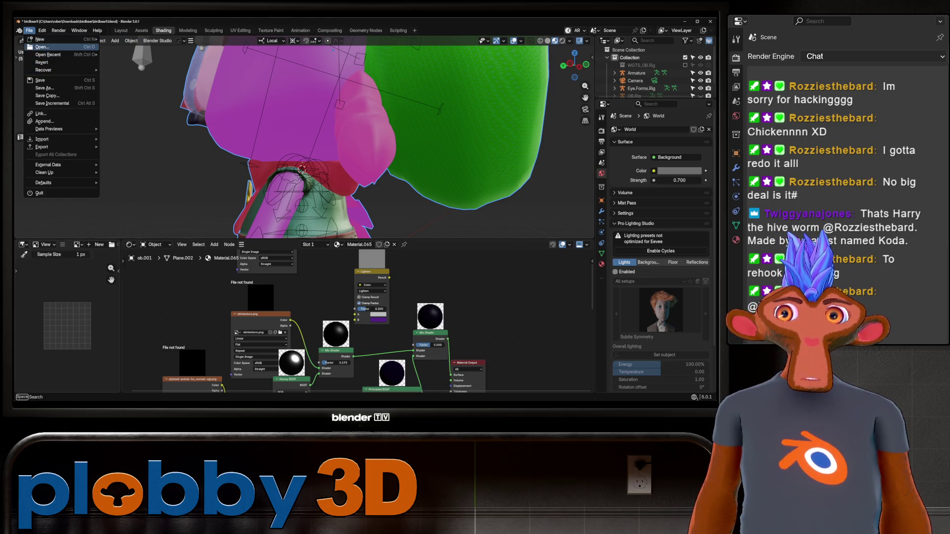
Save birdbear9.blend from the Open prompt, cancel the file browser, and orbit to the character's front.
click(37, 47)
click(327, 224)
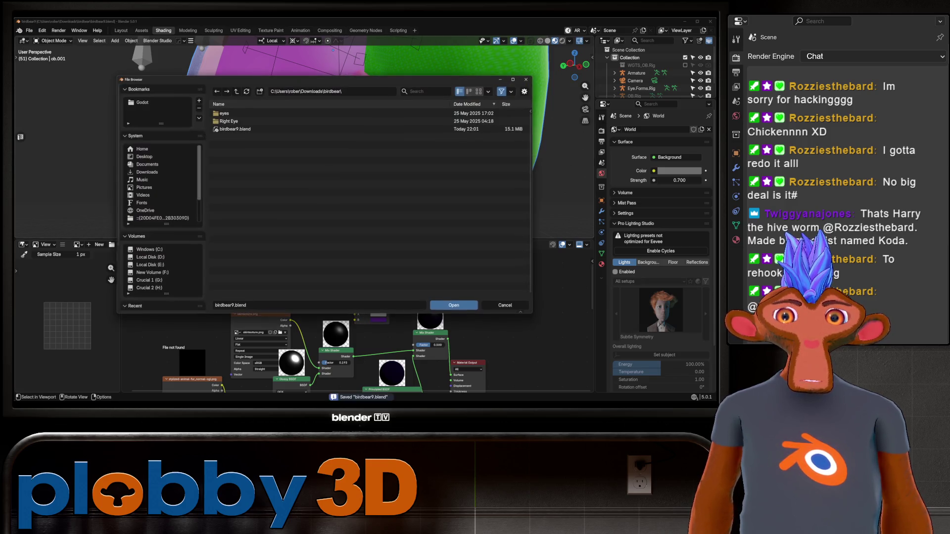
click(147, 172)
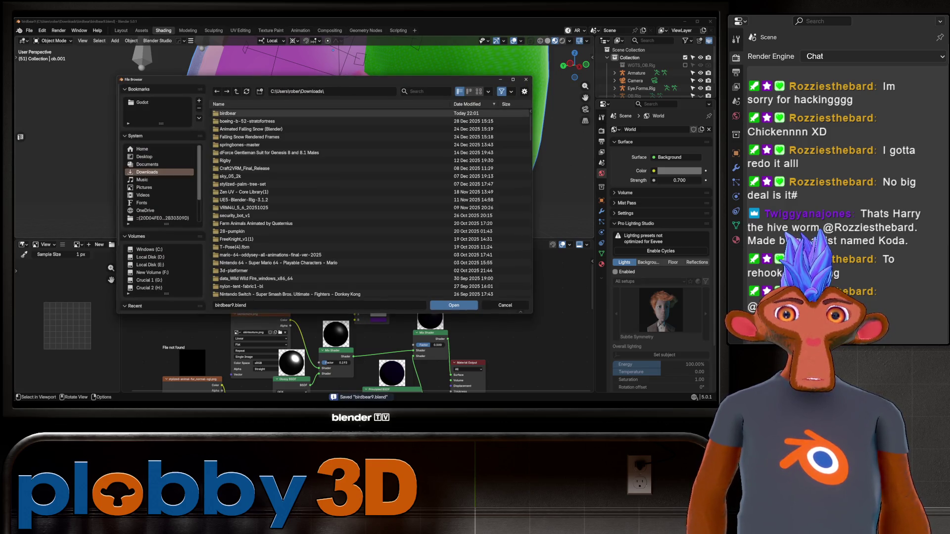
key(Escape)
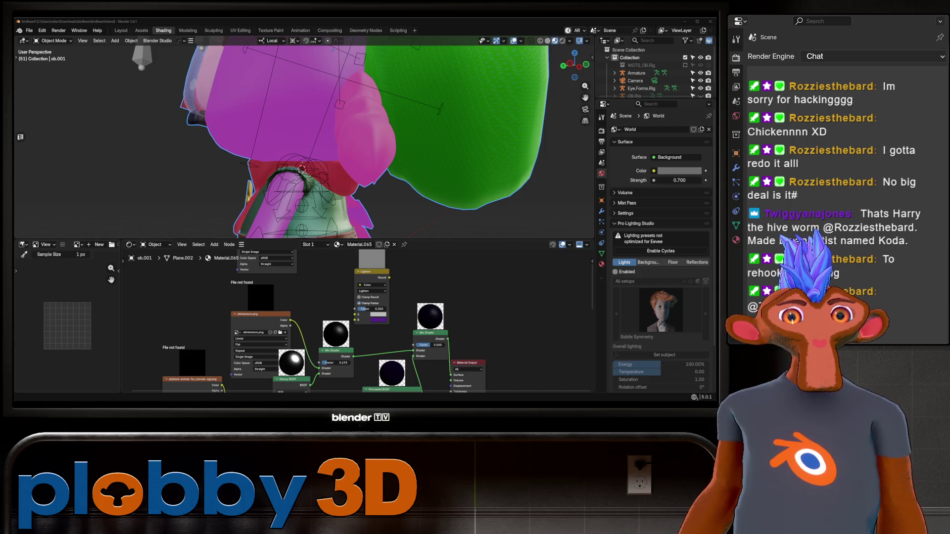
middle_drag(302, 148, 233, 123)
Mute the skintexture and fur normal image nodes in the shader tree.
scroll(346, 336, up, 2)
mouse_move(347, 346)
middle_down()
mouse_move(426, 258)
mouse_move(426, 280)
middle_up()
scroll(472, 317, up, 1)
scroll(356, 317, down, 2)
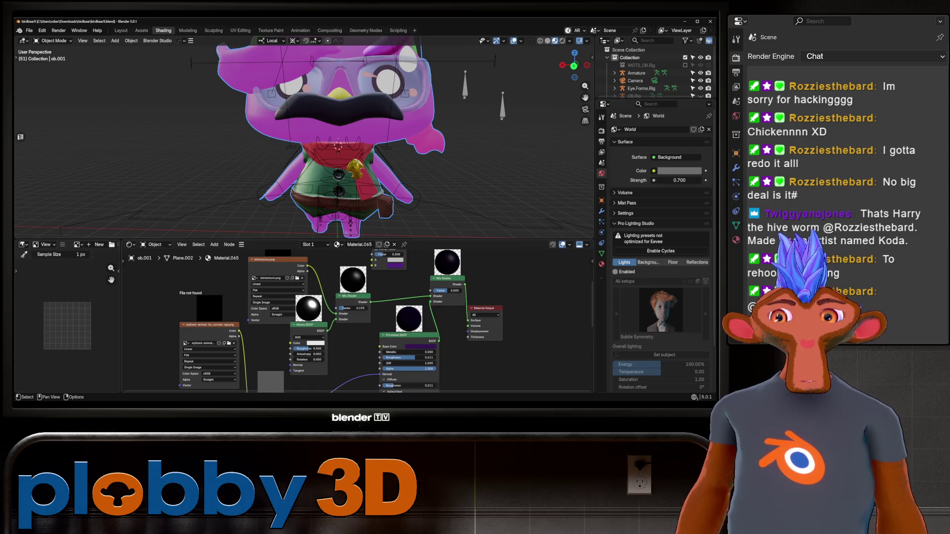
click(278, 260)
key(m)
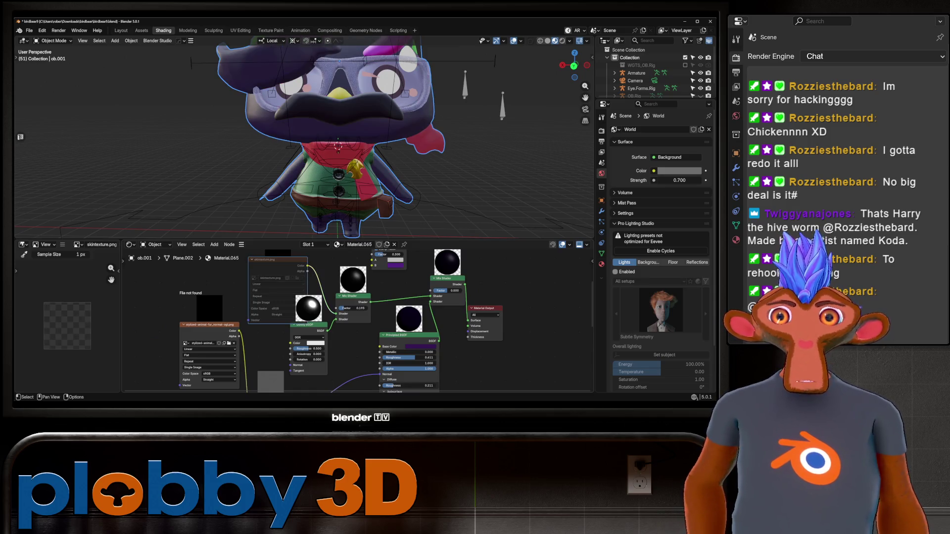
click(207, 324)
key(m)
Bring the Bump, Mix Shader and Material Output nodes into view and inspect the Principled BSDF base colour.
scroll(420, 317, down, 1)
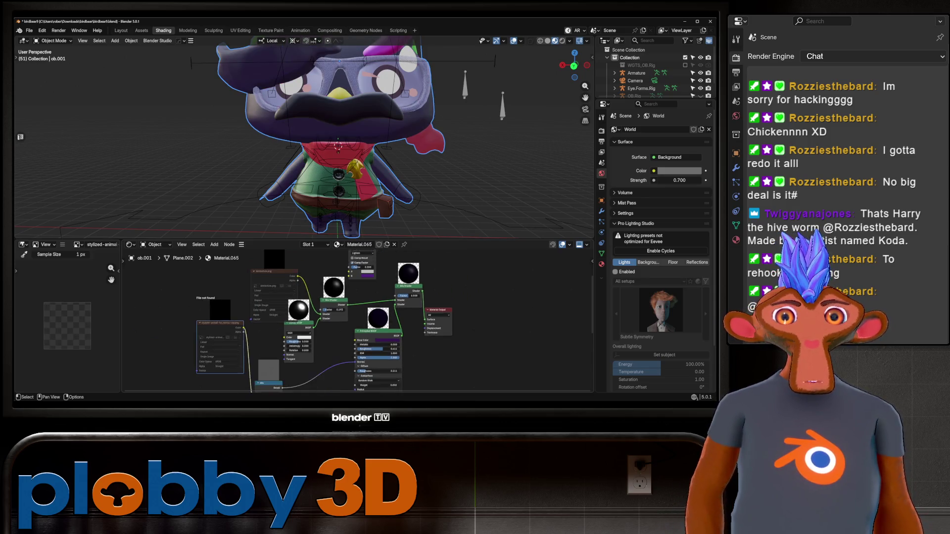
middle_drag(420, 346, 421, 272)
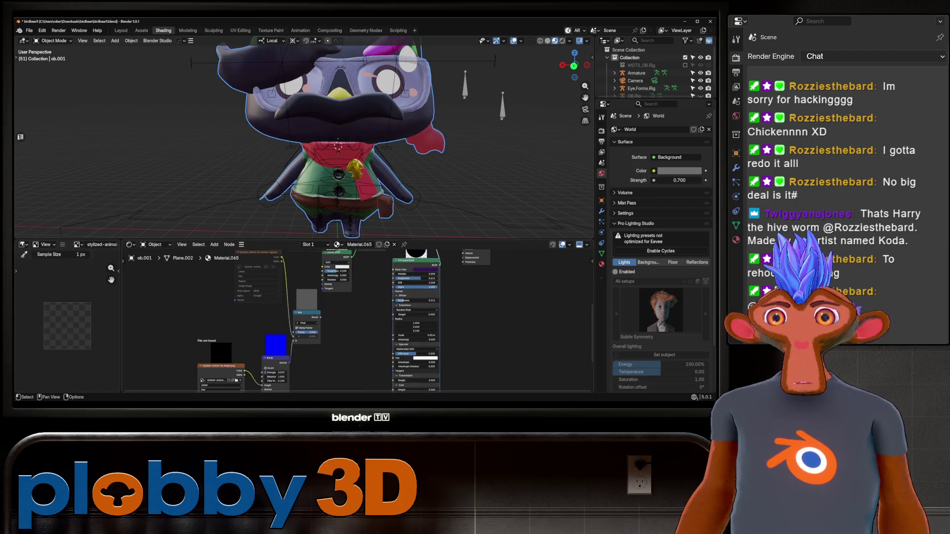
scroll(399, 285, up, 1)
middle_drag(421, 287, 395, 386)
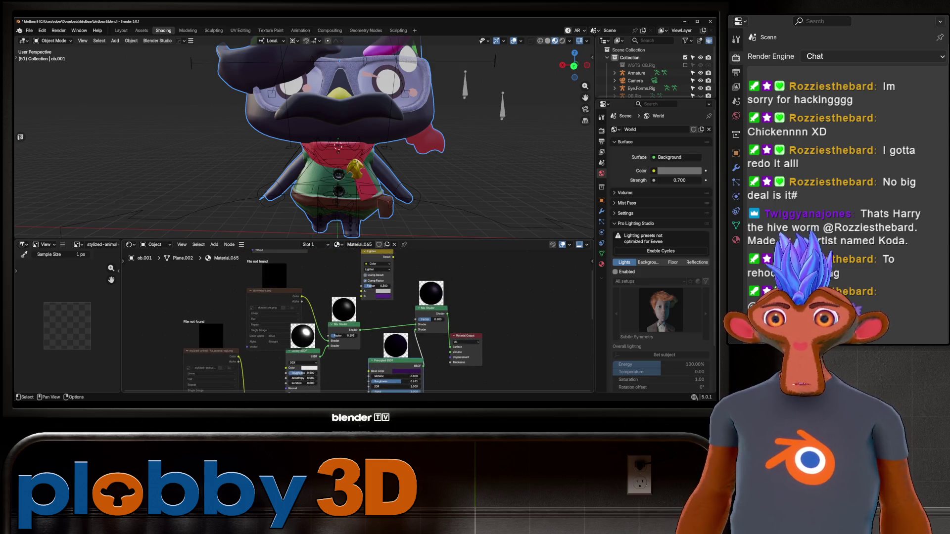
click(407, 372)
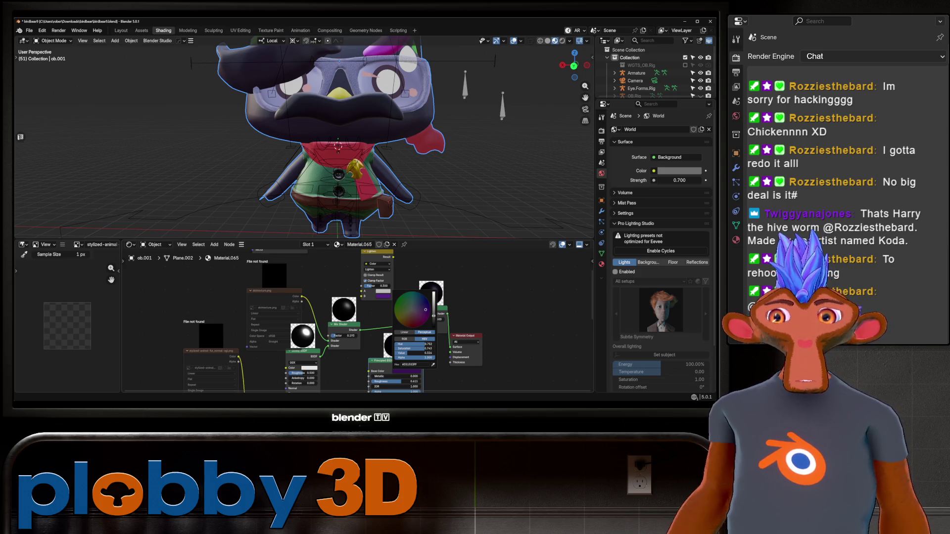
key(g)
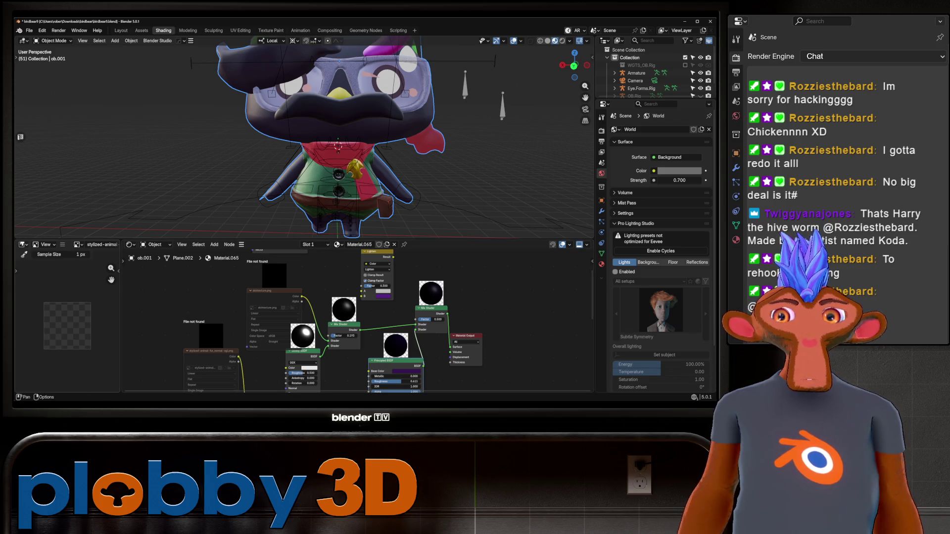
Assign skintexture.png as the Image Texture's image without creating a new image.
click(78, 245)
click(77, 244)
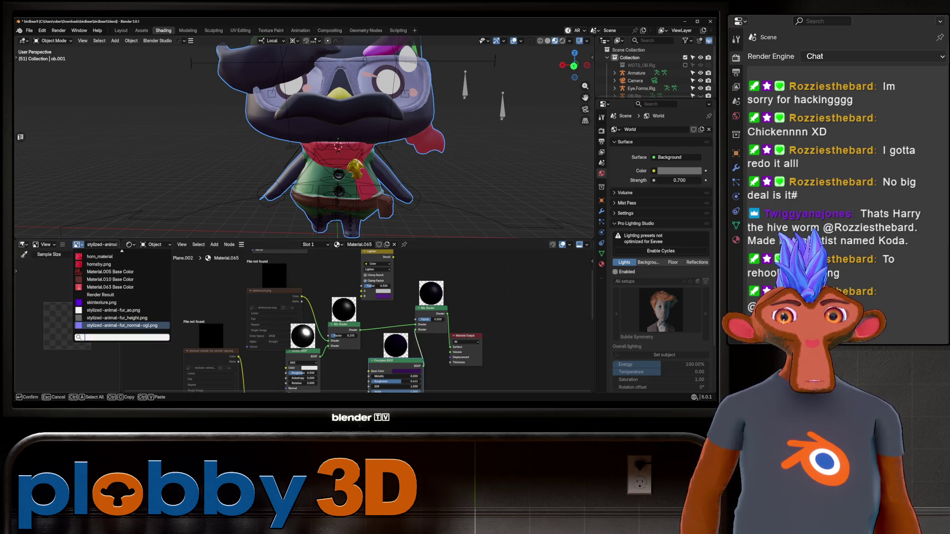
click(109, 303)
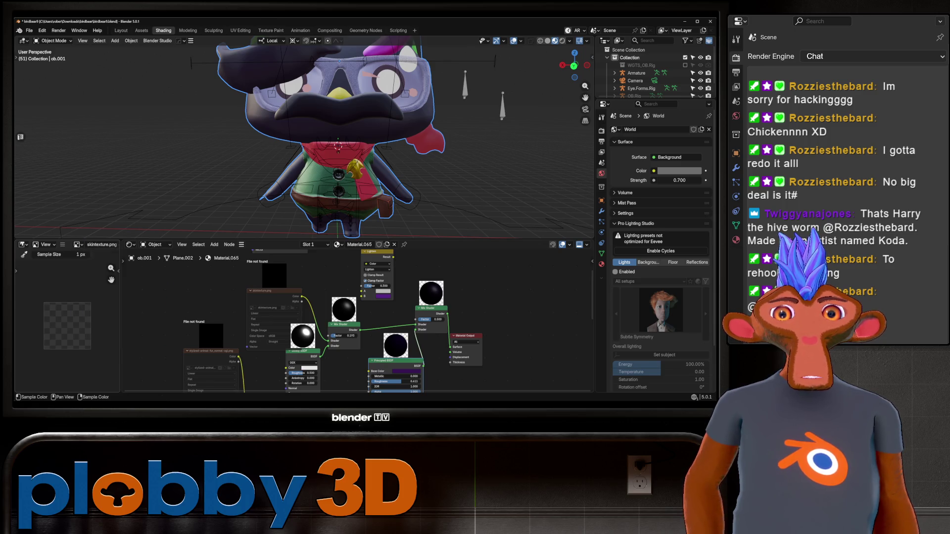
click(275, 291)
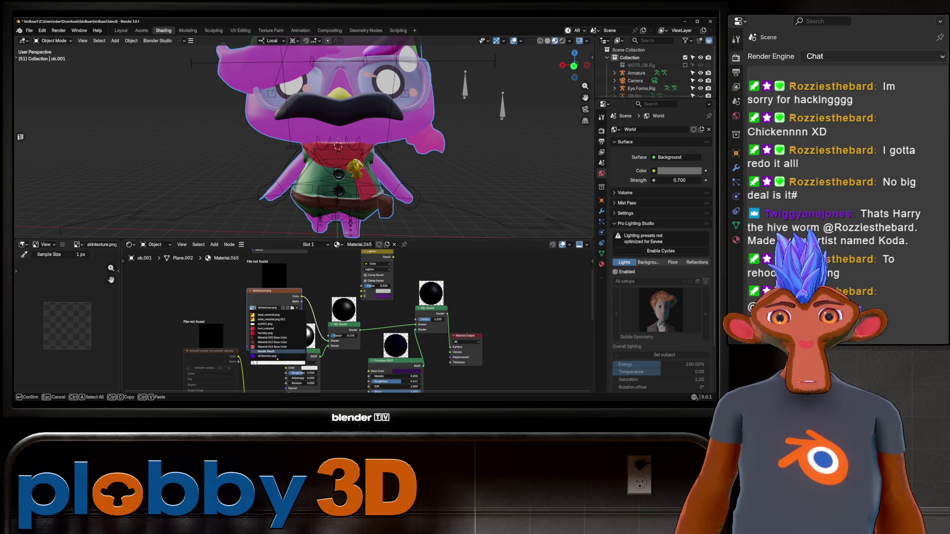
scroll(286, 312, up, 3)
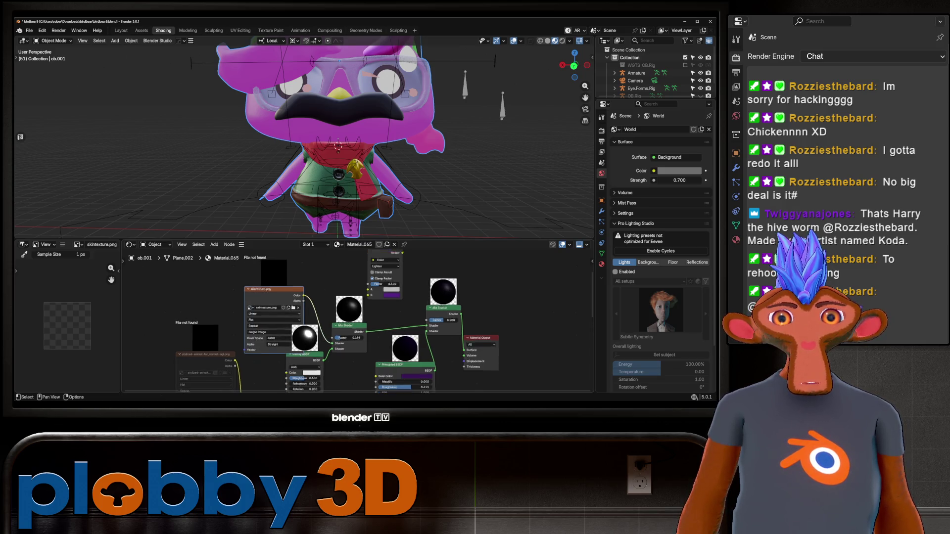
click(288, 303)
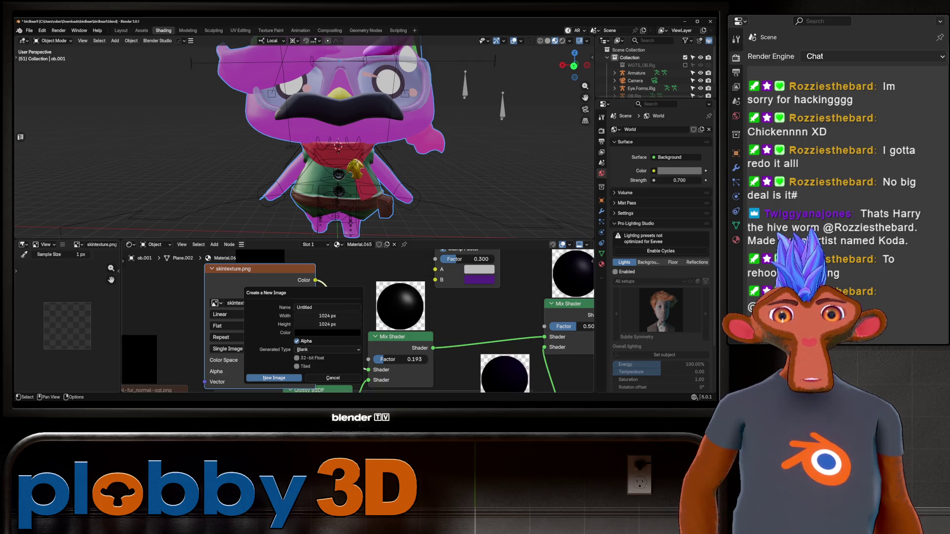
key(Escape)
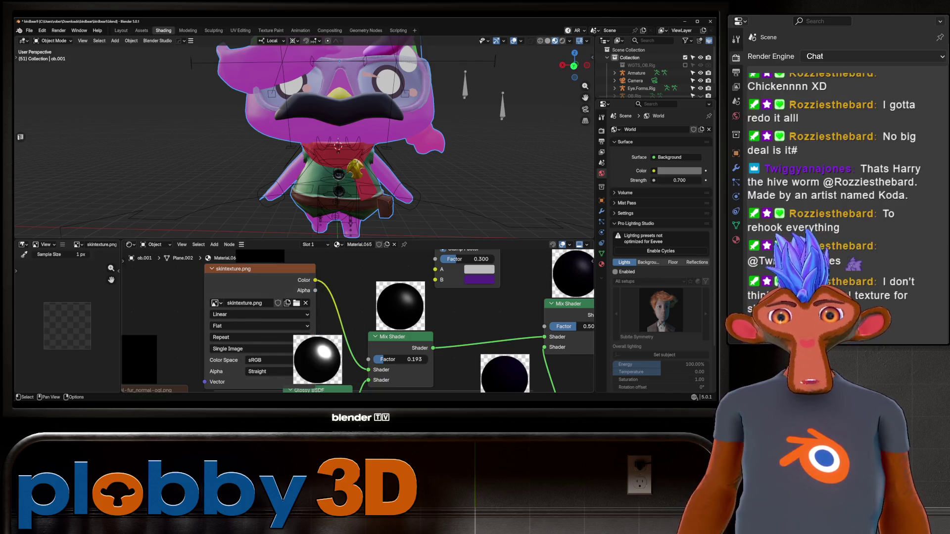
scroll(356, 322, down, 3)
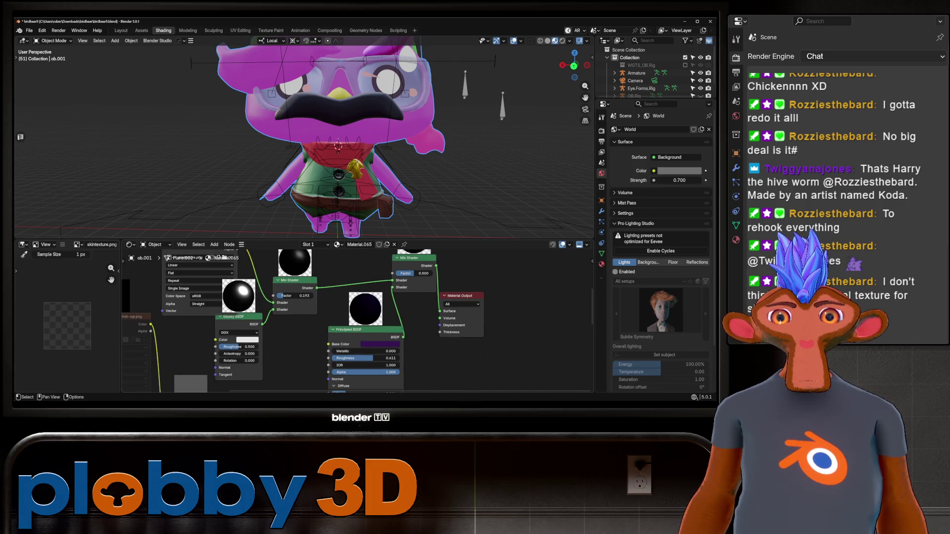
Reconnect the shader link to the Principled BSDF and brighten the base colour to vivid purple.
middle_drag(297, 149, 327, 143)
scroll(297, 321, down, 2)
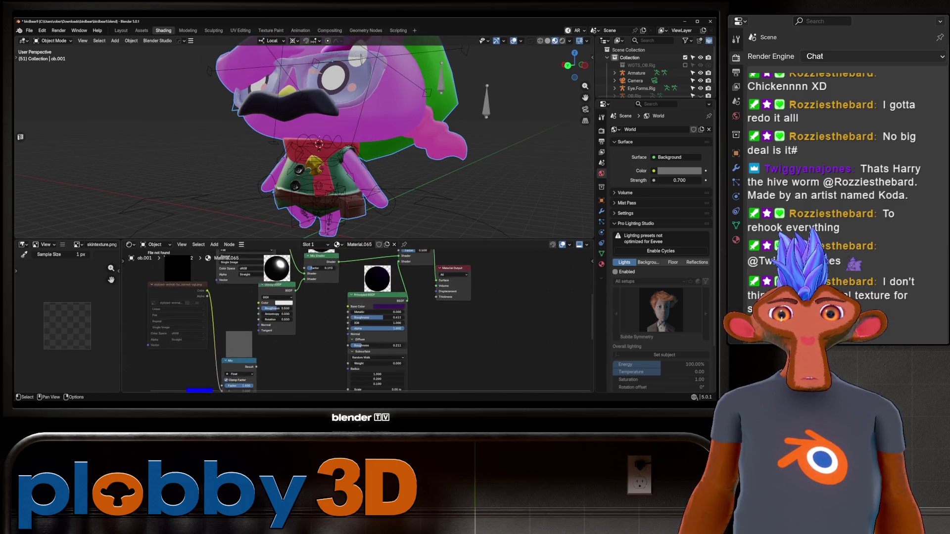
scroll(346, 321, down, 2)
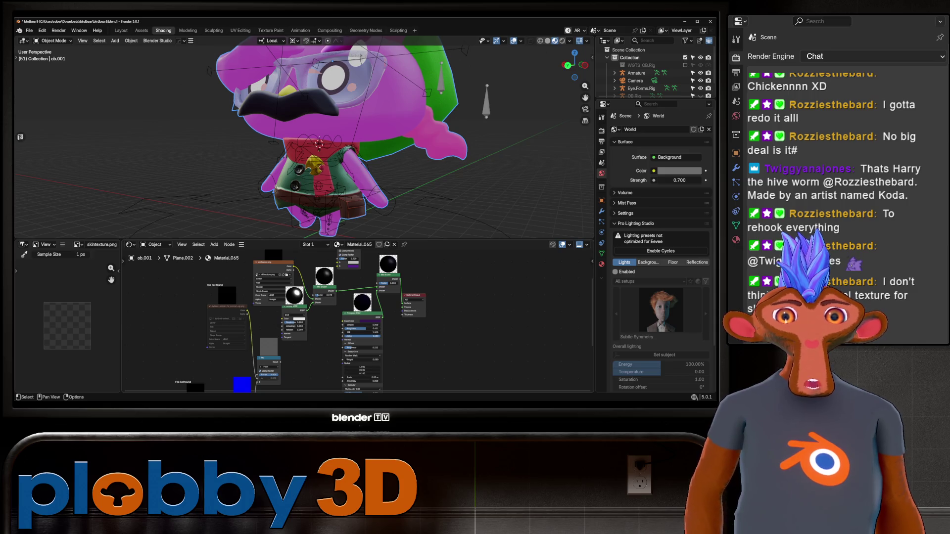
drag(382, 314, 403, 304)
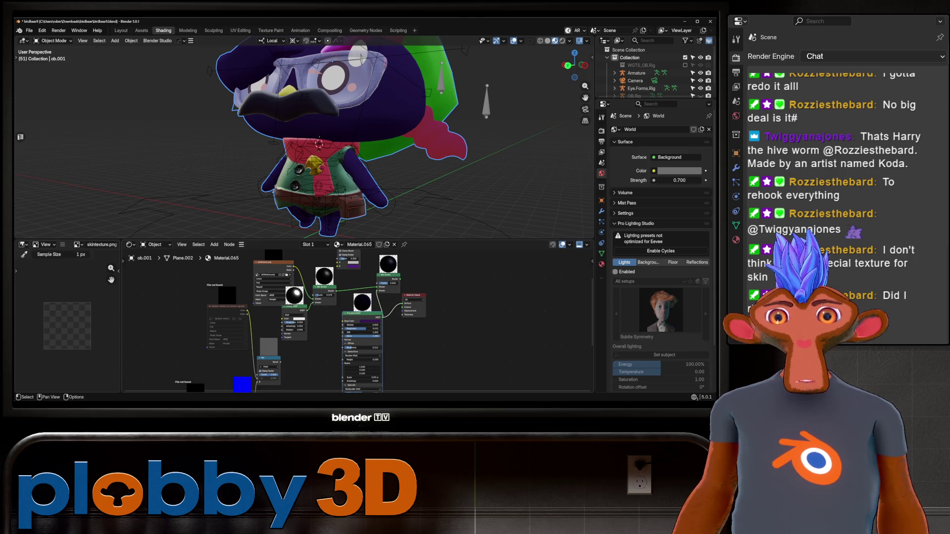
click(369, 321)
drag(390, 286, 390, 270)
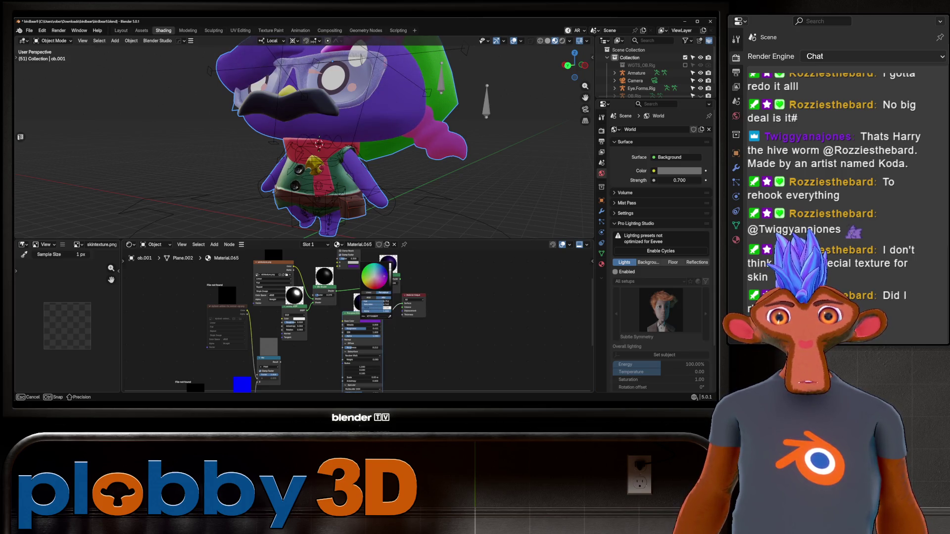
Orbit around the character to check the purple skin from side, back and front.
middle_drag(346, 148, 426, 141)
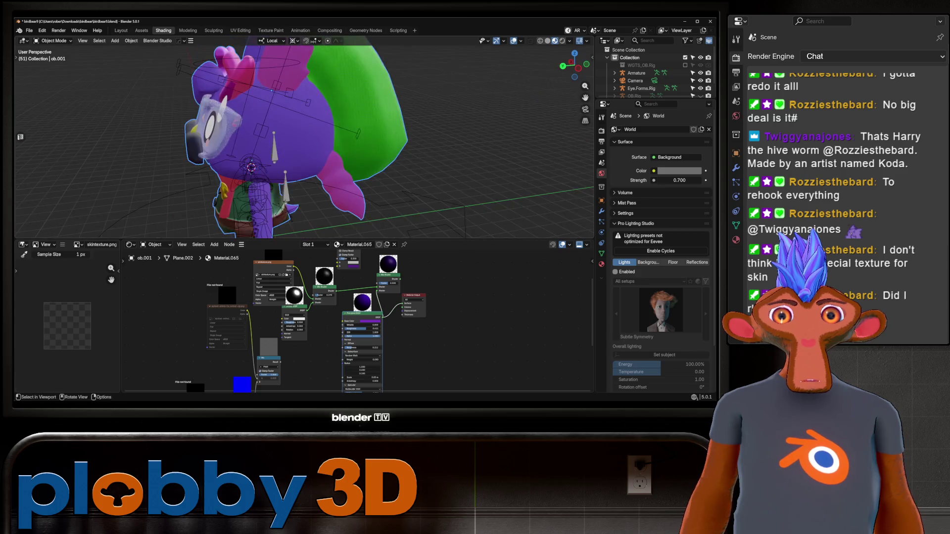
middle_drag(304, 138, 376, 130)
click(337, 244)
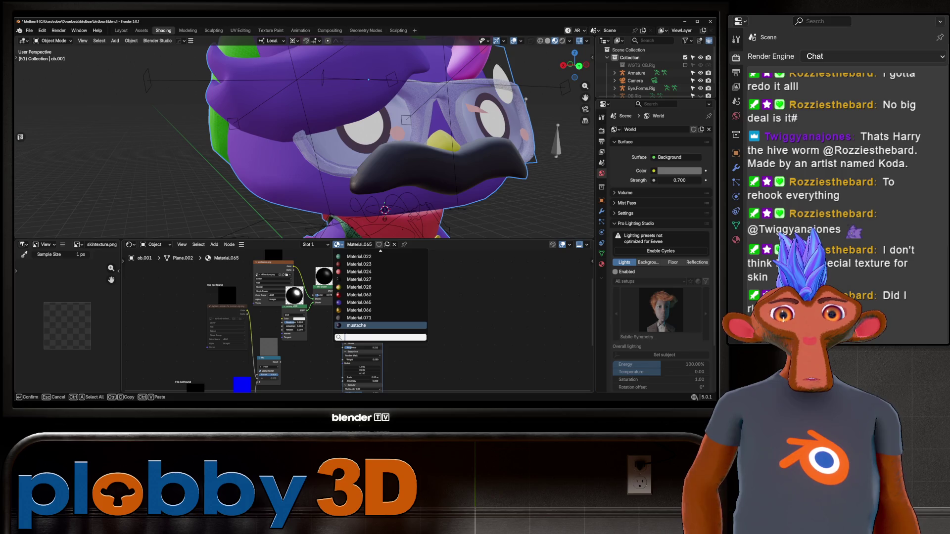
Try switching the material slot to Material.013, then undo back to Material.065.
scroll(380, 292, up, 10)
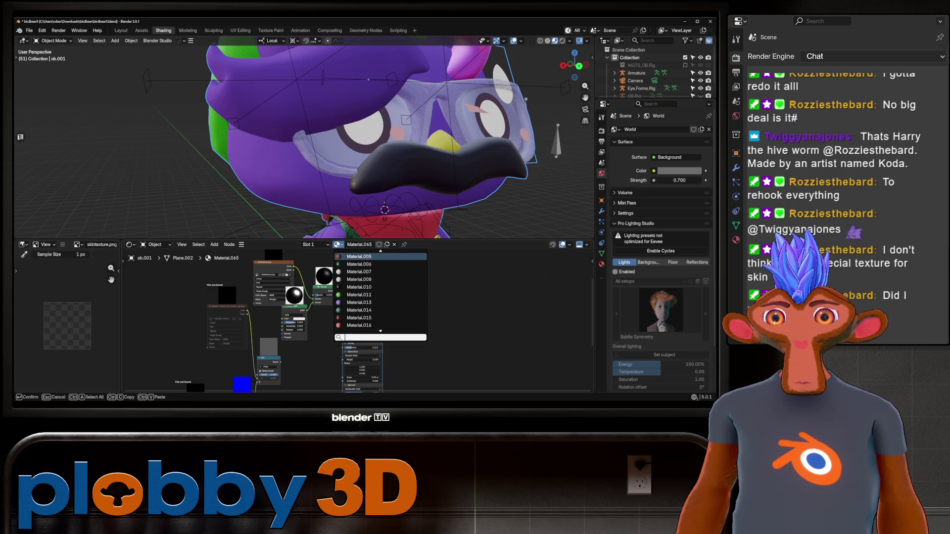
click(359, 302)
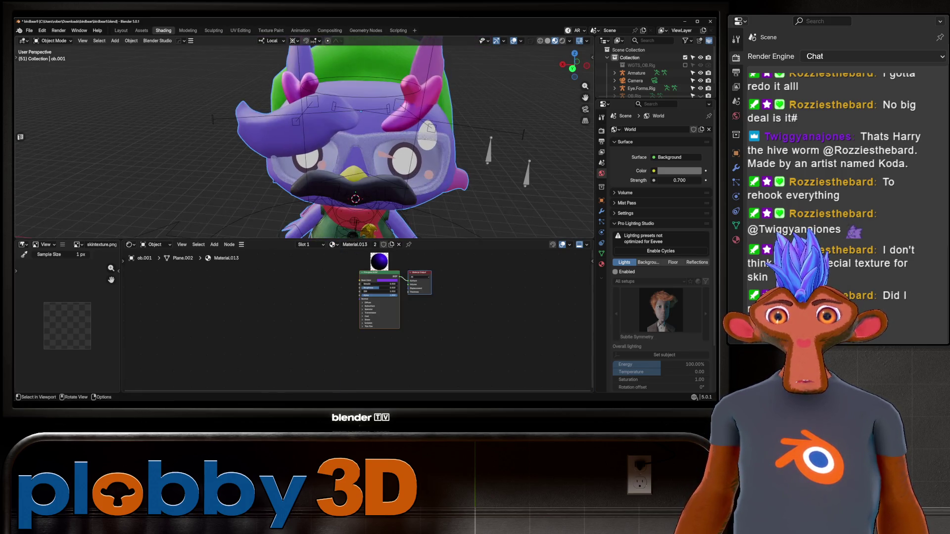
key(ctrl+z)
mouse_move(346, 158)
middle_down()
mouse_move(359, 95)
mouse_move(361, 149)
middle_up()
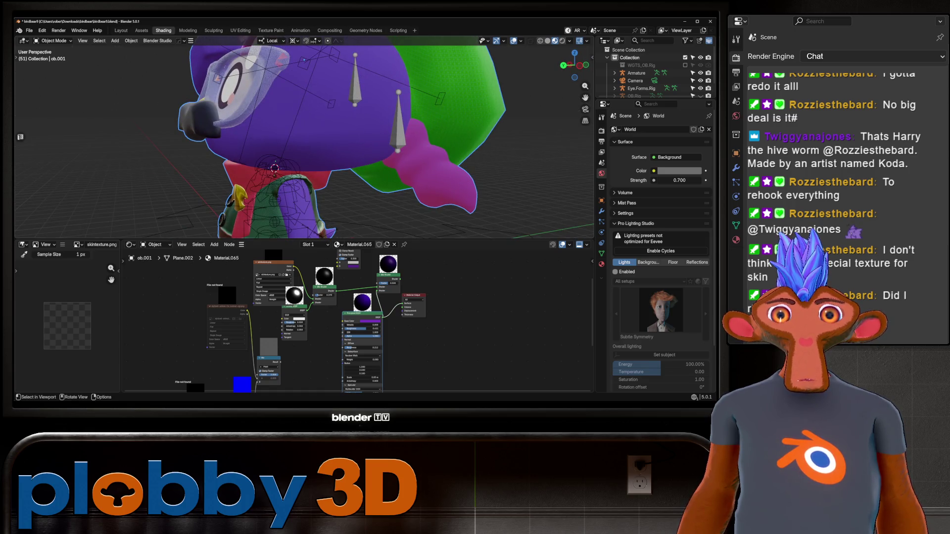
Select a patch of tail faces in Edit Mode, then return to Object Mode at a front view.
key(Tab)
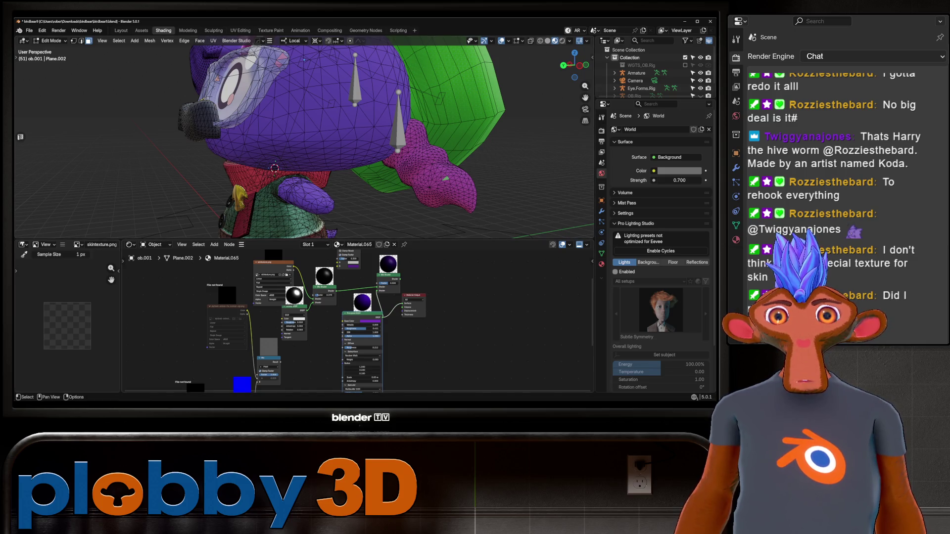
scroll(375, 310, down, 1)
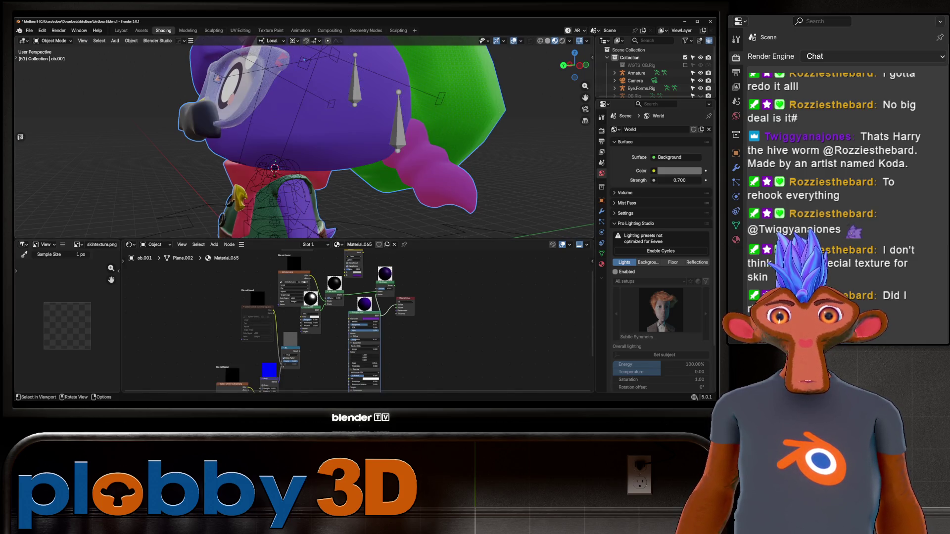
key(l)
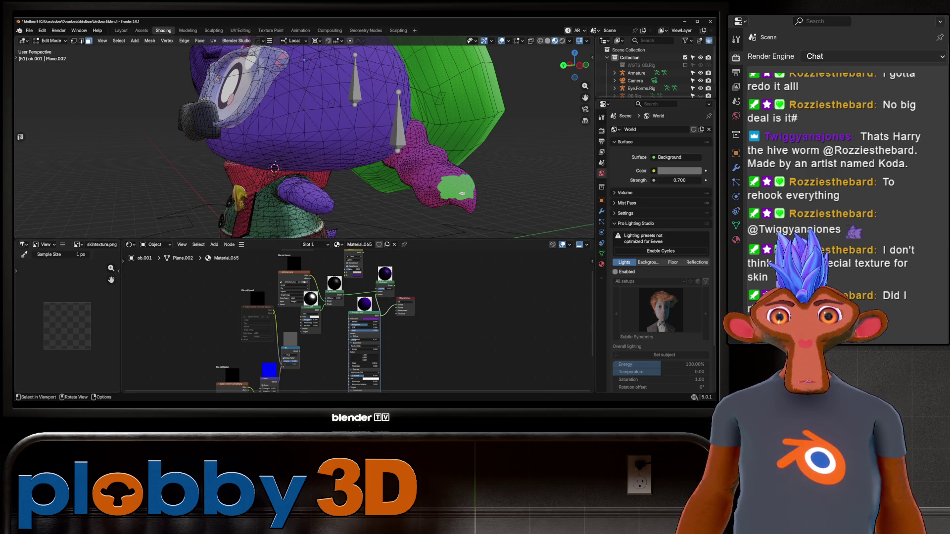
key(Tab)
mouse_move(462, 193)
middle_down()
mouse_move(376, 168)
mouse_move(268, 158)
mouse_move(267, 178)
mouse_move(327, 168)
middle_up()
scroll(354, 148, up, 5)
Convert the whole mesh's triangles into quads in Edit Mode, then clear the selection.
key(Tab)
right_click(347, 186)
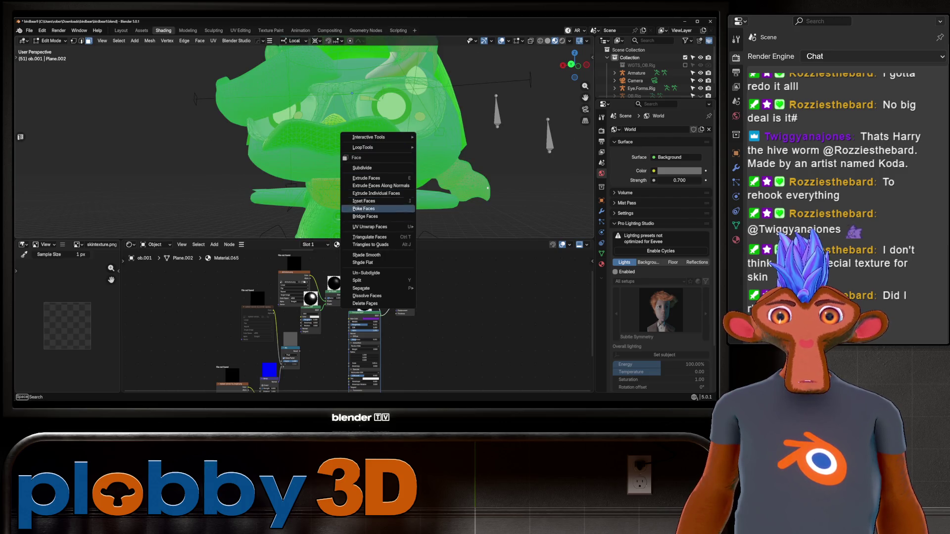
click(371, 243)
key(alt+a)
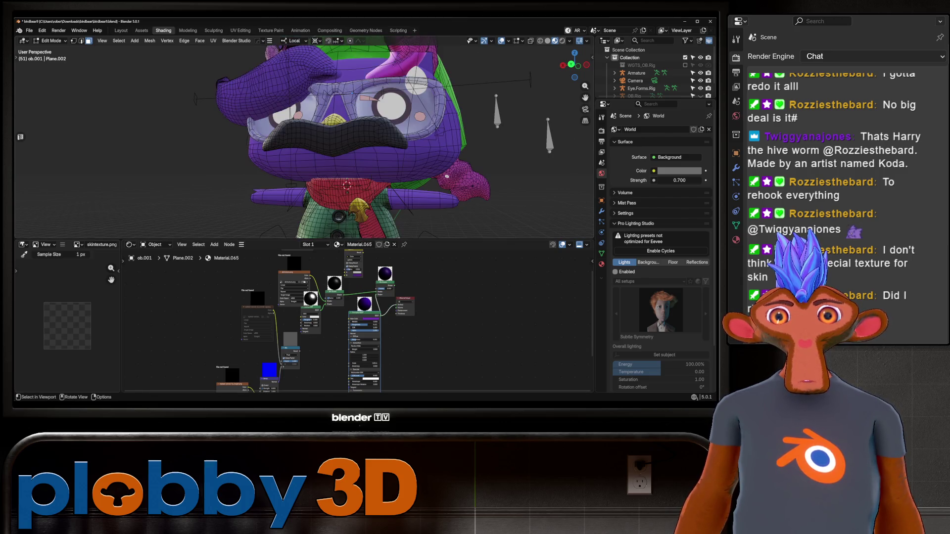
Orbit around the converted mesh, return to Object Mode, and select the RIG-OB.Rig armature.
mouse_move(488, 189)
middle_down()
mouse_move(443, 168)
mouse_move(426, 103)
mouse_move(346, 114)
middle_up()
scroll(347, 148, up, 5)
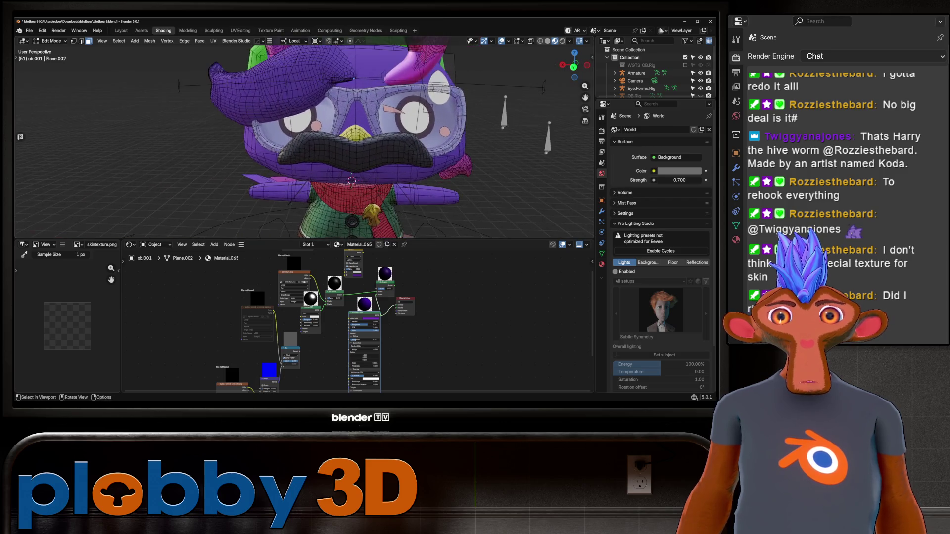
mouse_move(347, 148)
middle_down()
mouse_move(307, 149)
mouse_move(357, 141)
mouse_move(327, 153)
mouse_move(336, 148)
middle_up()
key(Tab)
scroll(347, 149, down, 5)
click(366, 163)
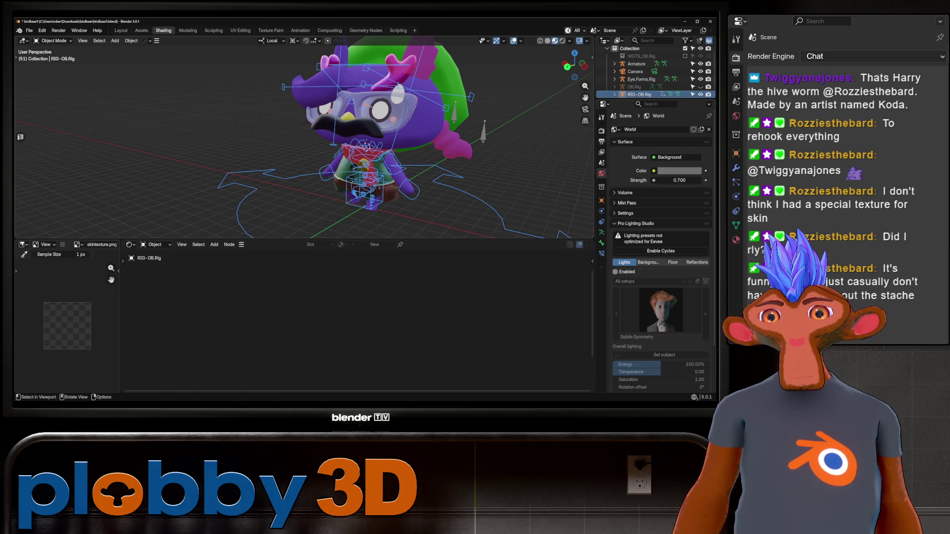
Reselect the ob.001 mesh, orbit to a closer front view, and switch to the Layout workspace.
scroll(373, 141, up, 5)
click(373, 141)
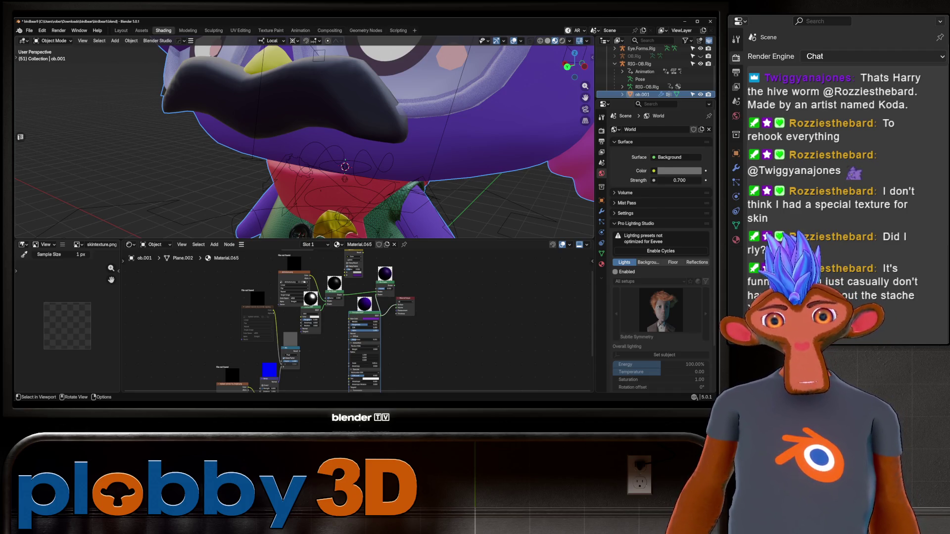
scroll(305, 139, down, 10)
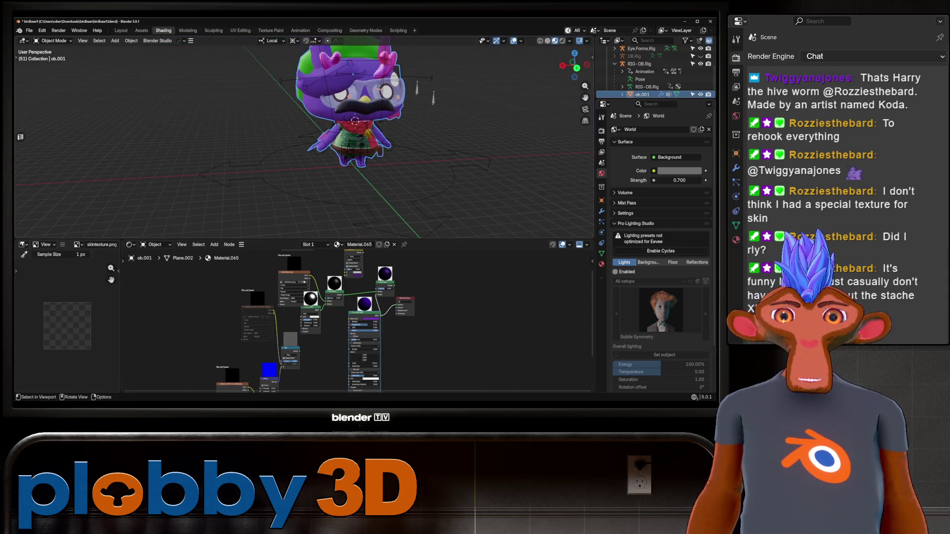
mouse_move(304, 138)
middle_down()
mouse_move(411, 144)
mouse_move(446, 128)
mouse_move(515, 139)
mouse_move(445, 149)
mouse_move(317, 143)
mouse_move(396, 141)
middle_up()
scroll(337, 139, up, 3)
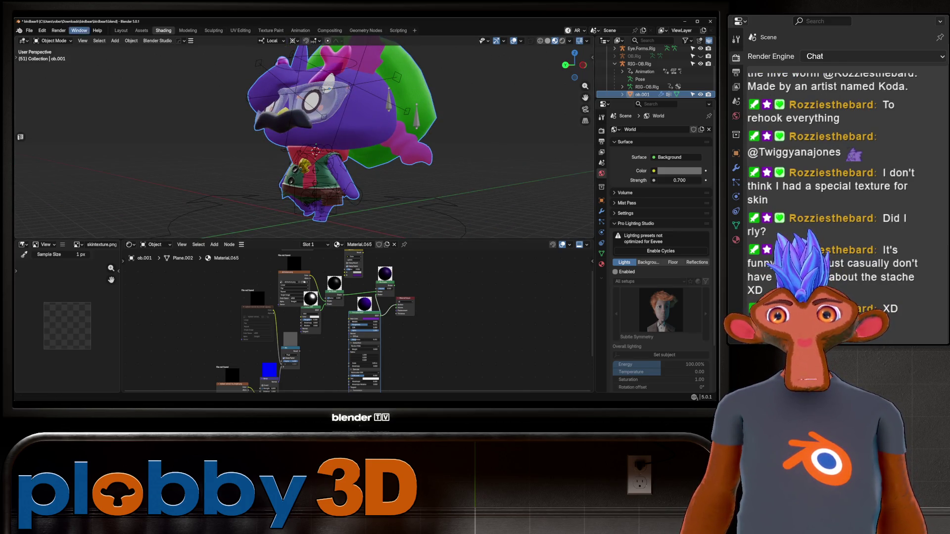
click(53, 41)
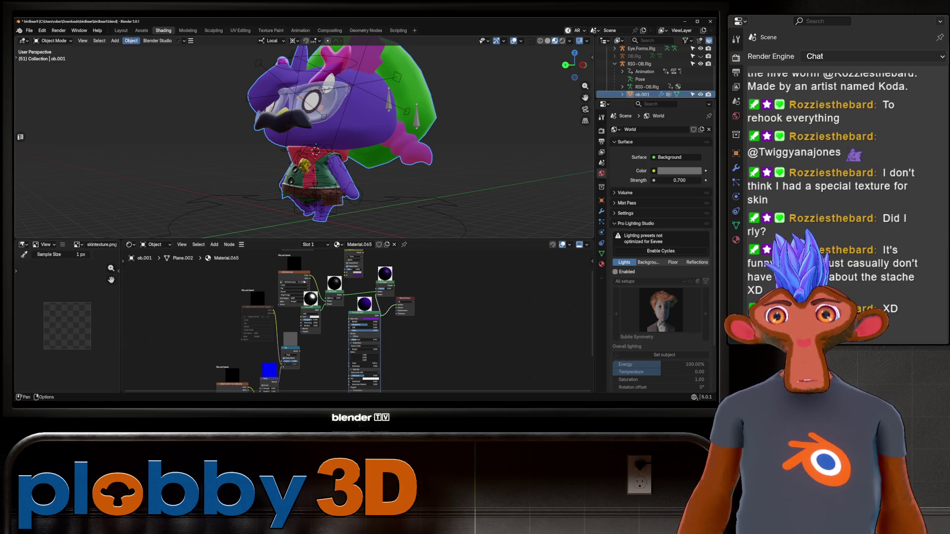
click(121, 30)
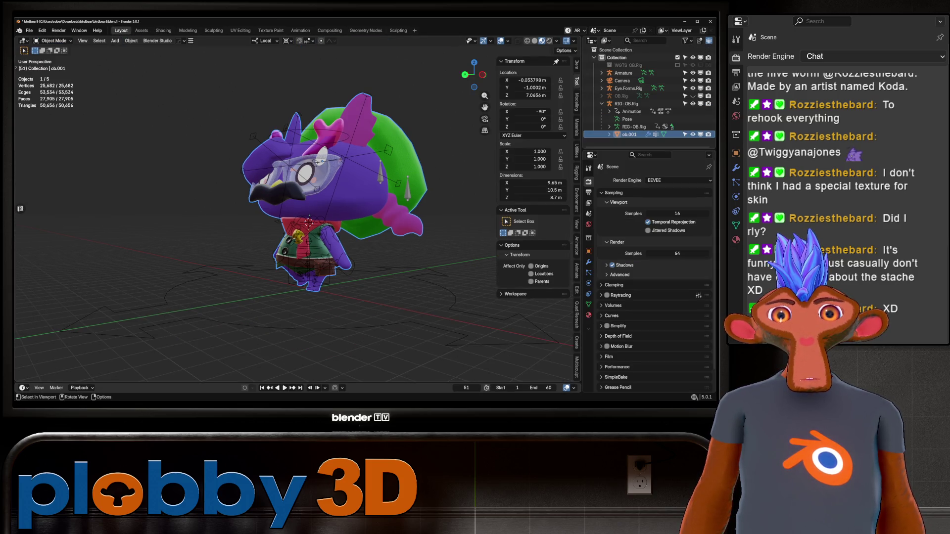
Play the animation, view the character from front and side, and select RIG-OB.Rig.
key(space)
key(KP_1)
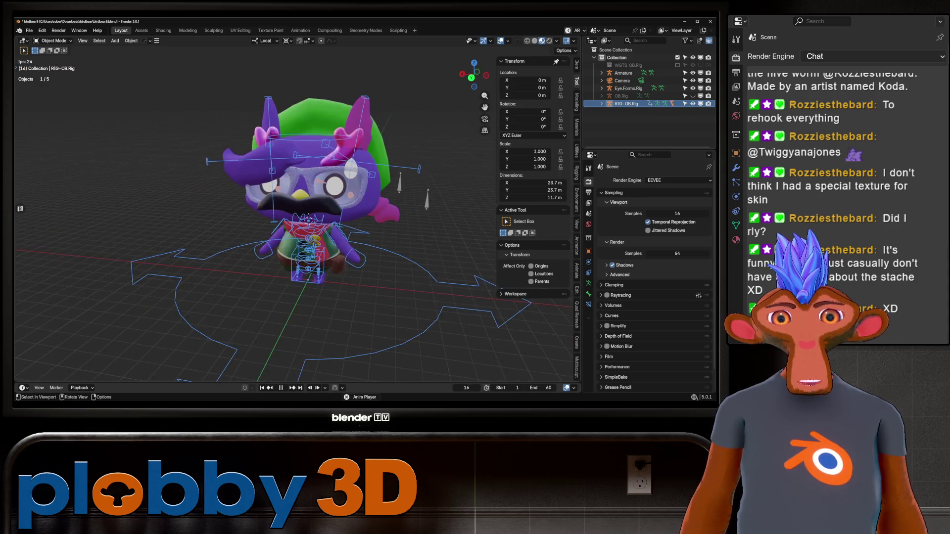
key(alt+a)
scroll(292, 198, up, 6)
mouse_move(292, 198)
middle_down()
mouse_move(267, 193)
mouse_move(346, 178)
mouse_move(242, 191)
mouse_move(322, 185)
middle_up()
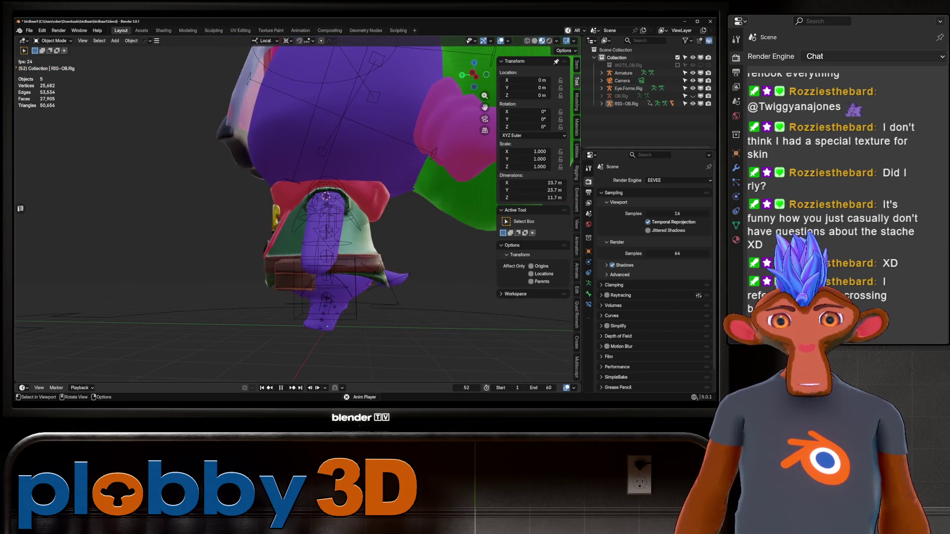
middle_drag(297, 198, 386, 198)
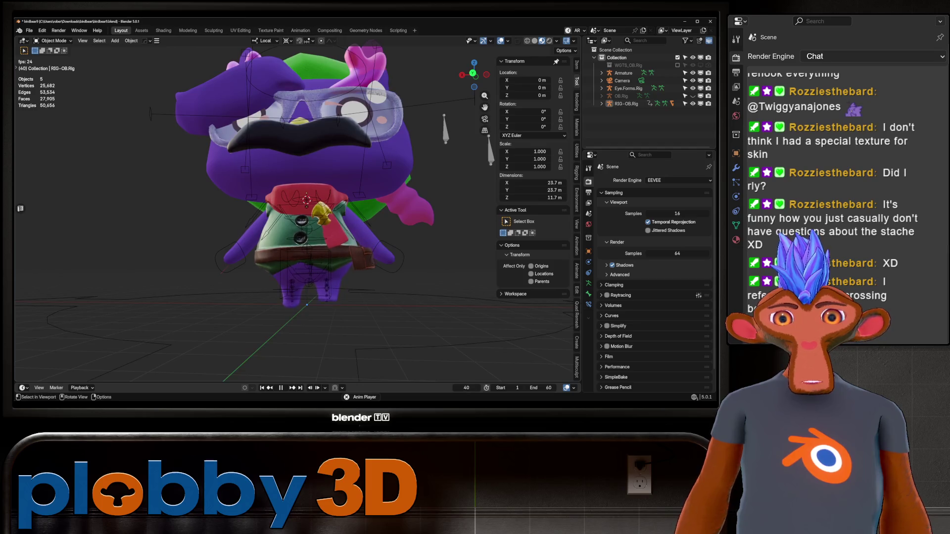
click(626, 104)
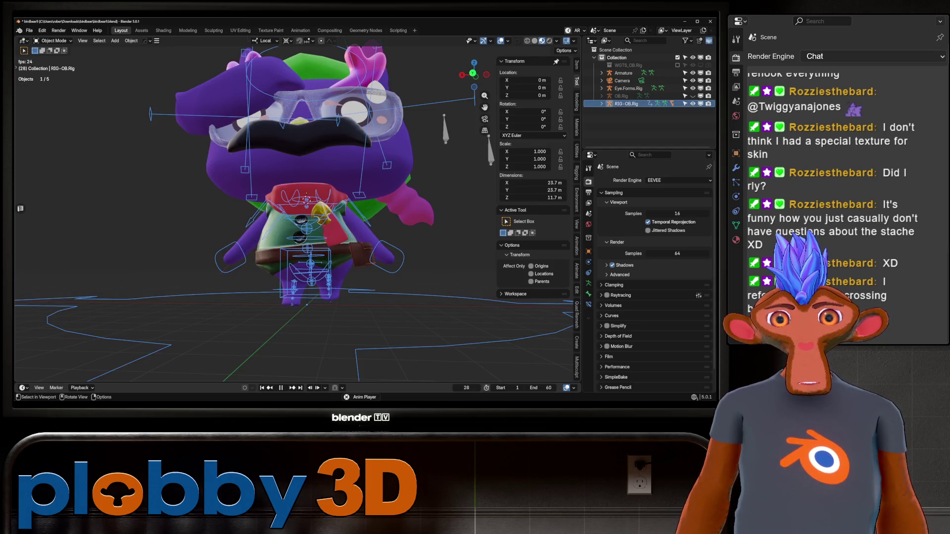
In Pose Mode, stop playback at frame 5 and test-move hand_ik.R, cancelling the move.
key(ctrl+Tab)
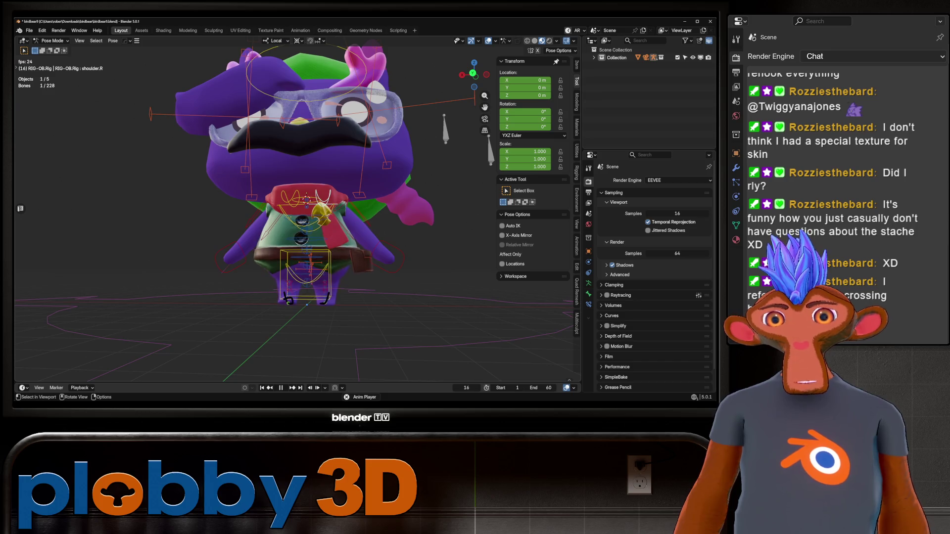
click(403, 255)
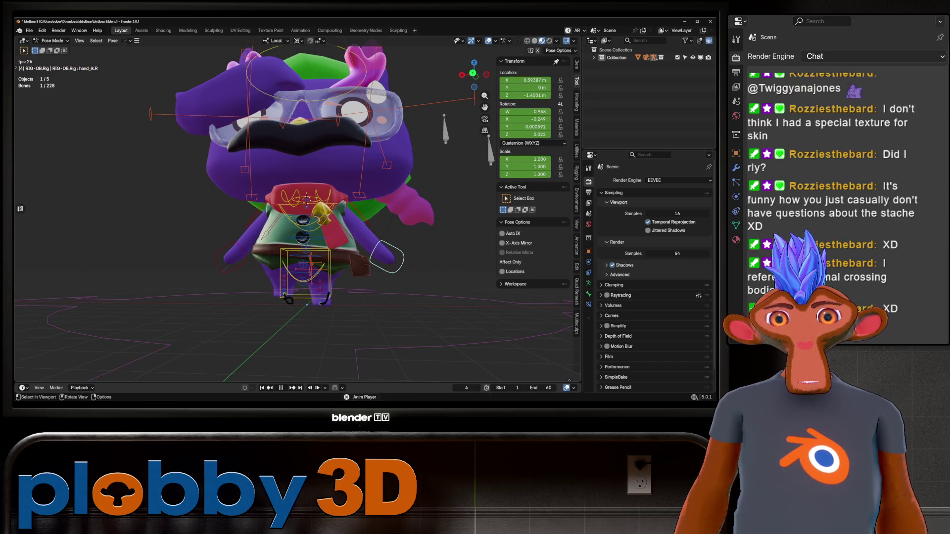
key(space)
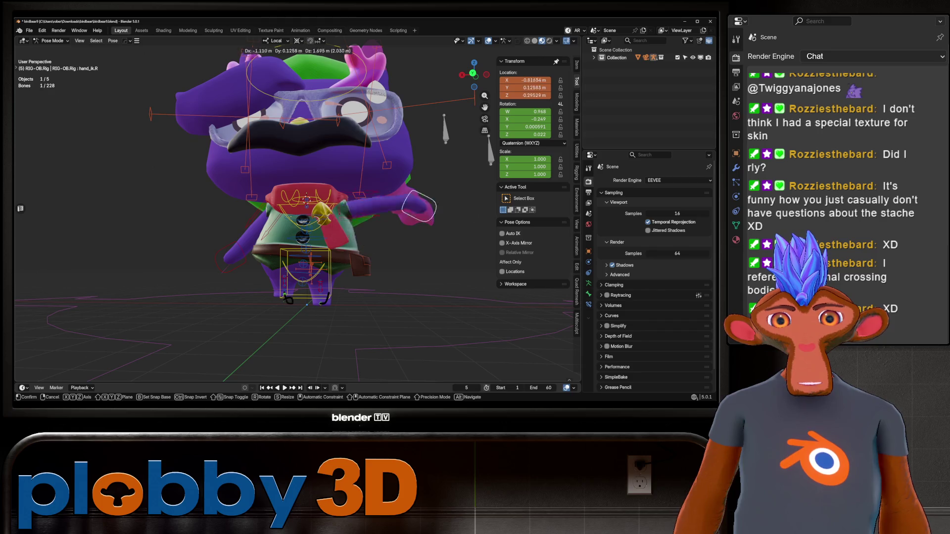
mouse_move(418, 195)
middle_down()
mouse_move(445, 163)
mouse_move(475, 163)
middle_up()
key(g)
key(Escape)
Test a free rotation on the left ear bone Ear.L, cancel it, and deselect.
scroll(297, 208, down, 3)
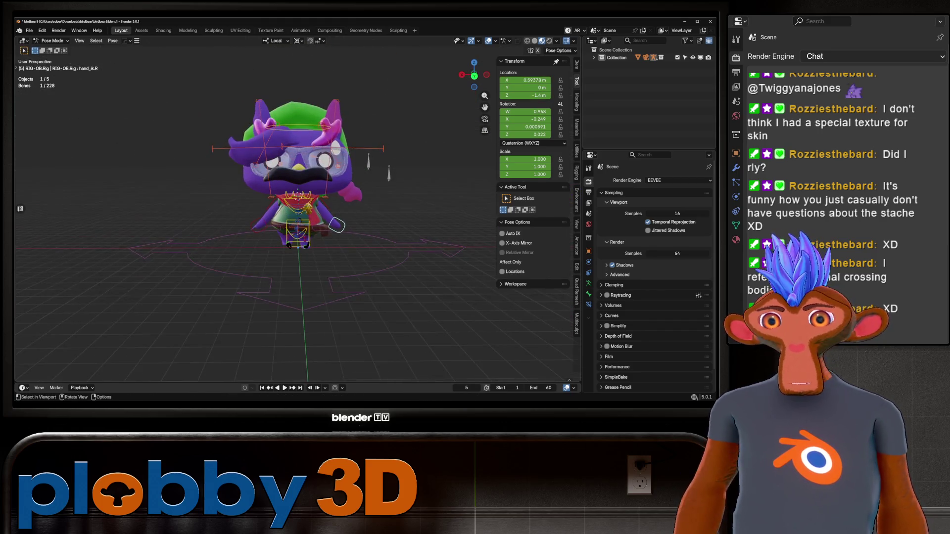
click(335, 112)
scroll(335, 111, up, 2)
middle_drag(335, 111, 306, 99)
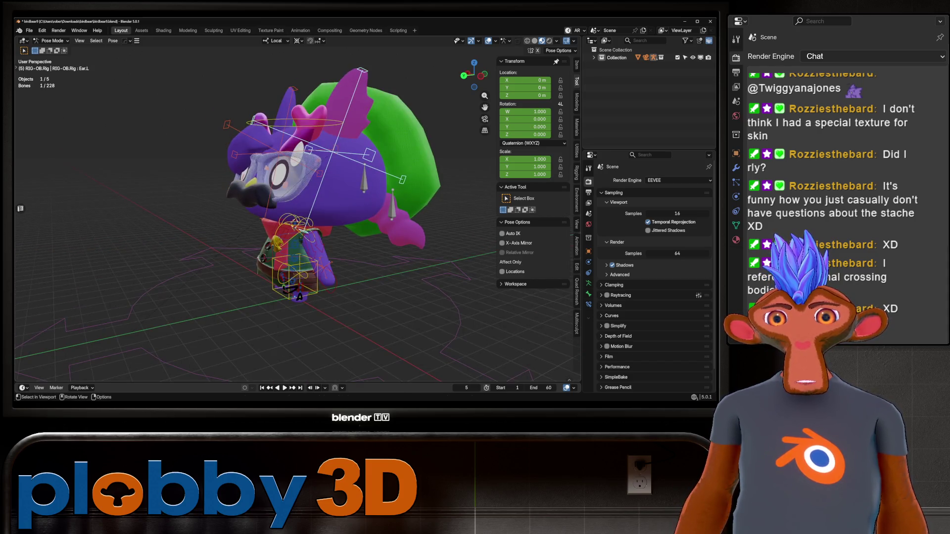
key(g)
key(r)
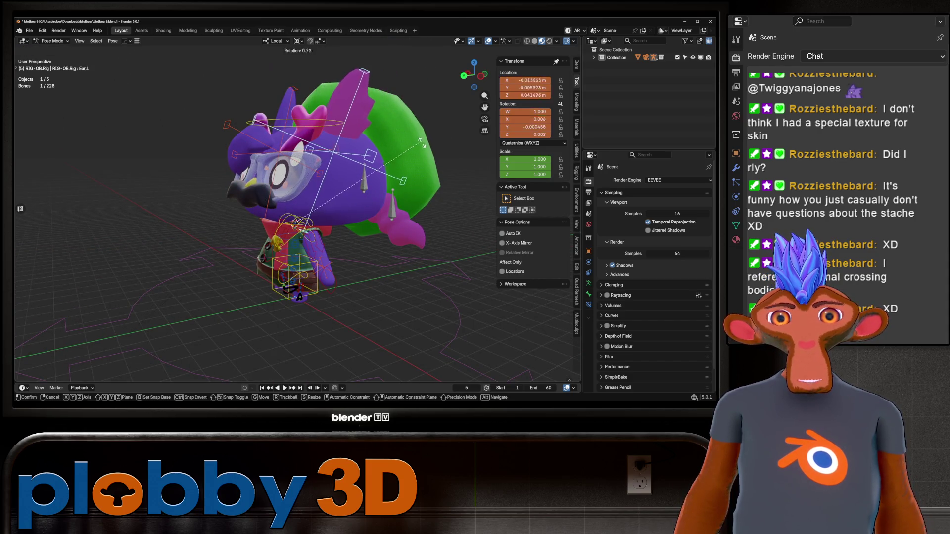
key(Escape)
middle_drag(380, 171, 347, 173)
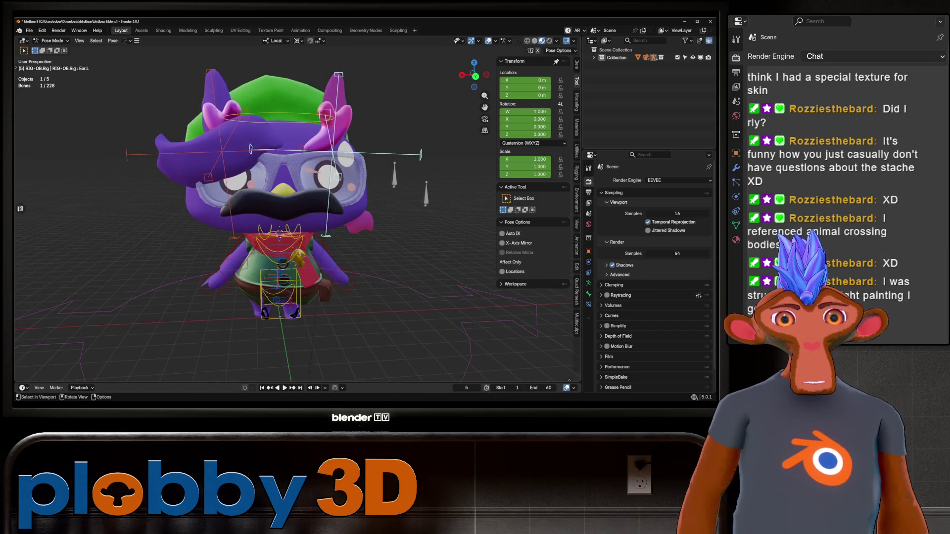
key(alt+a)
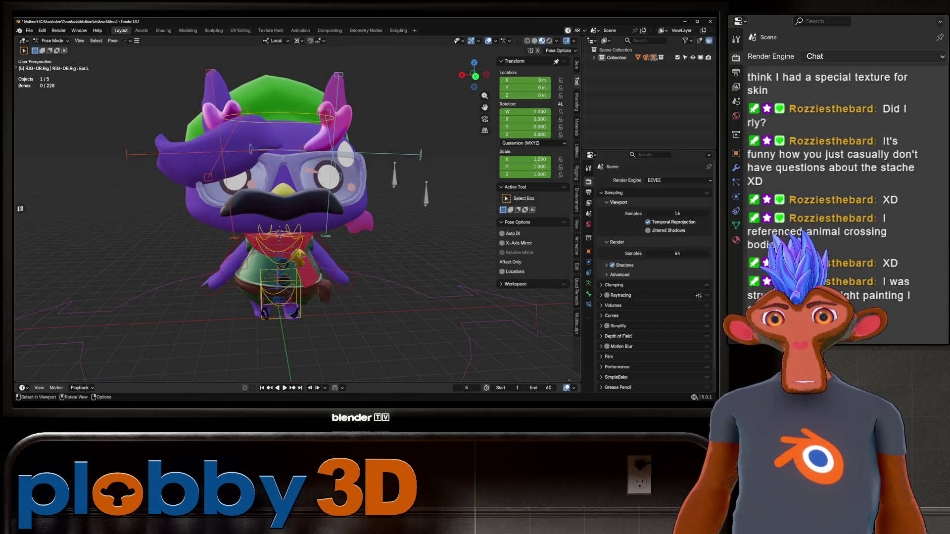
Try moving the tail pivot bone tail.pivot.002 twice, cancelling both moves.
middle_drag(346, 173, 255, 178)
click(302, 280)
key(g)
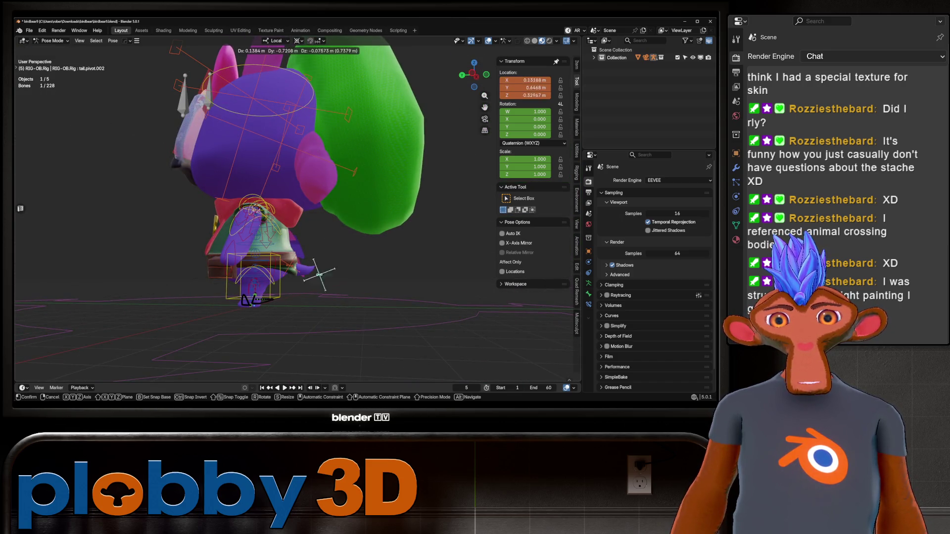
key(Escape)
key(g)
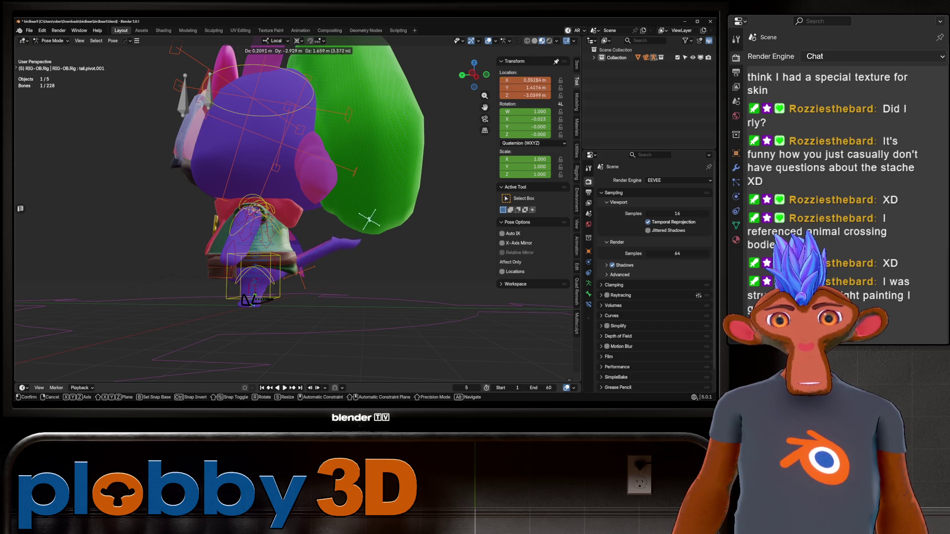
key(Escape)
Inspect the rig from several angles, selecting the Ear.L and shoulder.R bones.
scroll(272, 278, up, 3)
mouse_move(296, 247)
middle_down()
mouse_move(238, 232)
mouse_move(193, 239)
mouse_move(198, 287)
mouse_move(247, 272)
mouse_move(200, 255)
mouse_move(336, 282)
mouse_move(307, 277)
middle_up()
scroll(198, 287, down, 3)
scroll(227, 254, up, 3)
click(346, 153)
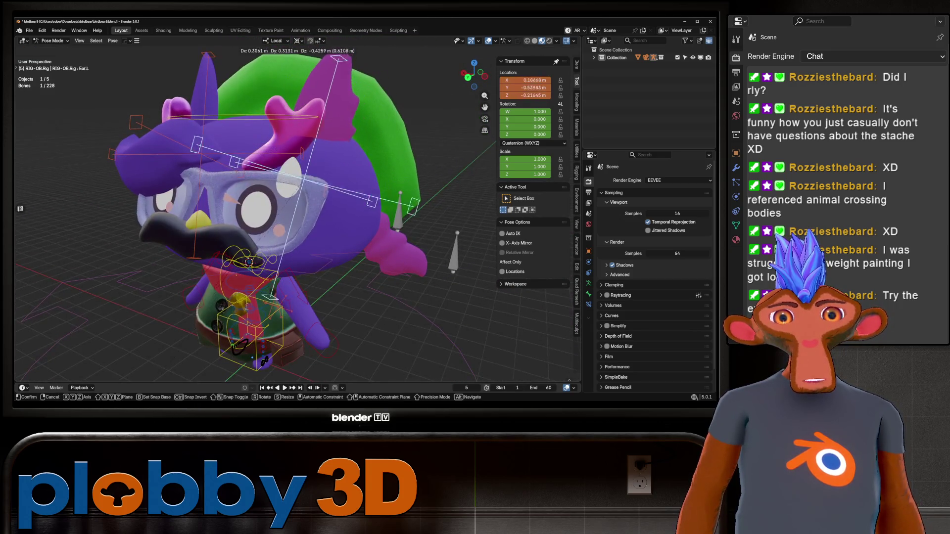
mouse_move(347, 154)
middle_down()
mouse_move(267, 168)
mouse_move(312, 164)
mouse_move(277, 166)
middle_up()
scroll(289, 163, up, 3)
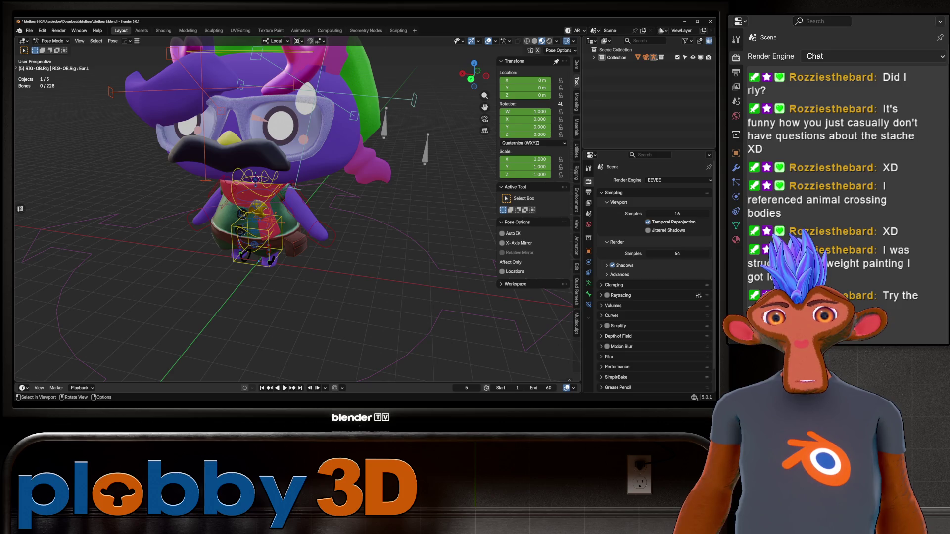
click(225, 191)
middle_drag(297, 225, 277, 225)
middle_drag(297, 208, 312, 208)
scroll(312, 208, down, 5)
scroll(312, 208, up, 5)
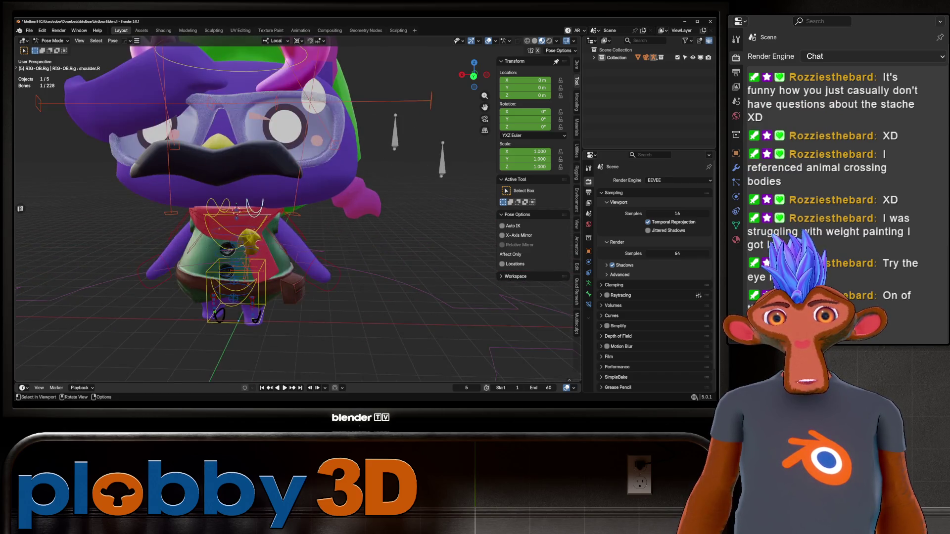
Return to Object Mode and select the Armature in the Outliner.
key(ctrl+Tab)
shift+middle_drag(312, 208, 272, 207)
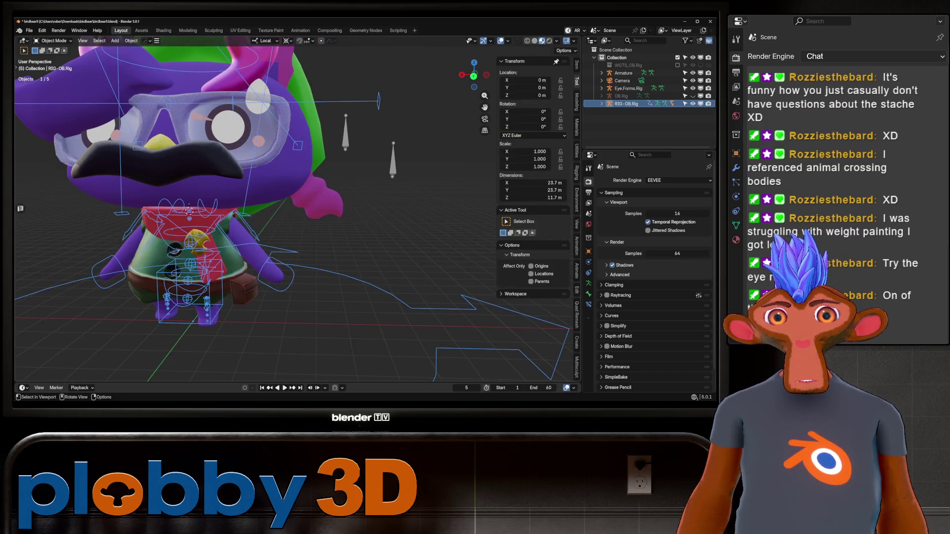
click(623, 73)
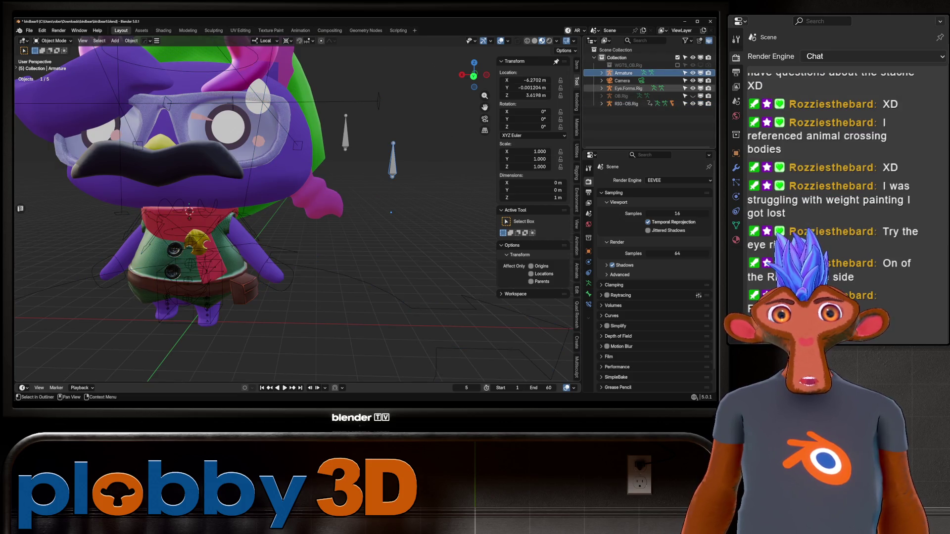
Enter Pose Mode on Eye.Forms.Rig and make a first move of the eye control bone.
click(628, 88)
key(ctrl+Tab)
scroll(297, 208, down, 3)
scroll(297, 208, up, 3)
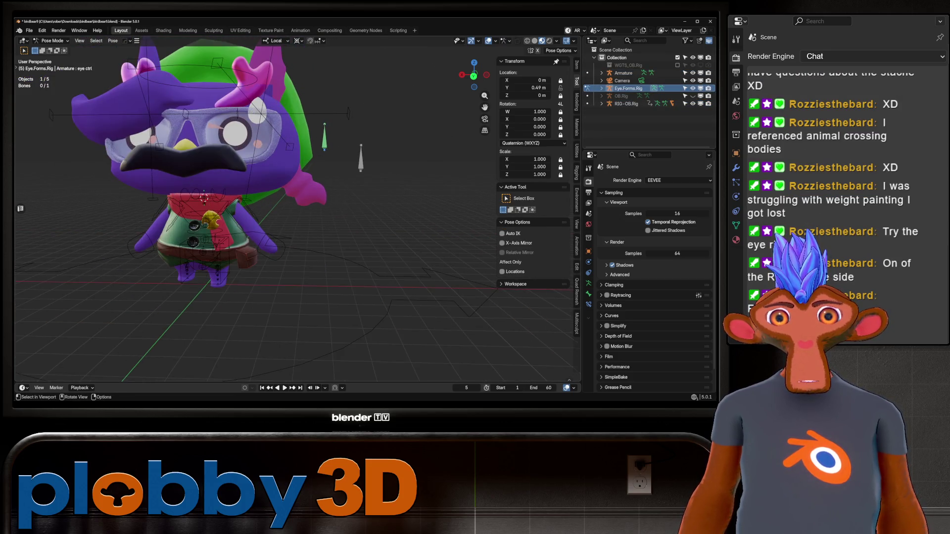
key(a)
key(g)
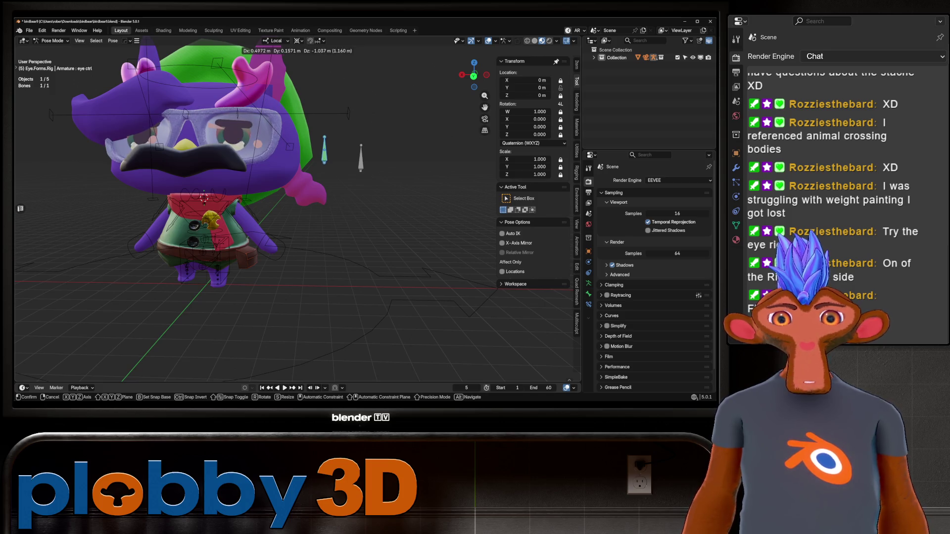
key(Return)
key(KP_Decimal)
Move the eye control to Y 0.162 m to close the eyes, then return to Object Mode.
key(g)
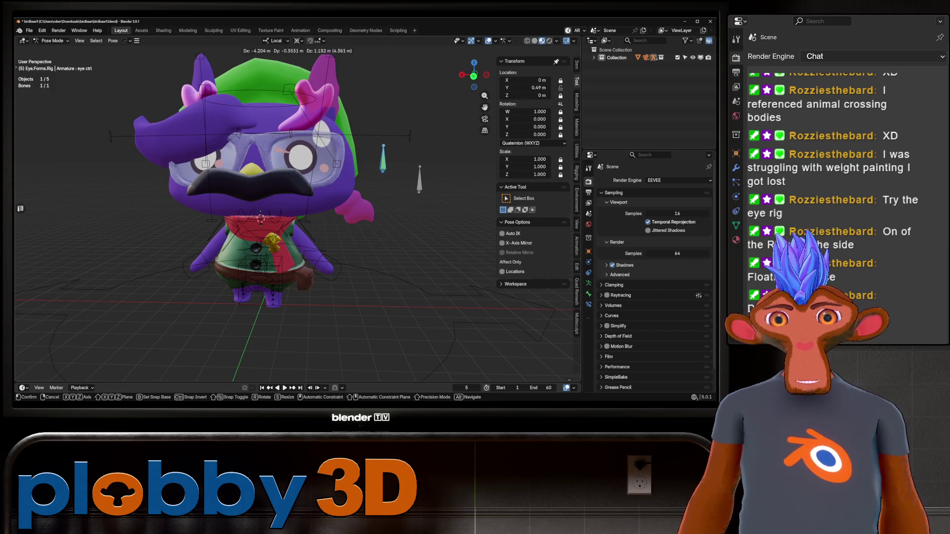
key(Return)
middle_drag(347, 173, 217, 232)
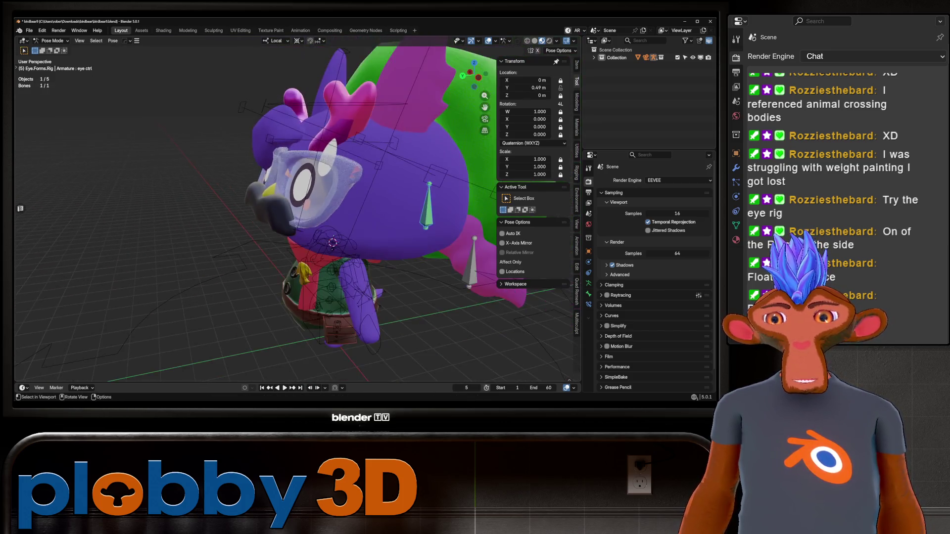
middle_drag(297, 208, 347, 208)
scroll(297, 208, down, 3)
key(g)
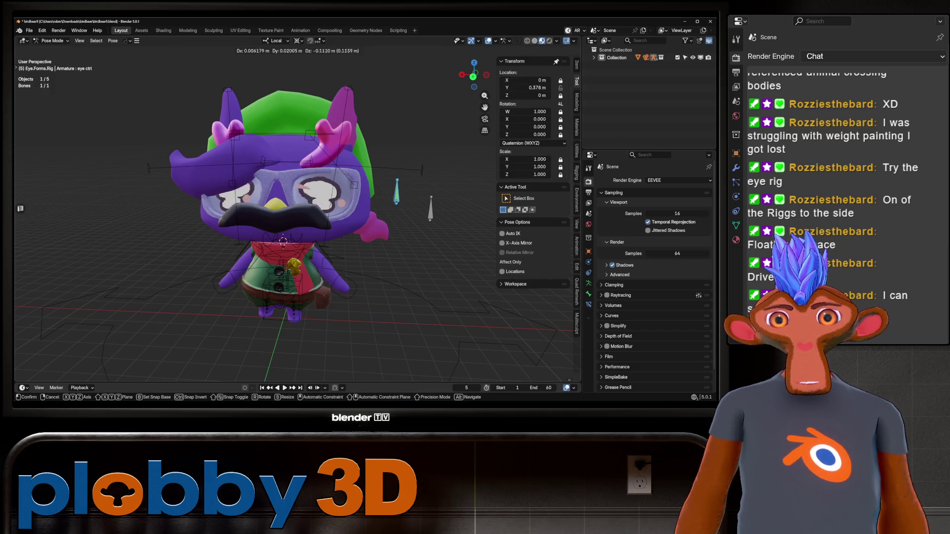
key(Return)
mouse_move(297, 222)
middle_down()
mouse_move(258, 218)
mouse_move(238, 198)
mouse_move(297, 223)
mouse_move(297, 169)
mouse_move(277, 208)
mouse_move(297, 222)
middle_up()
key(alt+a)
scroll(297, 222, down, 3)
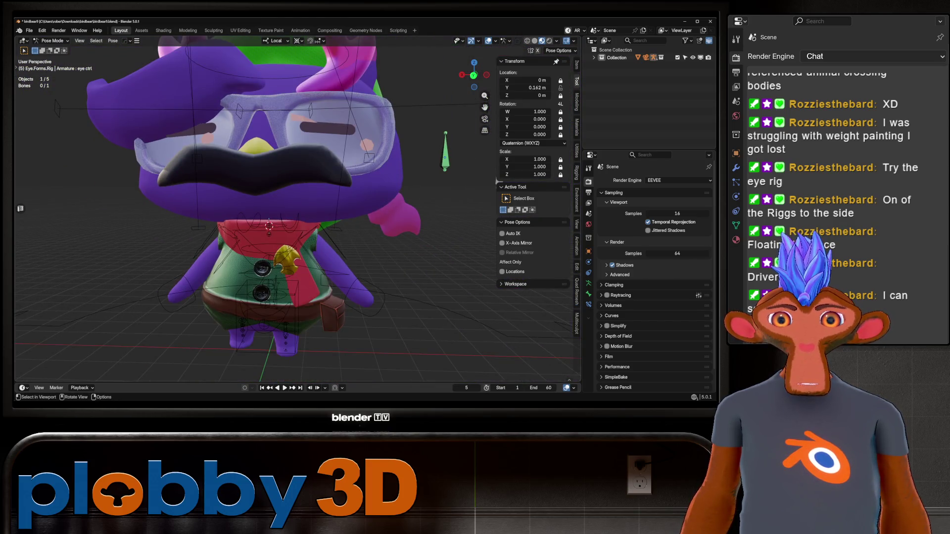
key(ctrl+Tab)
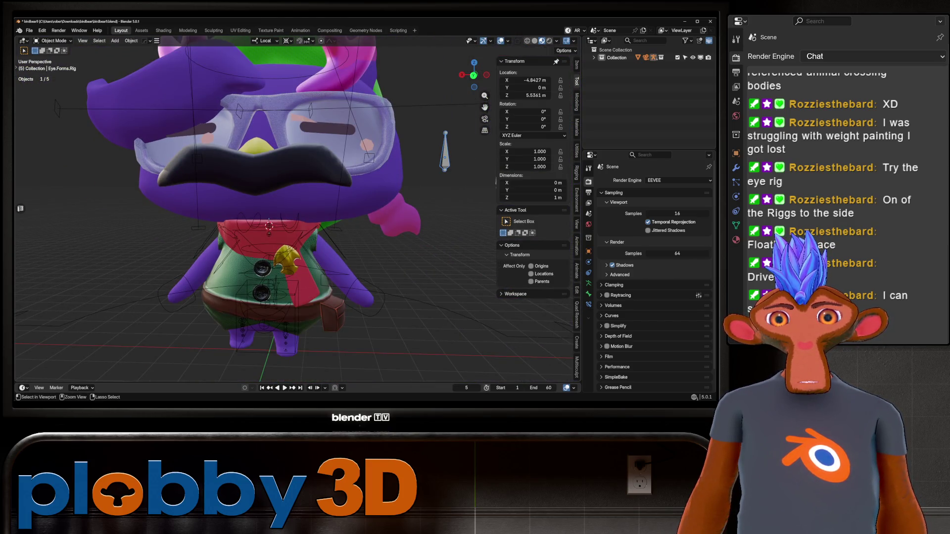
Back in Pose Mode, test-move the right hand IK control hand_ik.R and cancel.
key(ctrl+Tab)
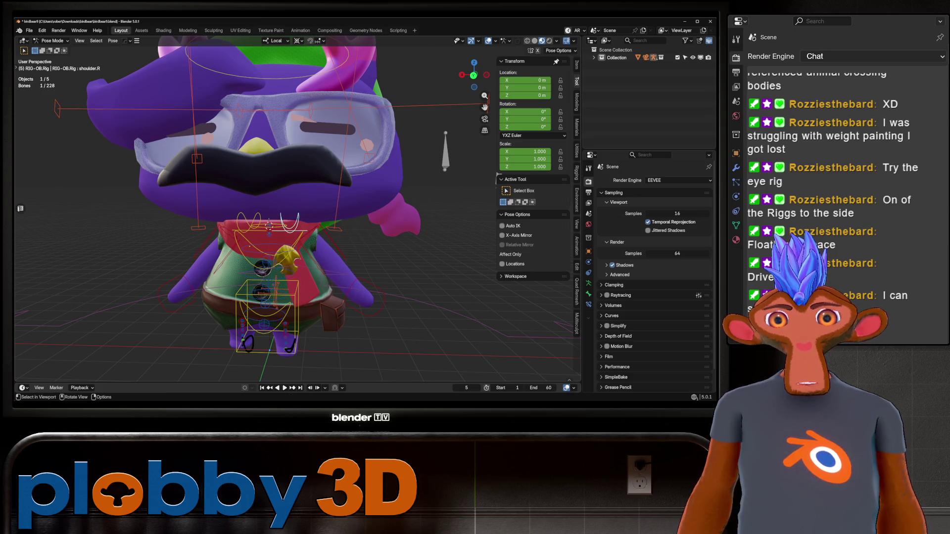
click(367, 300)
scroll(367, 301, down, 1)
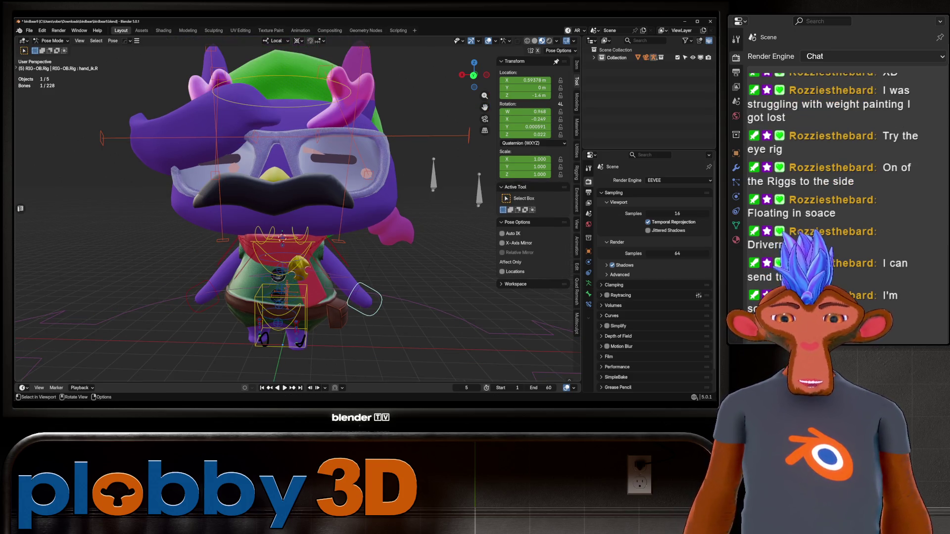
mouse_move(297, 198)
middle_down()
mouse_move(223, 197)
mouse_move(292, 193)
mouse_move(297, 228)
mouse_move(296, 257)
mouse_move(223, 258)
middle_up()
key(g)
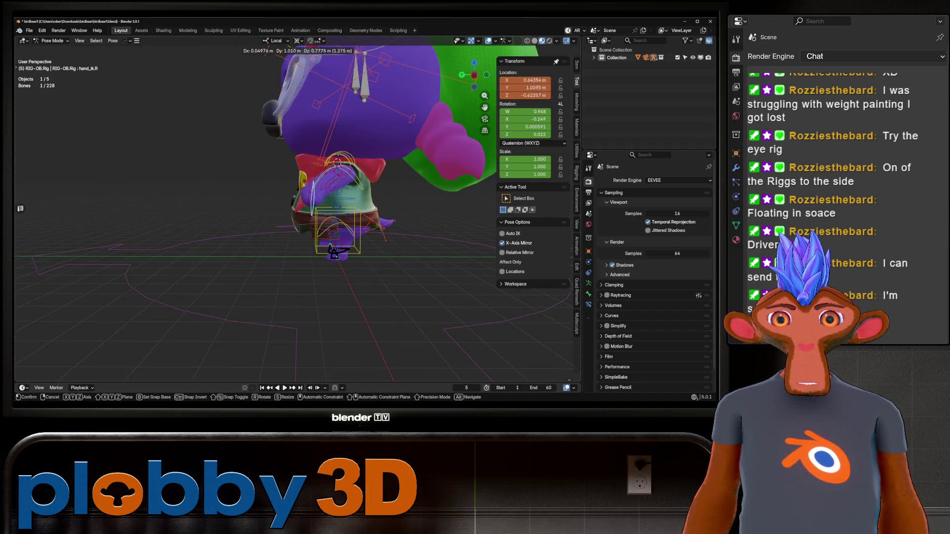
key(Escape)
Test a rotation on foot_heel_ik.R and a move on tweak_spine.001, cancelling both.
middle_drag(297, 223, 356, 198)
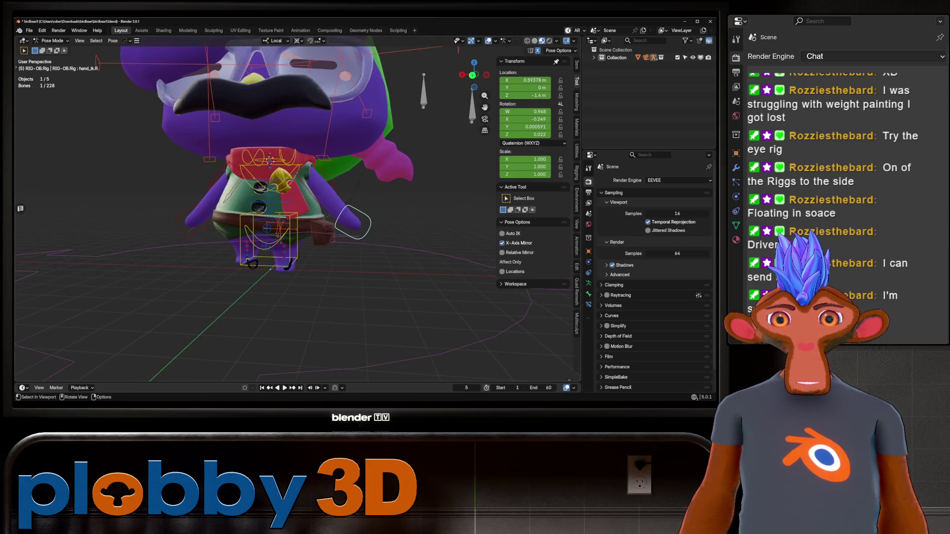
click(252, 262)
key(r)
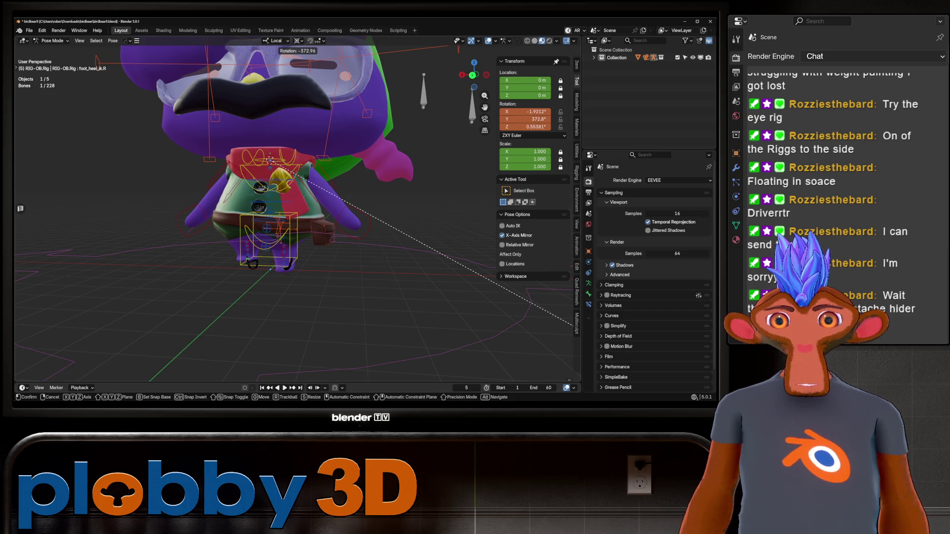
key(Escape)
mouse_move(283, 131)
middle_down()
mouse_move(297, 109)
mouse_move(332, 143)
middle_up()
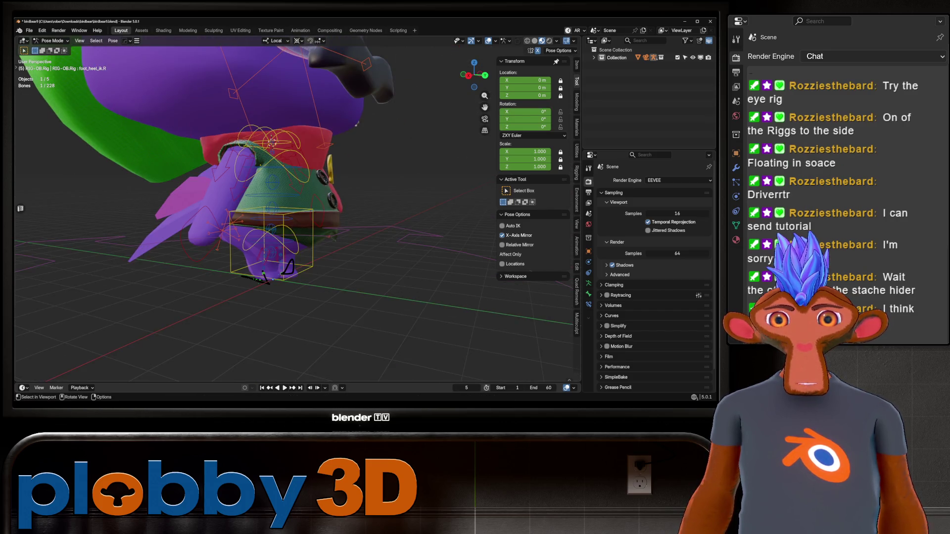
key(g)
middle_drag(277, 228, 317, 208)
key(Escape)
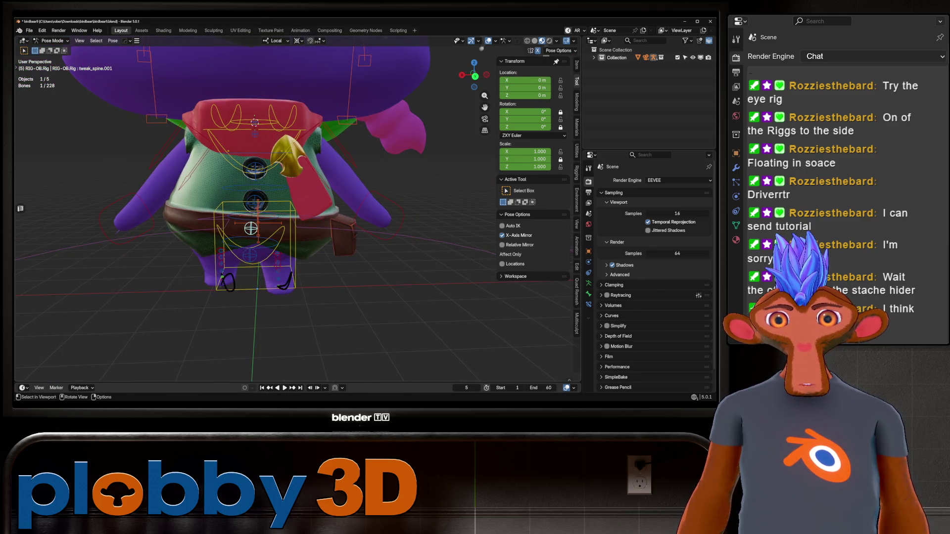
Click through the spine_fk.001, tweak_spine and torso bones, then test and cancel an X-axis chest rotation.
click(253, 216)
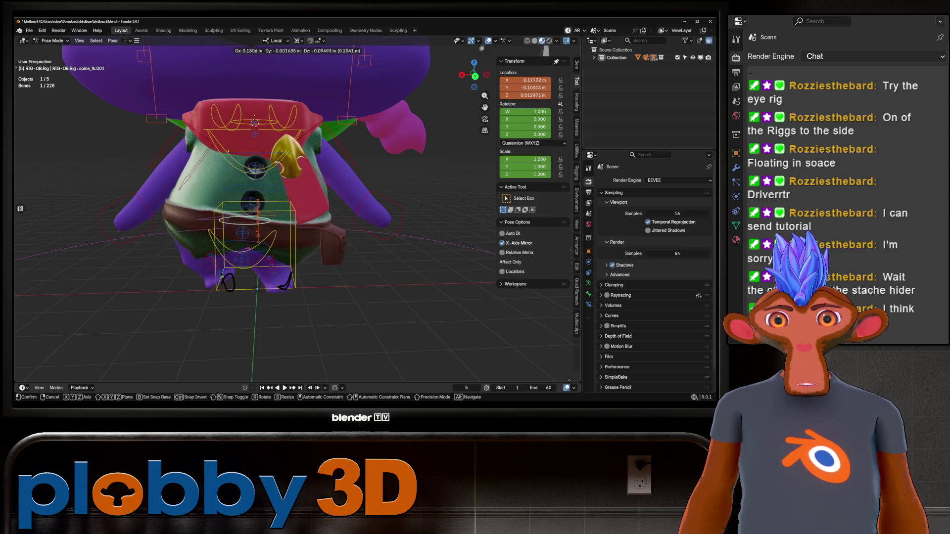
click(250, 255)
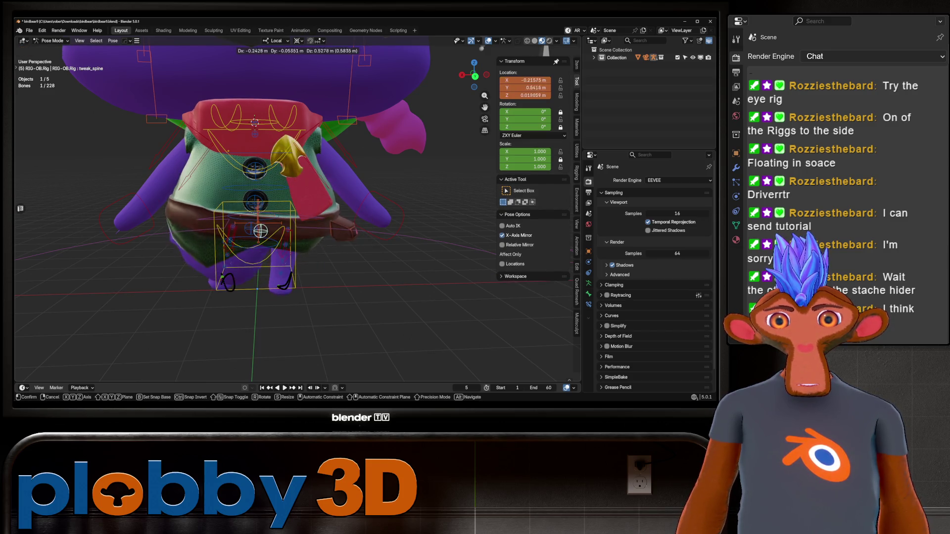
click(295, 247)
middle_drag(295, 247, 223, 198)
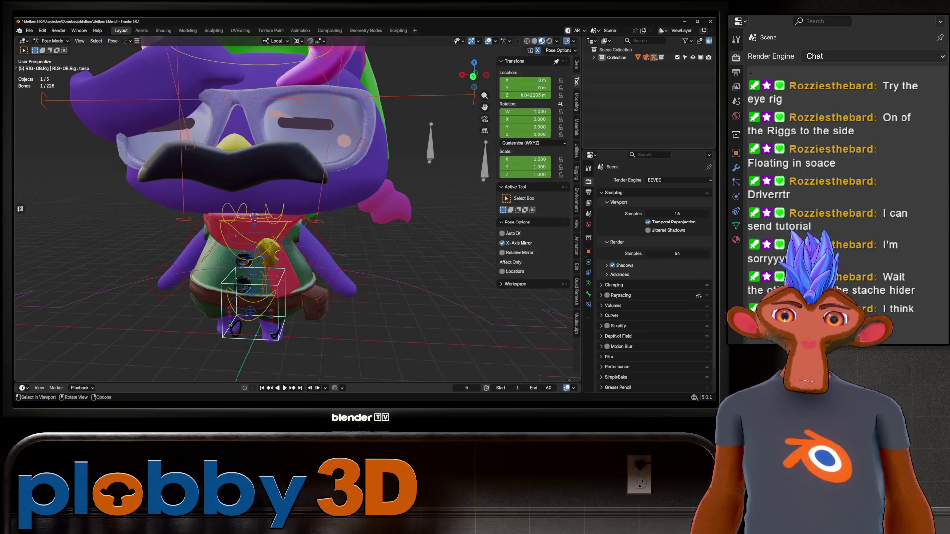
click(252, 228)
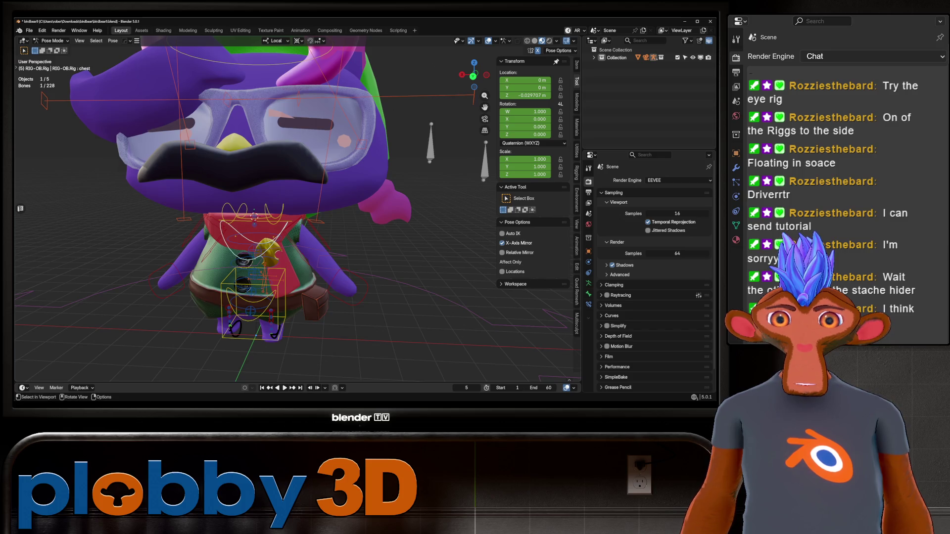
key(r)
key(x)
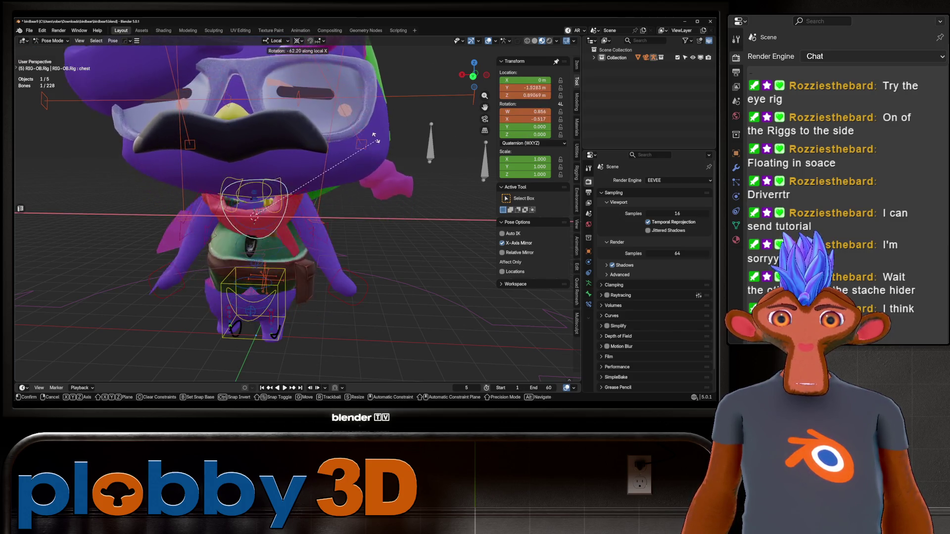
mouse_move(297, 297)
alt+middle_down()
mouse_move(430, 198)
mouse_move(421, 232)
alt+middle_up()
key(c)
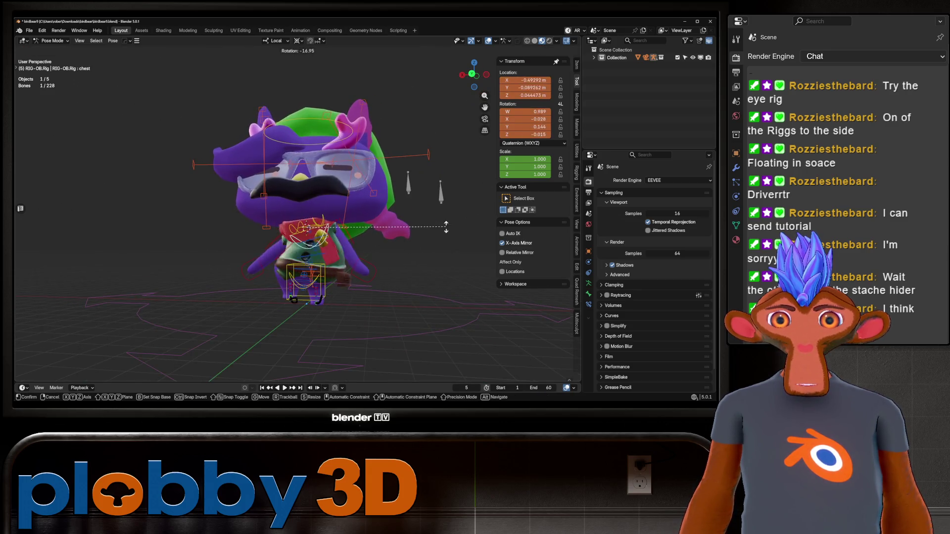
key(Escape)
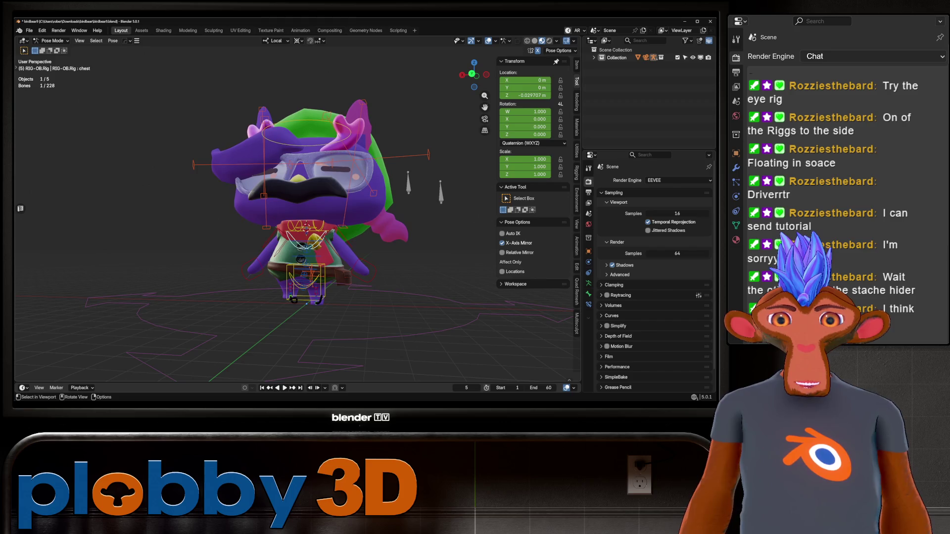
With overlays hidden, try rotating the chest bone again, cancel, and show overlays.
key(shift+alt+z)
key(r)
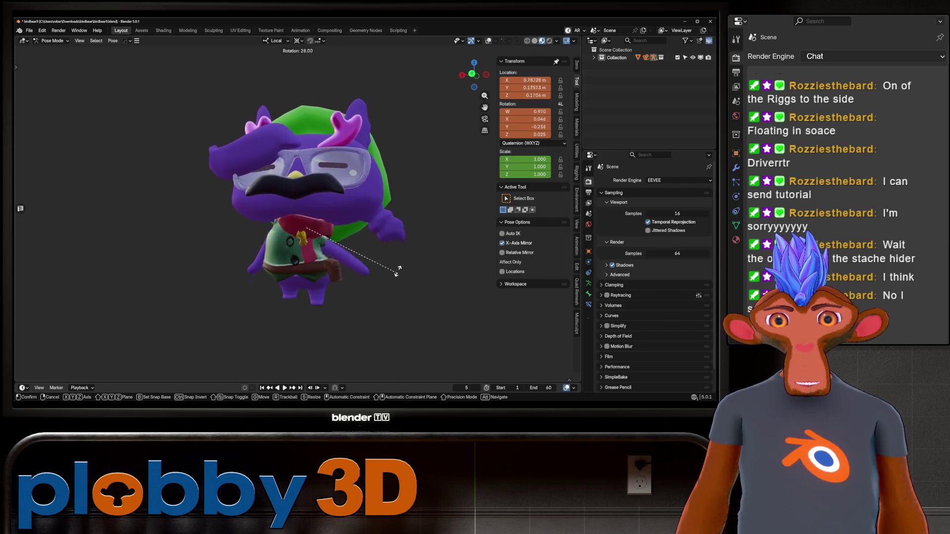
key(Escape)
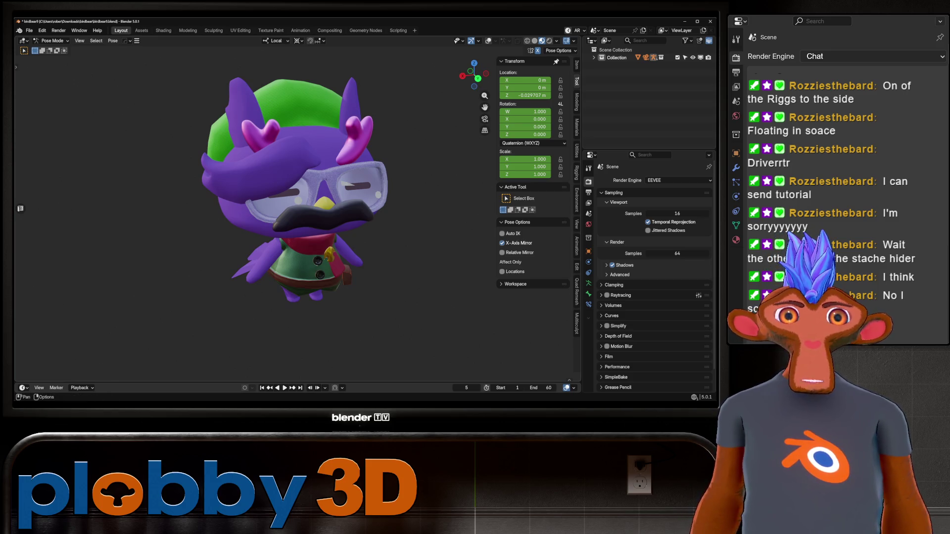
key(shift+alt+z)
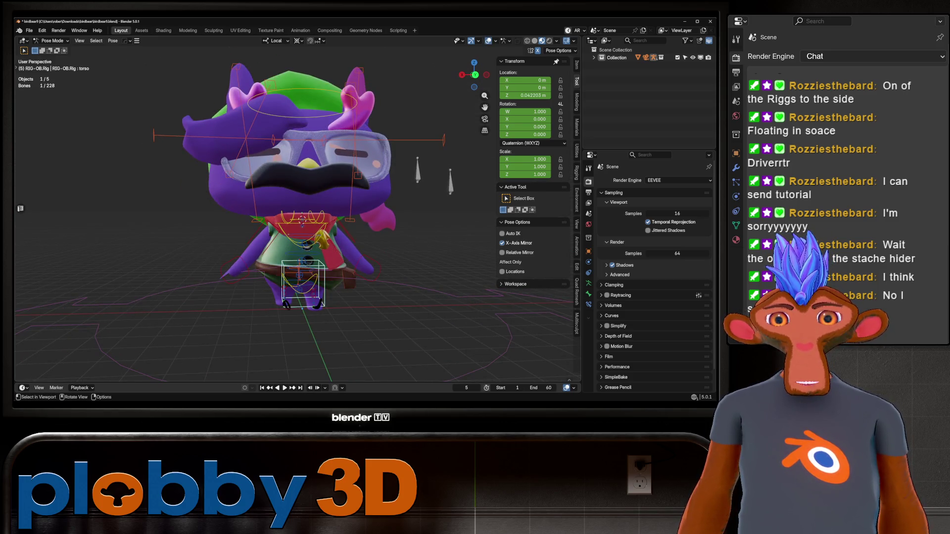
Test moving the torso bone twice, cancel both, and return to Object Mode.
key(g)
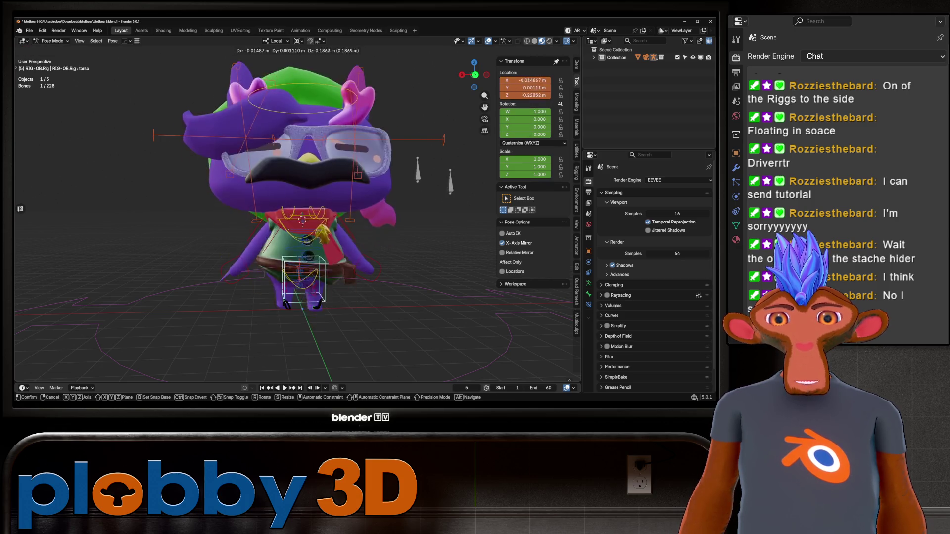
key(Escape)
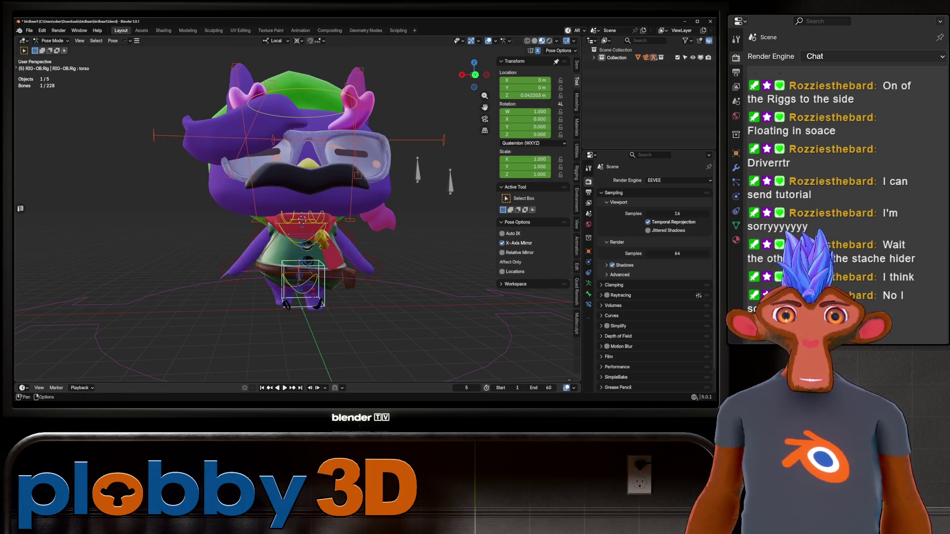
key(shift+alt+z)
key(g)
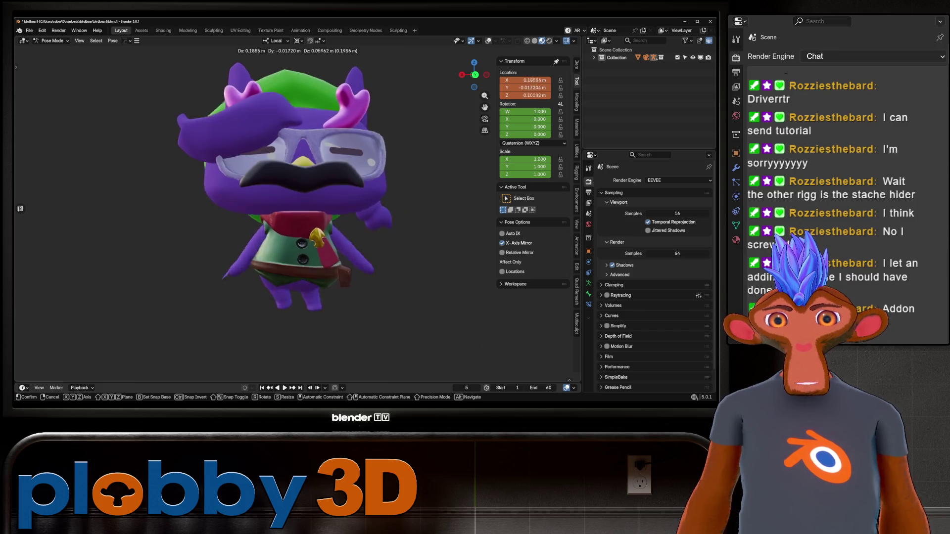
key(Escape)
key(ctrl+Tab)
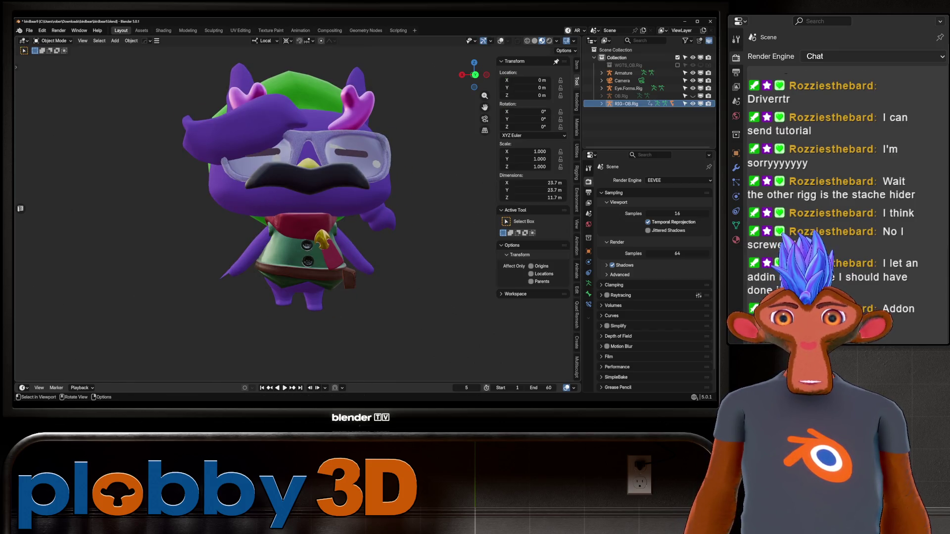
In Pose Mode on Eye.Forms.Rig, raise the eye control to Y 0.22163 m.
key(shift+alt+z)
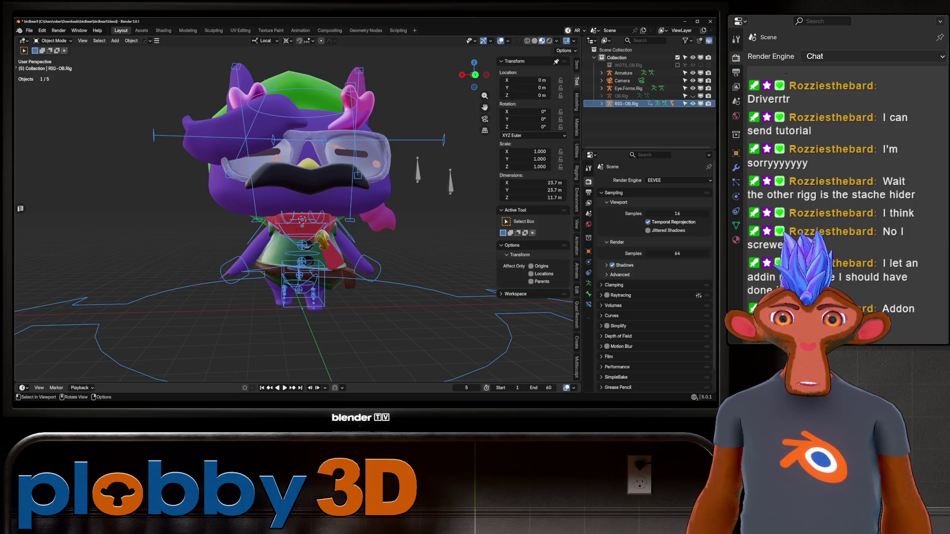
click(451, 220)
click(417, 171)
key(ctrl+Tab)
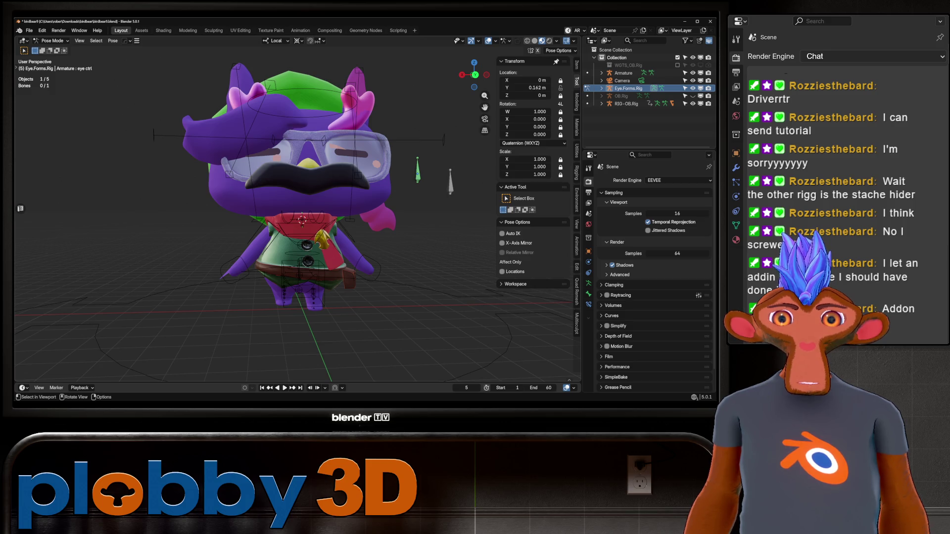
key(a)
key(g)
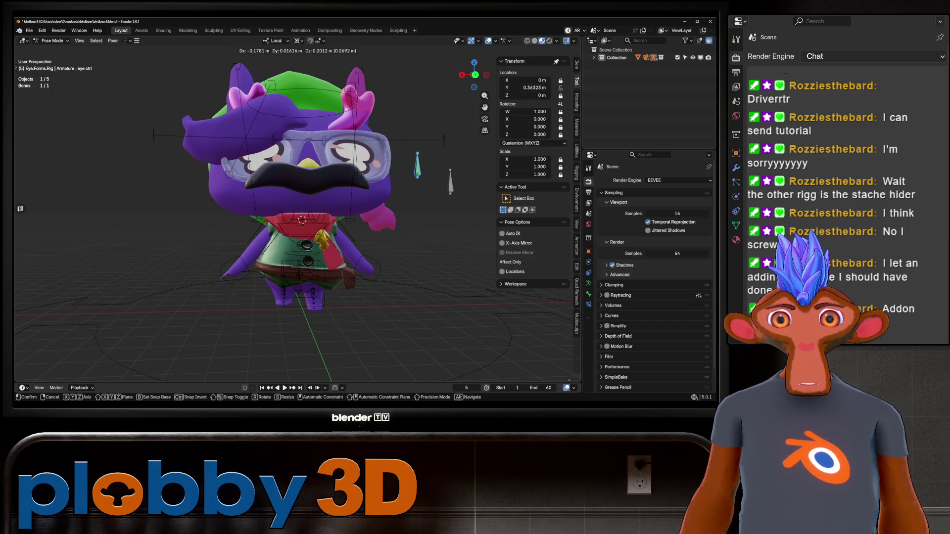
key(Return)
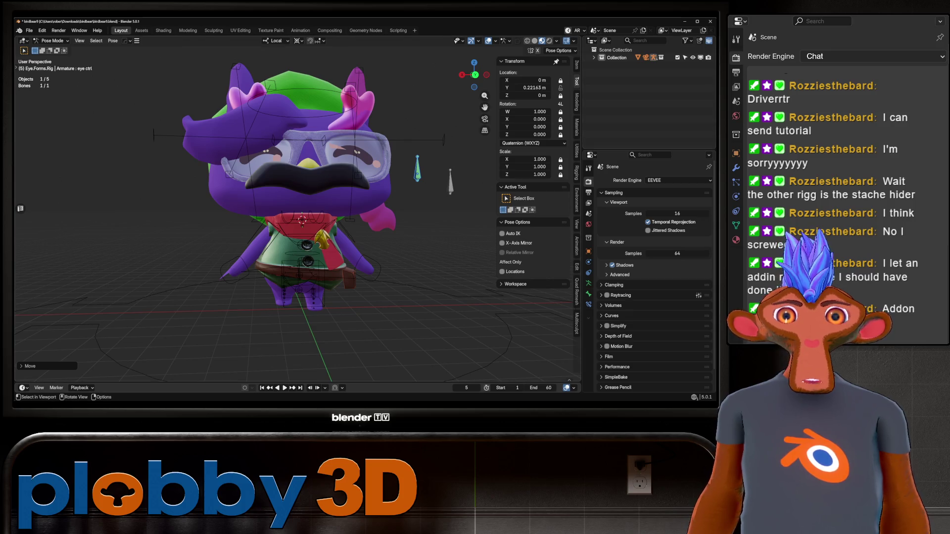
key(alt+a)
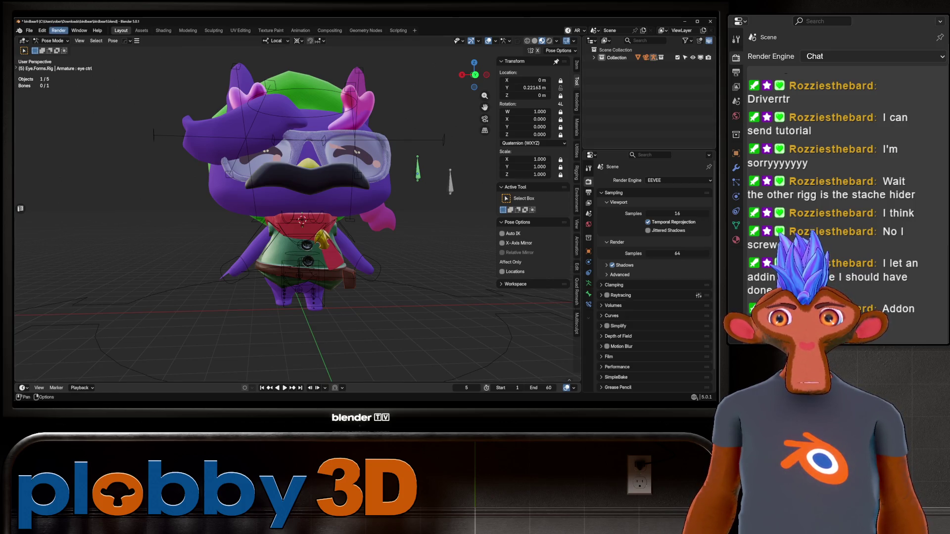
Switch the eye rig to Object Mode and put RIG-OB.Rig into Pose Mode.
click(52, 40)
click(52, 51)
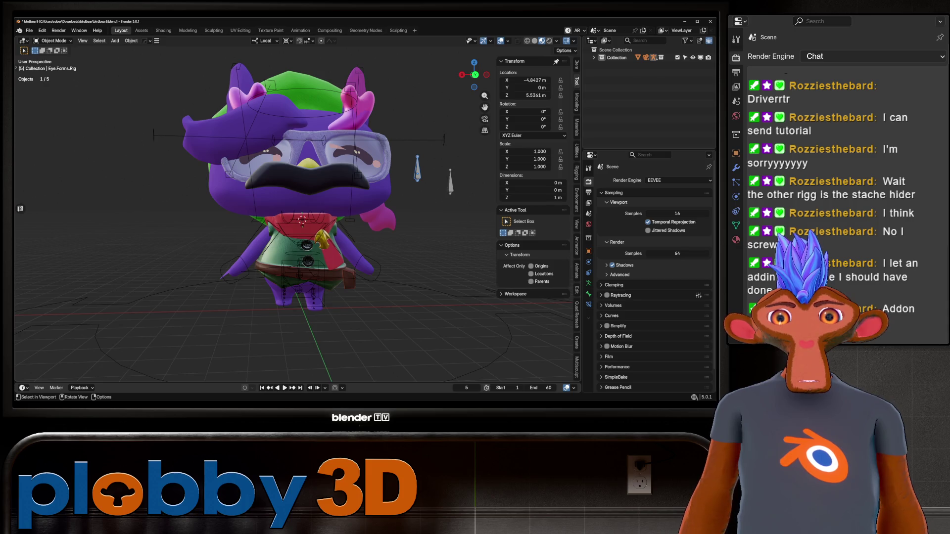
click(303, 282)
key(ctrl+Tab)
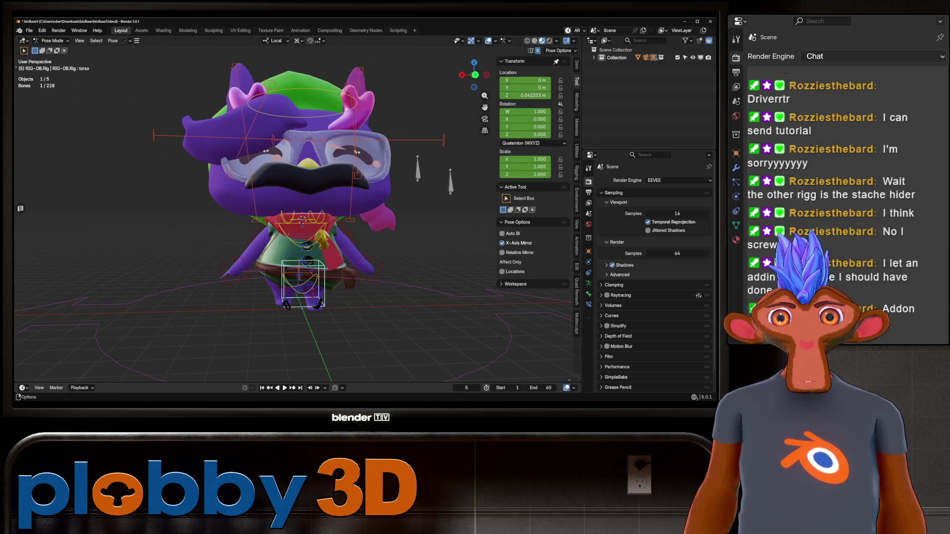
With overlays hidden, test a torso move and an X-axis torso rotation, cancelling both.
key(shift+alt+z)
scroll(297, 198, up, 3)
middle_drag(297, 198, 292, 207)
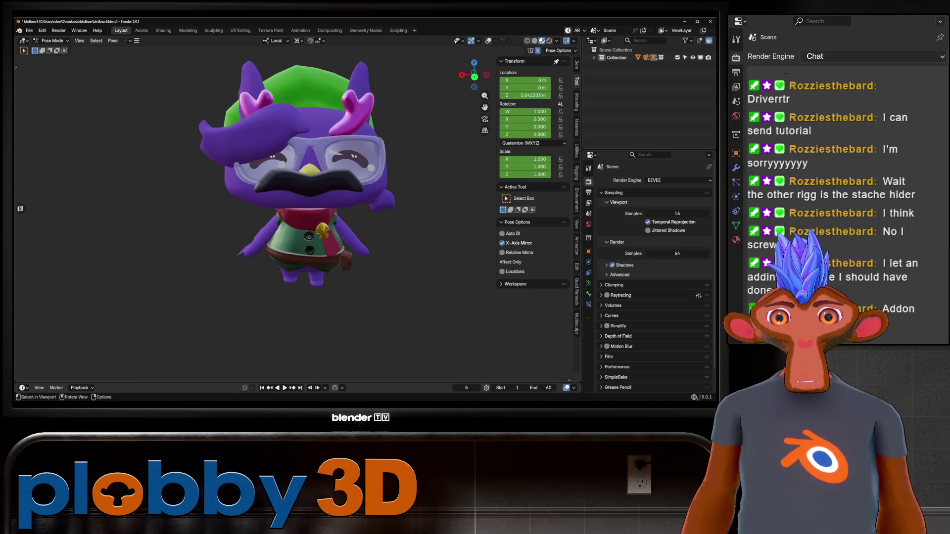
key(g)
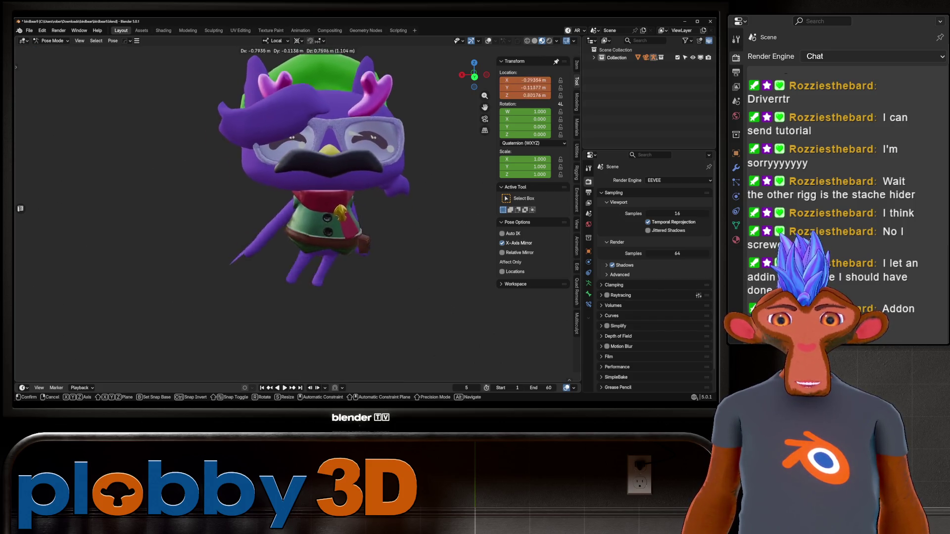
key(Escape)
key(r)
middle_drag(346, 188, 426, 184)
key(x)
key(Escape)
Try Z-axis and head-tilt rotations on the torso bone, cancelling each to keep the pose.
key(r)
key(z)
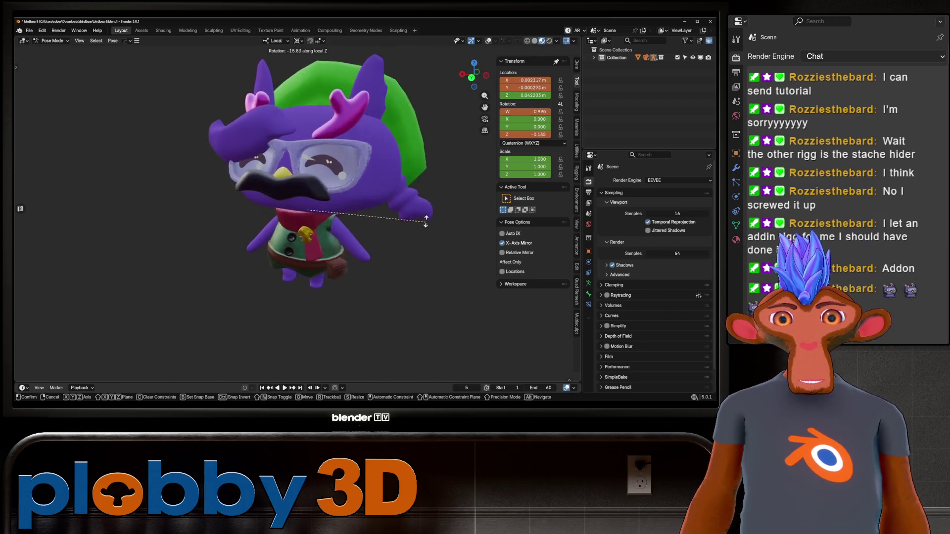
key(Escape)
middle_drag(423, 246, 376, 272)
key(r)
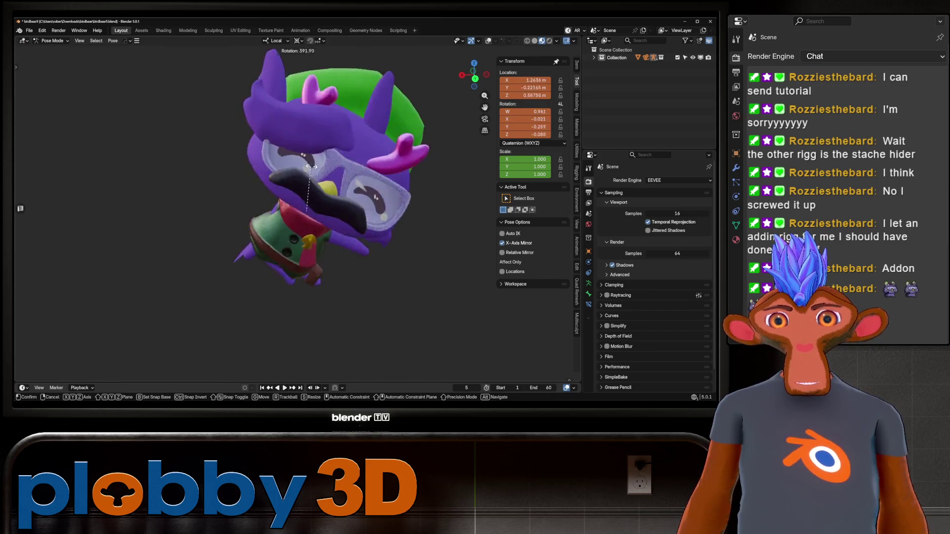
key(Escape)
mouse_move(376, 272)
middle_down()
mouse_move(301, 275)
mouse_move(277, 257)
mouse_move(297, 259)
middle_up()
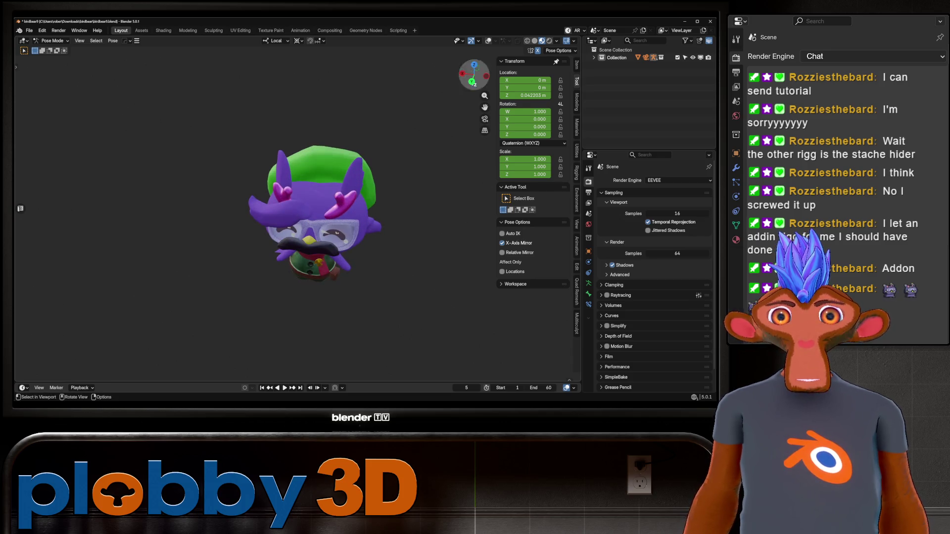
Show the rig overlays again and view the character from a three-quarter front angle.
key(shift+alt+z)
scroll(311, 188, up, 8)
scroll(297, 213, down, 6)
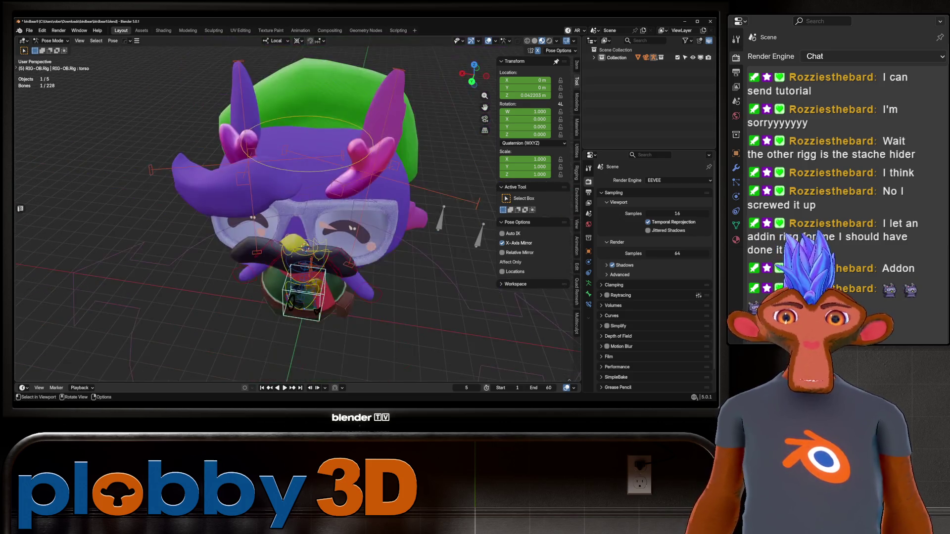
mouse_move(296, 213)
middle_down()
mouse_move(277, 208)
mouse_move(396, 218)
mouse_move(347, 215)
middle_up()
scroll(307, 213, up, 3)
scroll(342, 214, down, 4)
scroll(317, 213, up, 3)
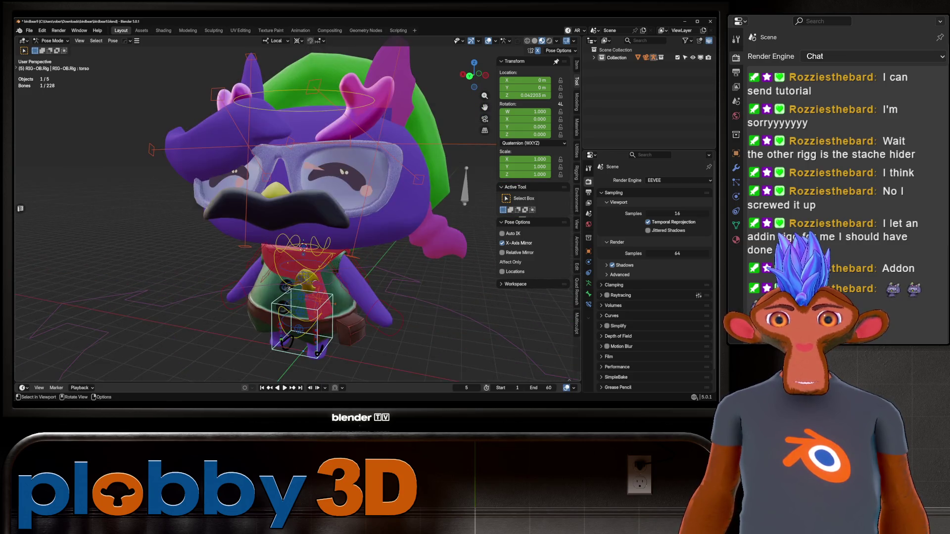
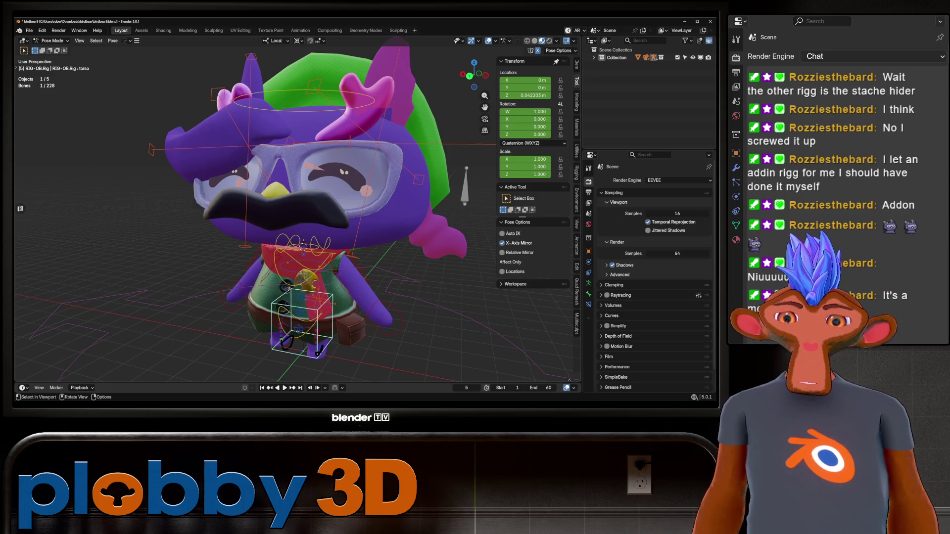
Line the blockout up in the right-side view against the reference and centre it.
middle_drag(296, 223, 247, 225)
mouse_move(297, 173)
middle_down()
mouse_move(297, 287)
mouse_move(297, 198)
mouse_move(356, 183)
mouse_move(297, 202)
mouse_move(302, 197)
middle_up()
key(b)
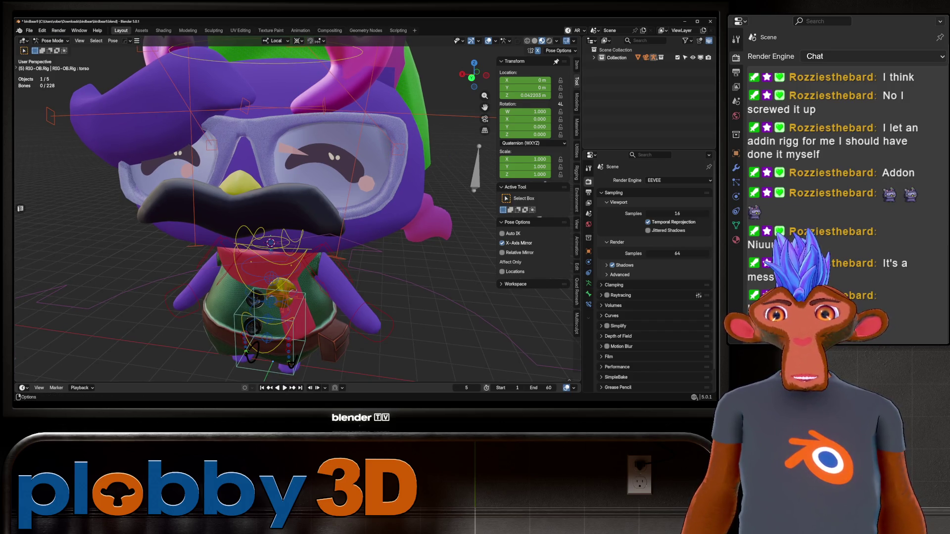
scroll(297, 208, down, 5)
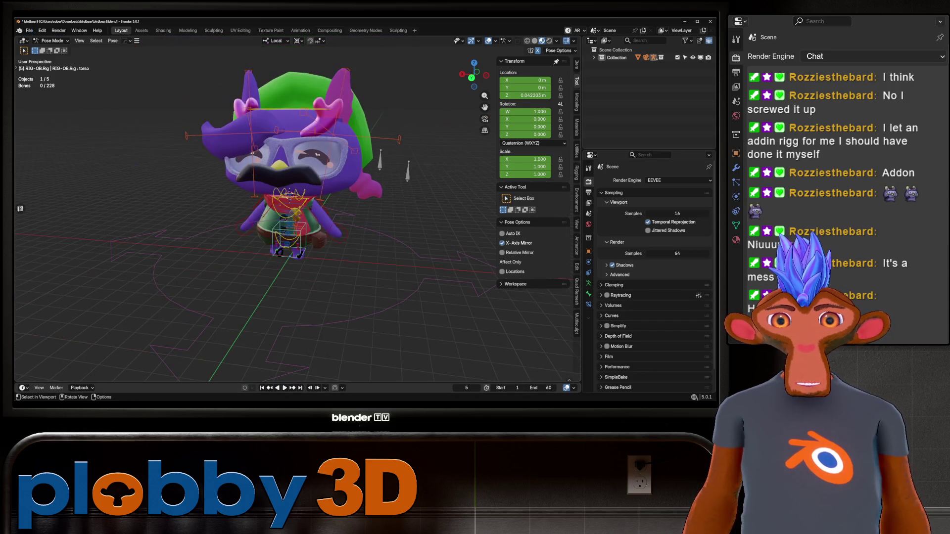
mouse_move(297, 208)
middle_down()
mouse_move(262, 214)
mouse_move(282, 210)
middle_up()
scroll(297, 208, up, 8)
scroll(297, 208, down, 6)
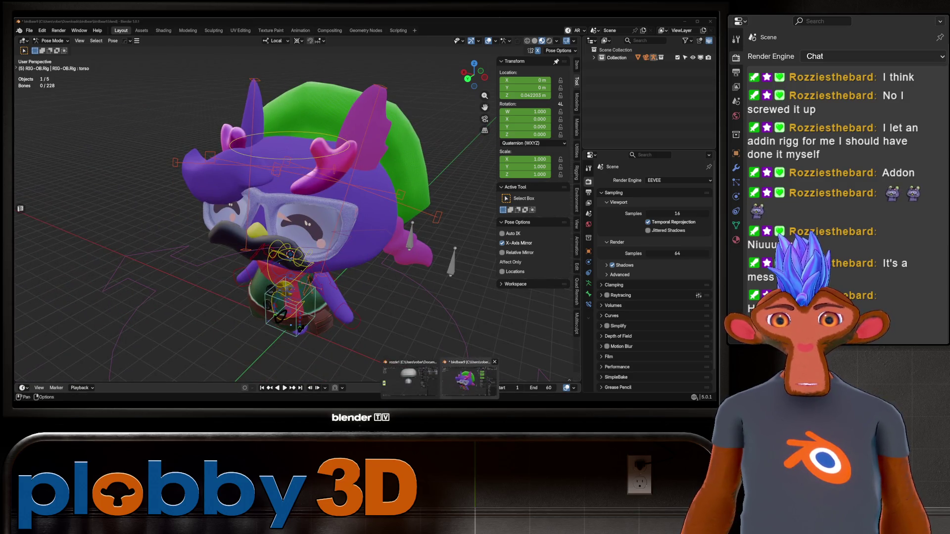
middle_drag(296, 208, 317, 202)
key(KP_3)
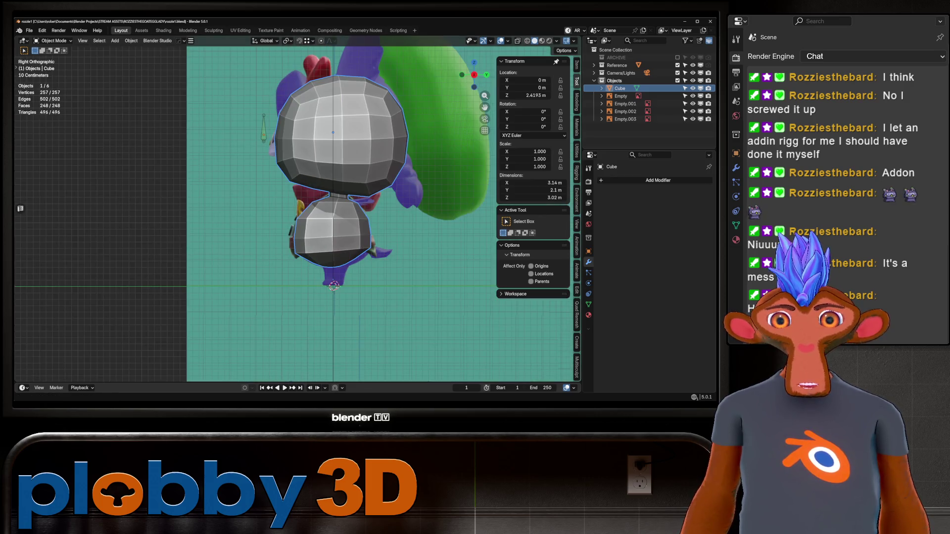
scroll(351, 241, up, 1)
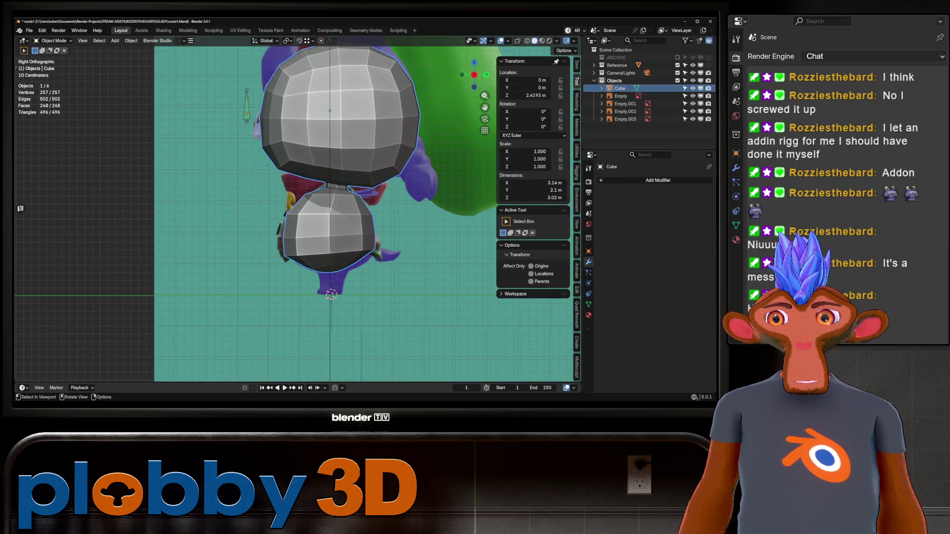
shift+middle_drag(346, 223, 313, 213)
With the Grab brush, pull the top of the body up to meet the head.
click(275, 296)
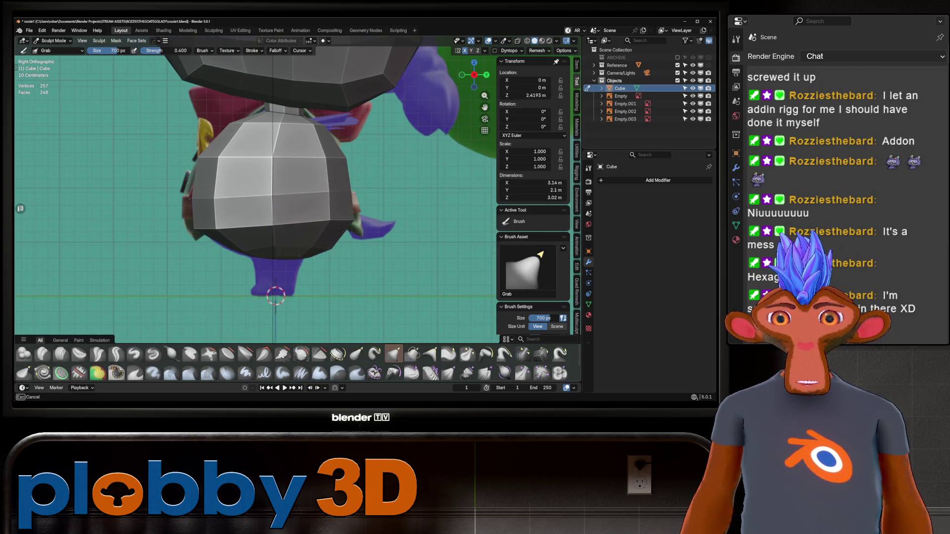
mouse_move(275, 296)
middle_down()
mouse_move(377, 227)
mouse_move(391, 232)
mouse_move(318, 248)
middle_up()
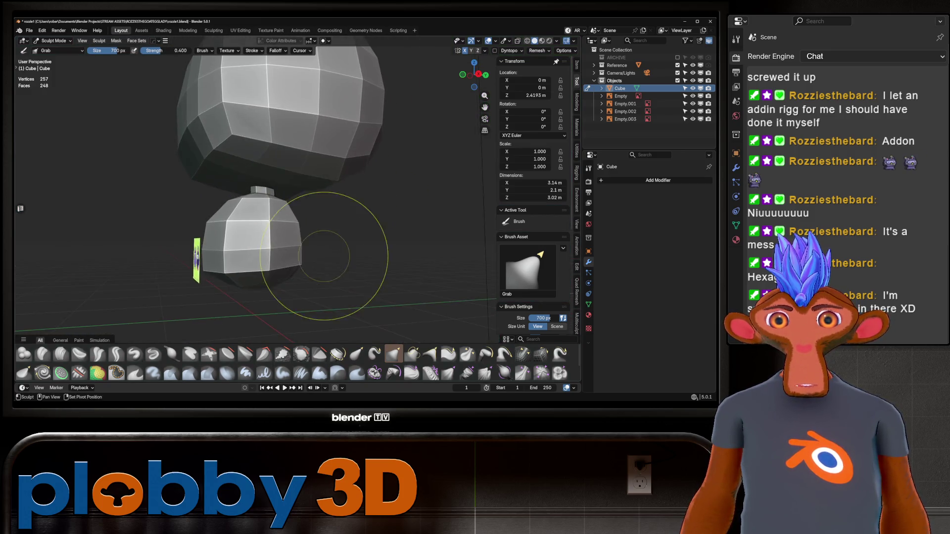
key(KP_3)
scroll(265, 176, up, 4)
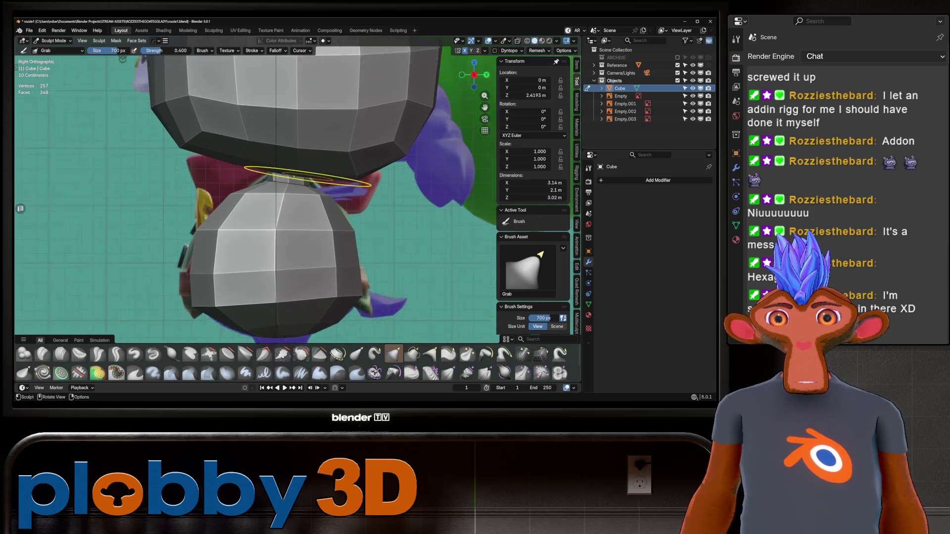
mouse_move(265, 177)
mouse_down()
mouse_move(280, 168)
mouse_move(262, 186)
mouse_move(272, 204)
mouse_up()
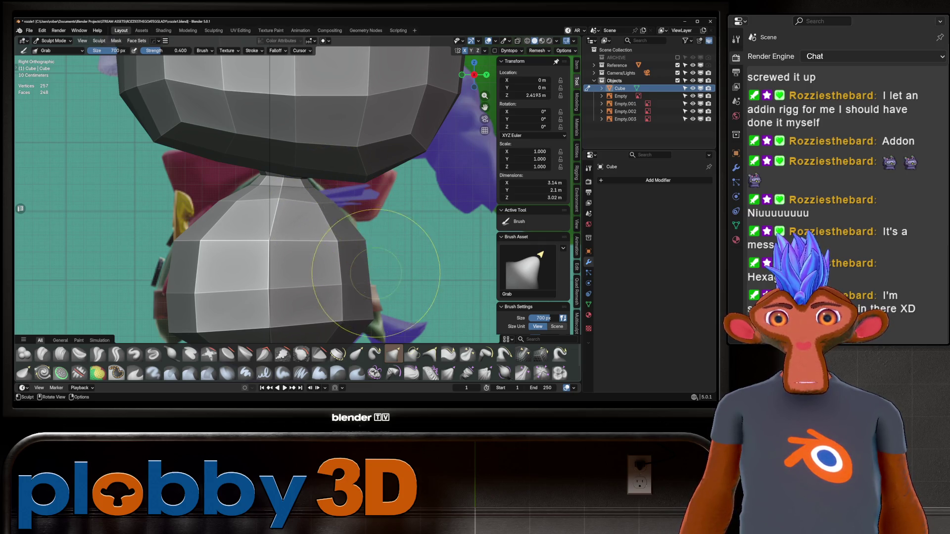
scroll(403, 308, down, 3)
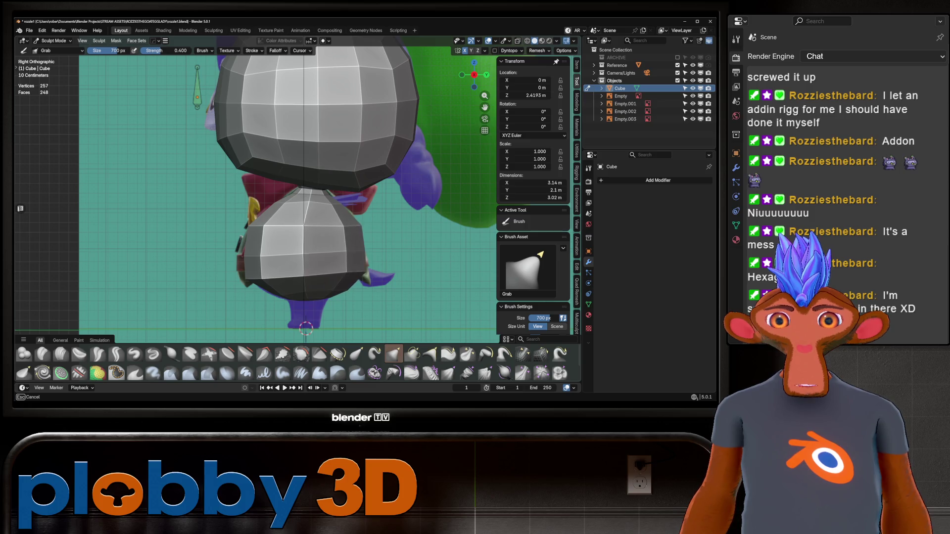
Check the joined body from right, front and perspective views, then enter Edit Mode.
middle_drag(356, 247, 381, 251)
key(KP_3)
shift+middle_drag(277, 250, 340, 232)
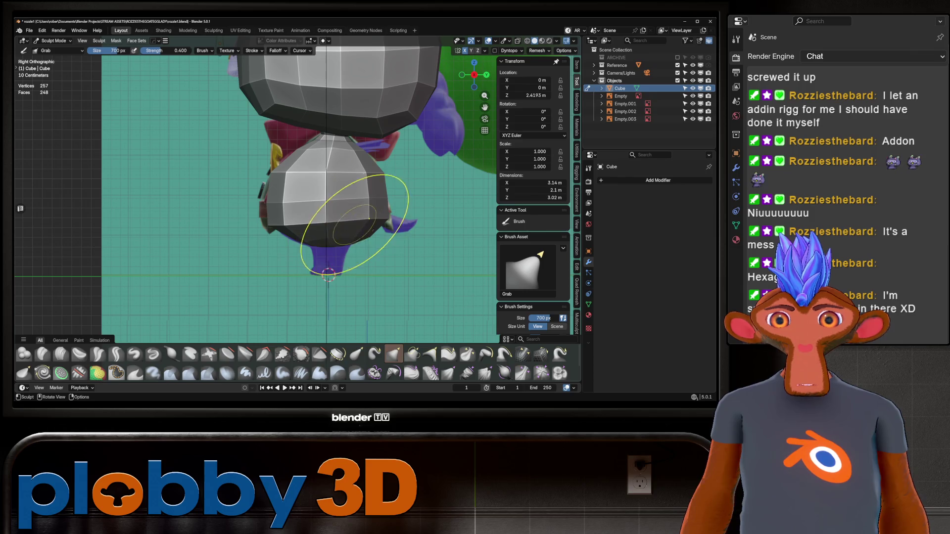
key(KP_1)
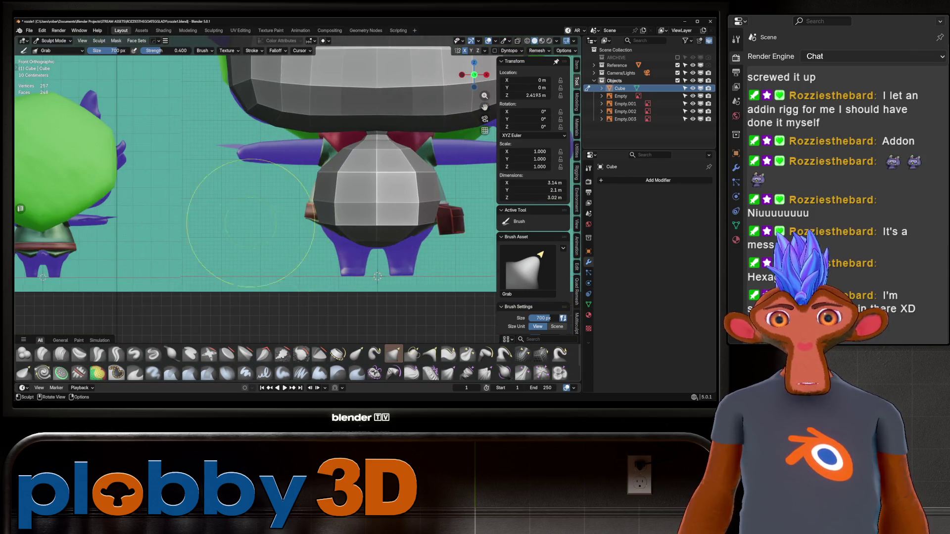
mouse_move(417, 239)
middle_down()
mouse_move(275, 184)
mouse_move(282, 143)
middle_up()
key(Tab)
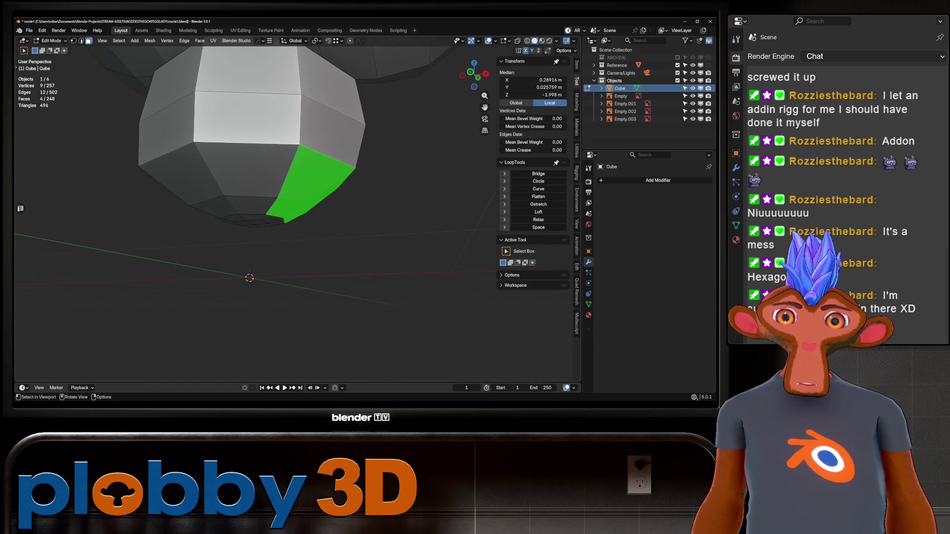
Try an inset on the bottom faces, undo it, and look up at the underside.
key(i)
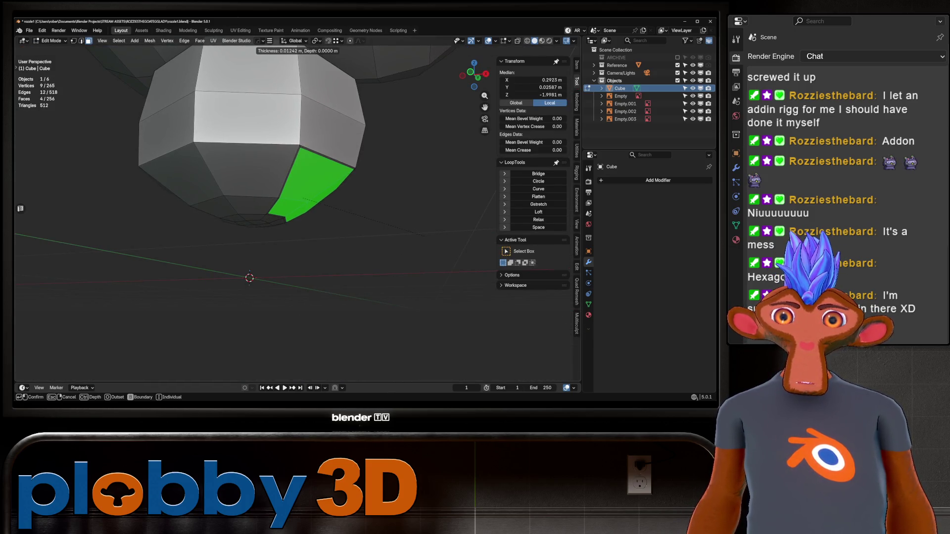
key(Return)
key(KP_1)
key(alt+z)
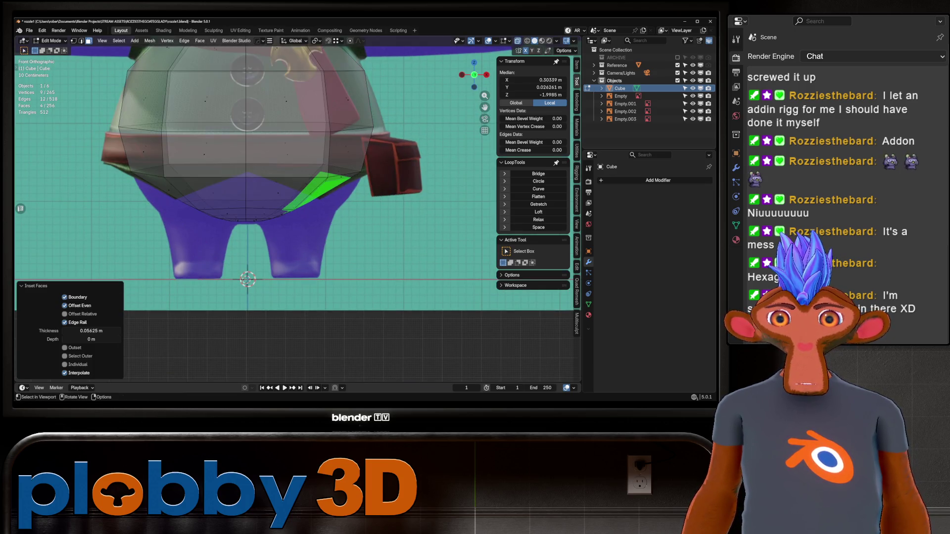
key(alt+z)
key(ctrl+z)
middle_drag(277, 198, 272, 151)
Select the whole bottom cap and rebuild it as a Grid Fill with span 2.
click(228, 221)
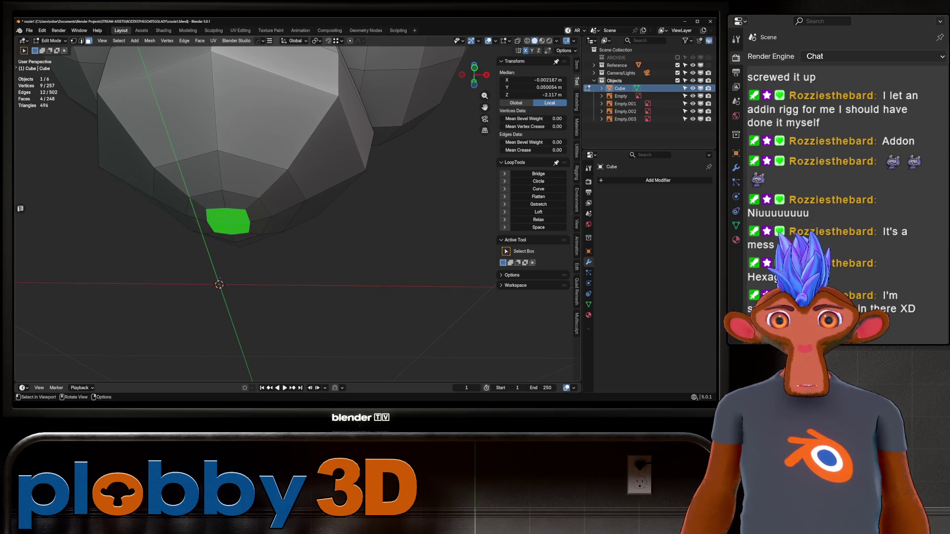
key(ctrl+KP_Add)
key(q)
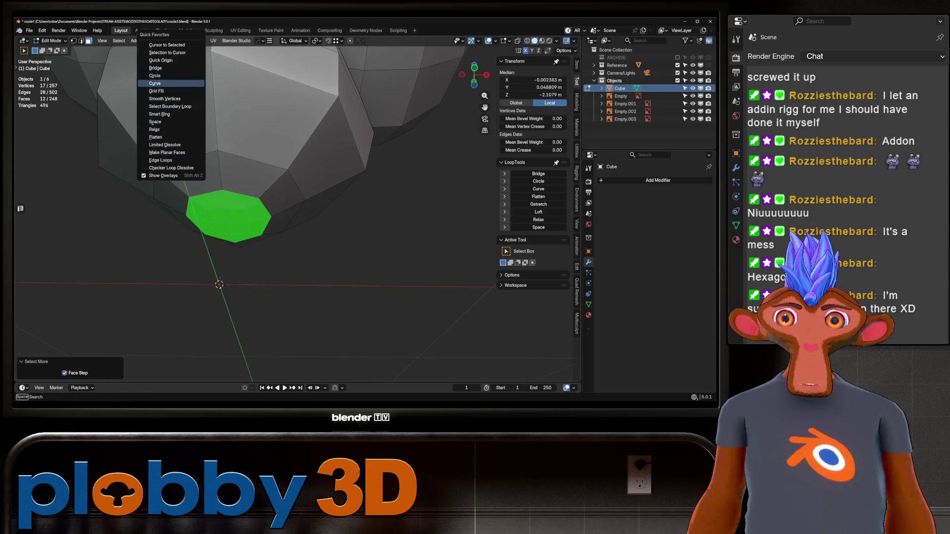
click(156, 91)
middle_drag(156, 91, 158, 45)
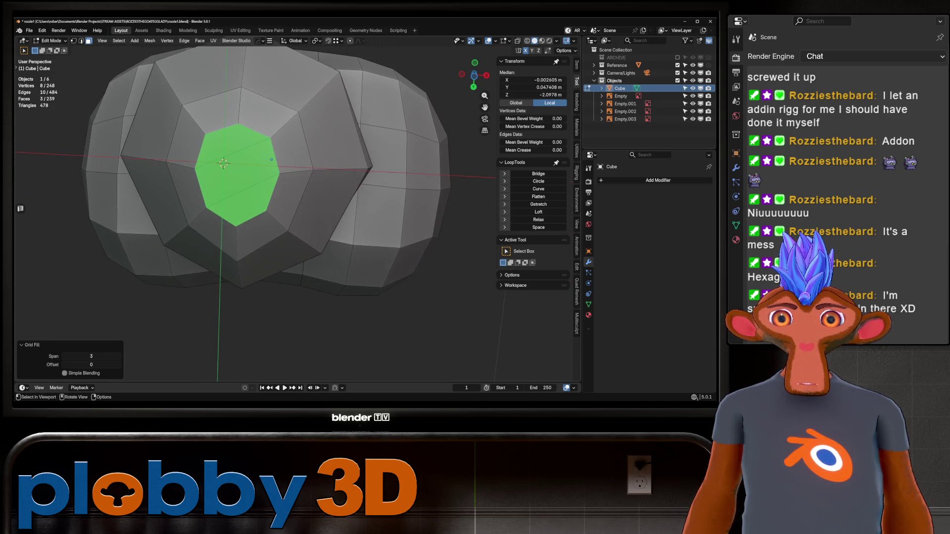
click(65, 356)
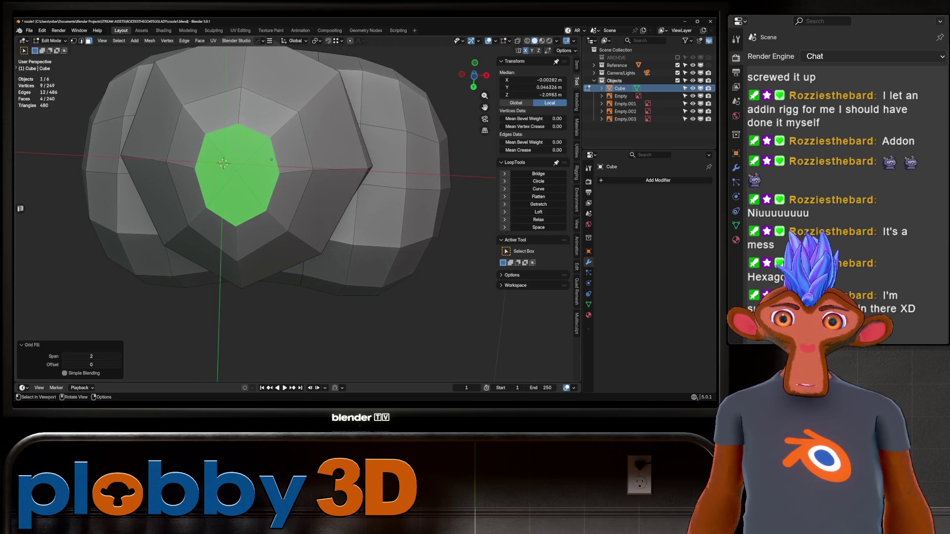
mouse_move(297, 198)
middle_down()
mouse_move(297, 263)
mouse_move(310, 269)
middle_up()
Select the body's vertical edge rings up to the collar and space them evenly with LoopTools.
key(2)
click(294, 283)
ctrl+click(319, 159)
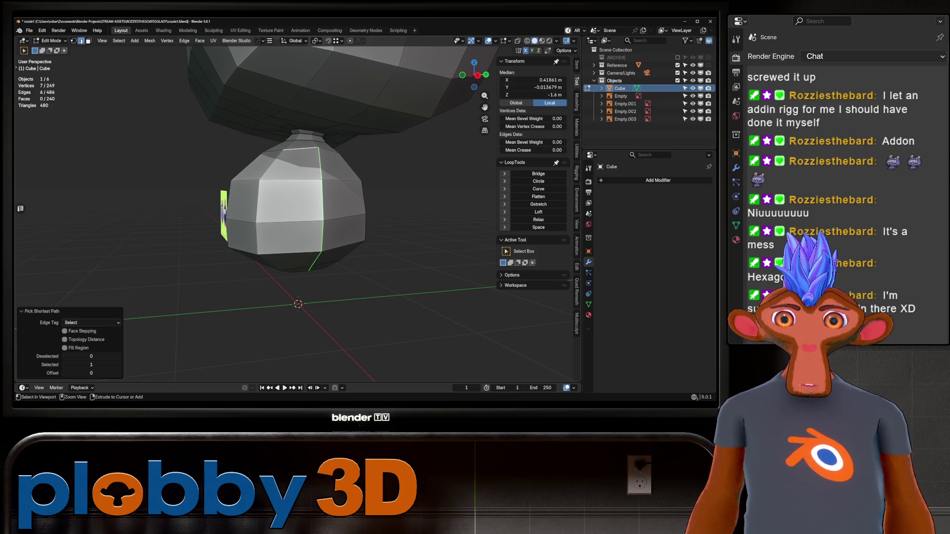
key(ctrl+z)
ctrl+click(316, 143)
key(q)
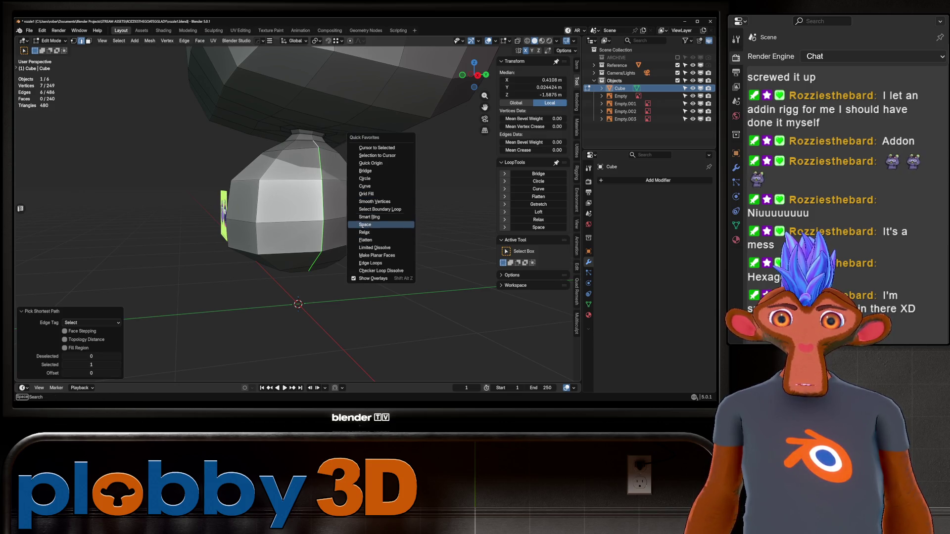
click(369, 217)
click(538, 227)
middle_drag(346, 223, 372, 263)
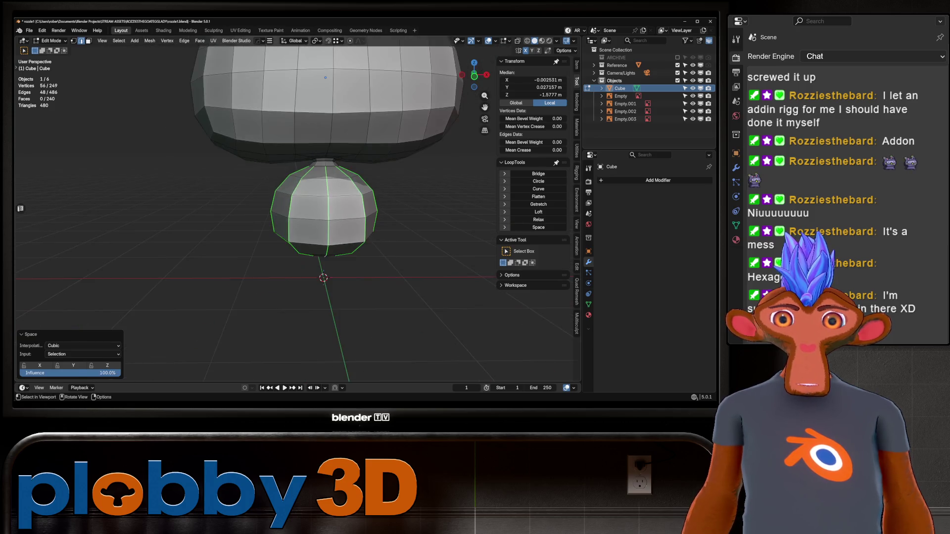
Review the body in Sculpt Mode, then select the bottom 2x2 face patch in Edit Mode.
key(ctrl+Tab)
mouse_move(244, 201)
middle_down()
mouse_move(258, 188)
mouse_move(329, 233)
mouse_move(257, 203)
middle_up()
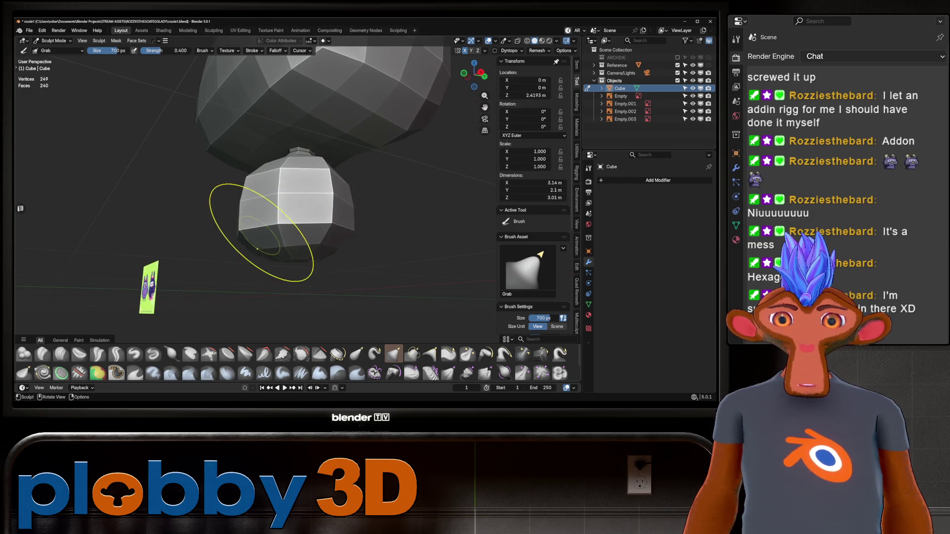
key(KP_3)
middle_drag(258, 237, 316, 336)
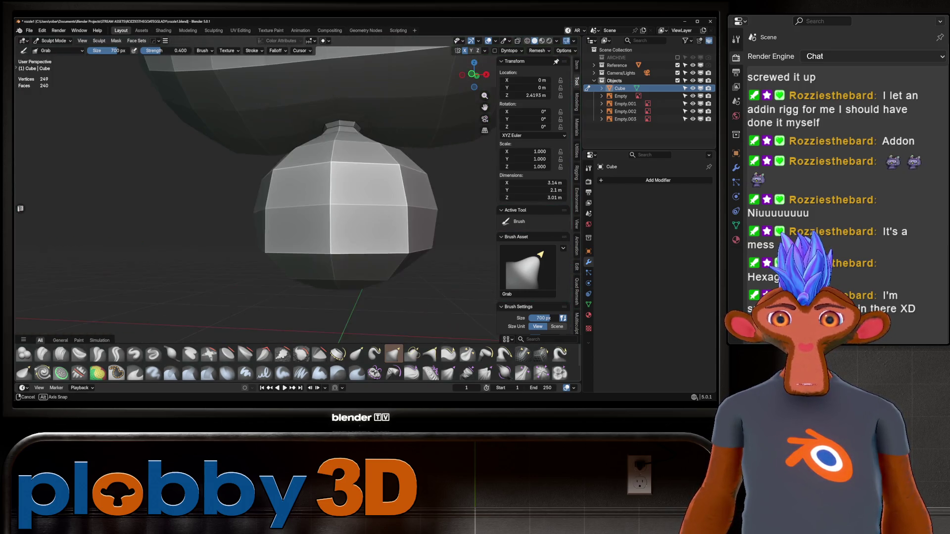
key(KP_1)
middle_drag(432, 336, 376, 302)
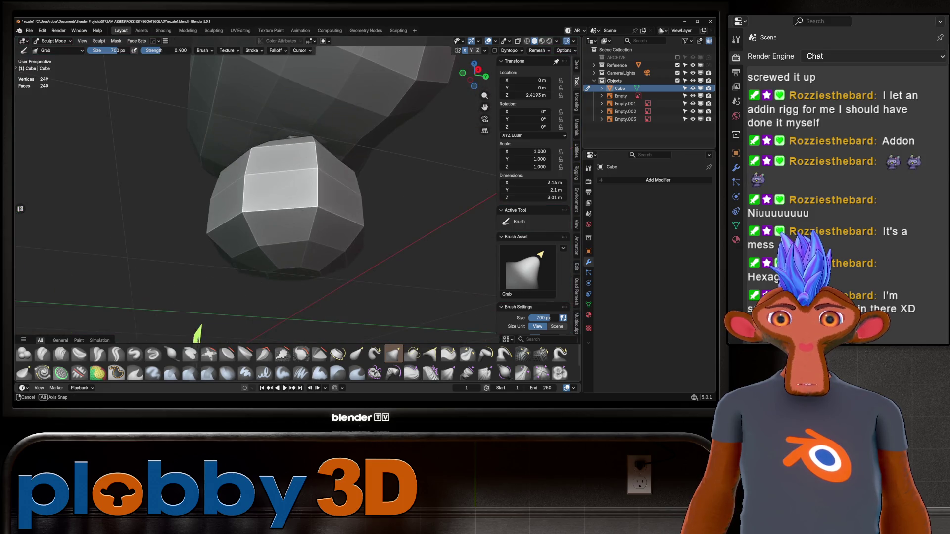
key(Tab)
drag(258, 218, 356, 262)
middle_drag(356, 262, 341, 289)
Inset the bottom faces and extrude them downward to start a leg.
key(i)
key(Return)
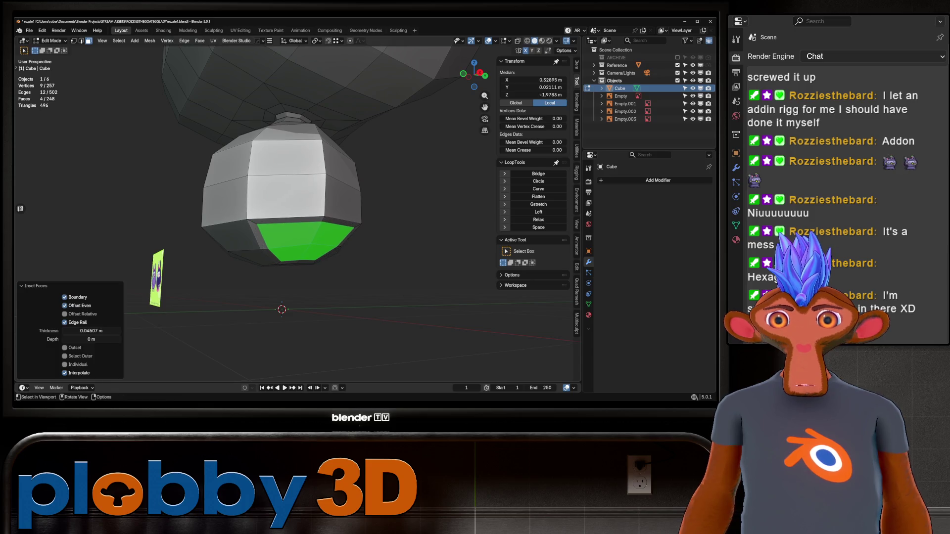
key(KP_1)
key(e)
key(Return)
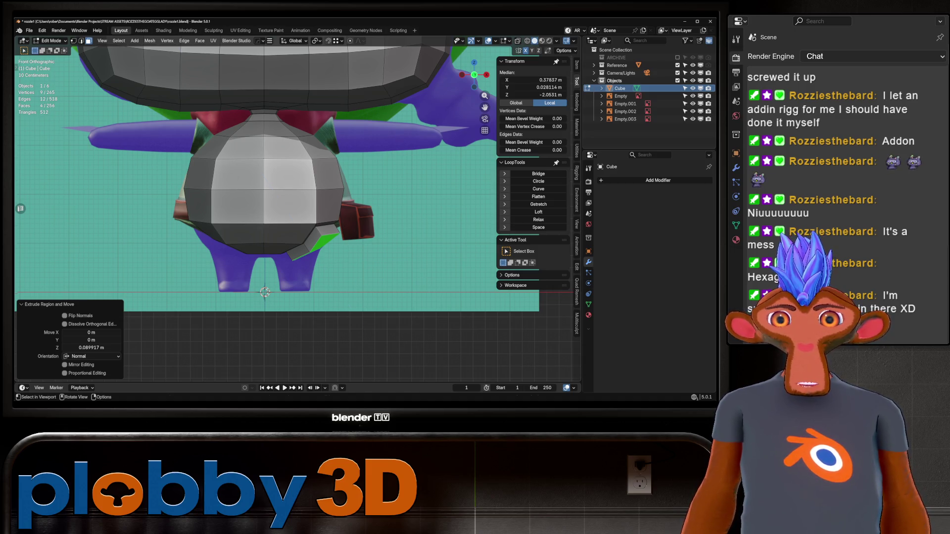
Extrude the leg again, move it down and outward, and flatten its base (scale Z 0).
key(e)
key(g)
key(Return)
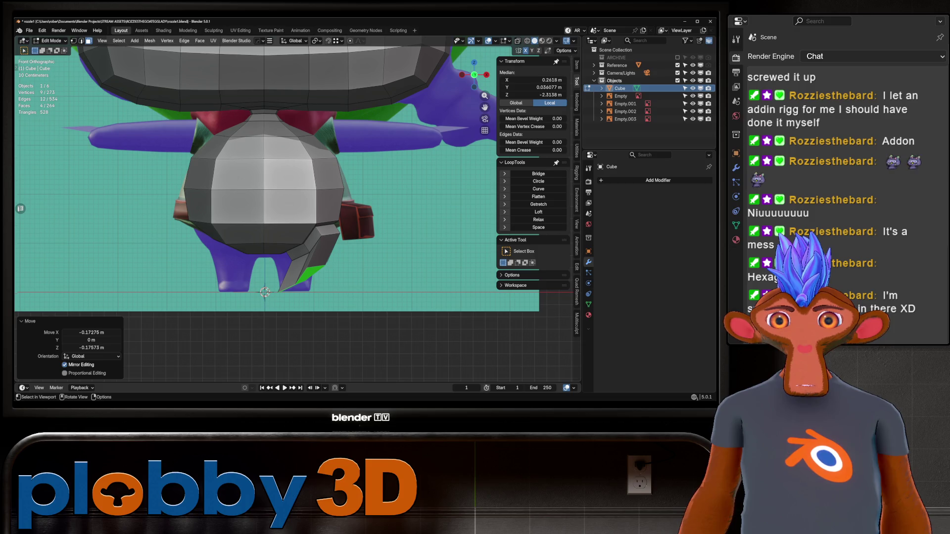
key(s)
key(z)
key(0)
key(Return)
Level the slanted leg edge with a Z scale of 0 and move the leg into place.
key(2)
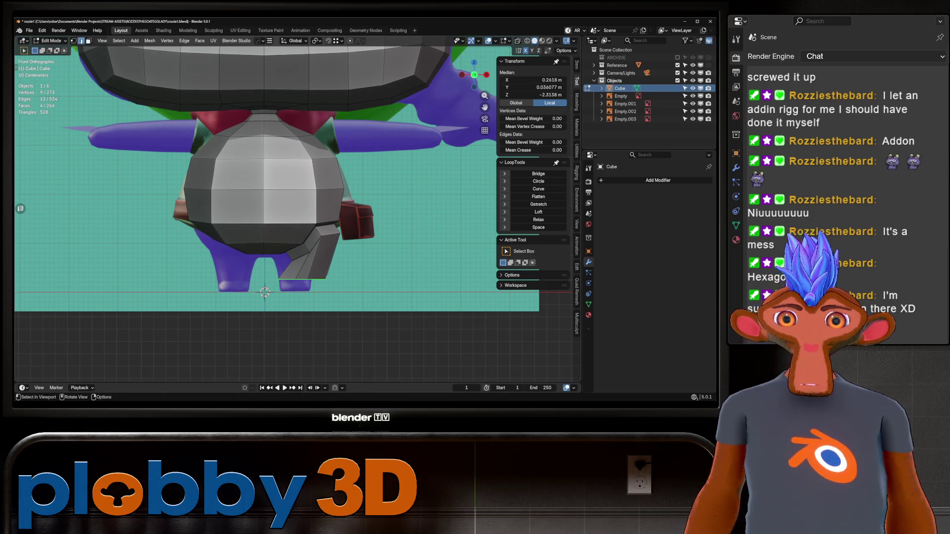
key(s)
key(z)
key(0)
key(Return)
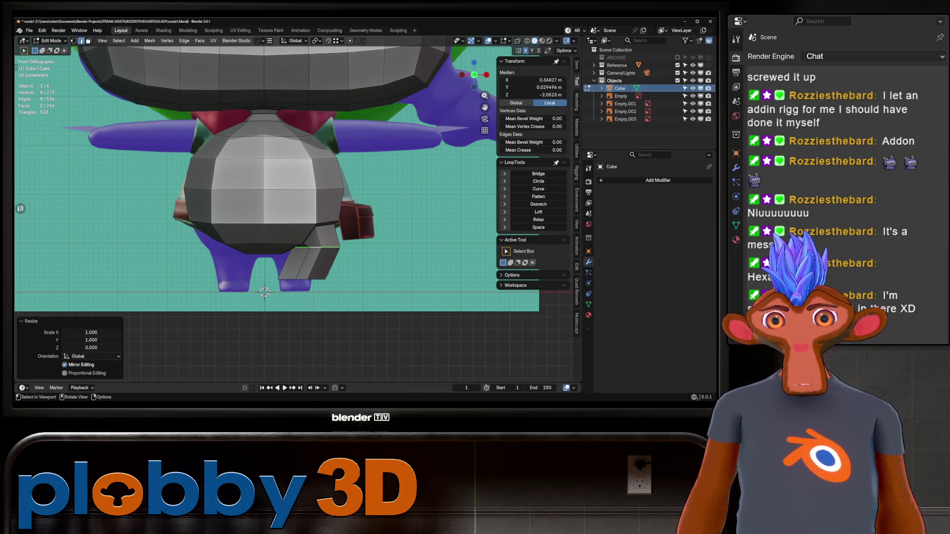
key(g)
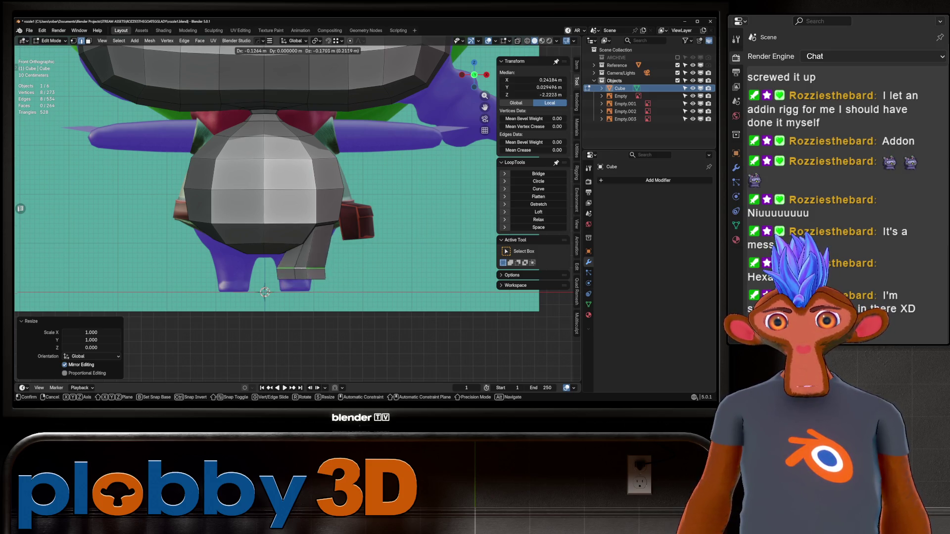
key(Return)
Add a centred edge loop around the upper leg.
middle_drag(277, 197, 297, 188)
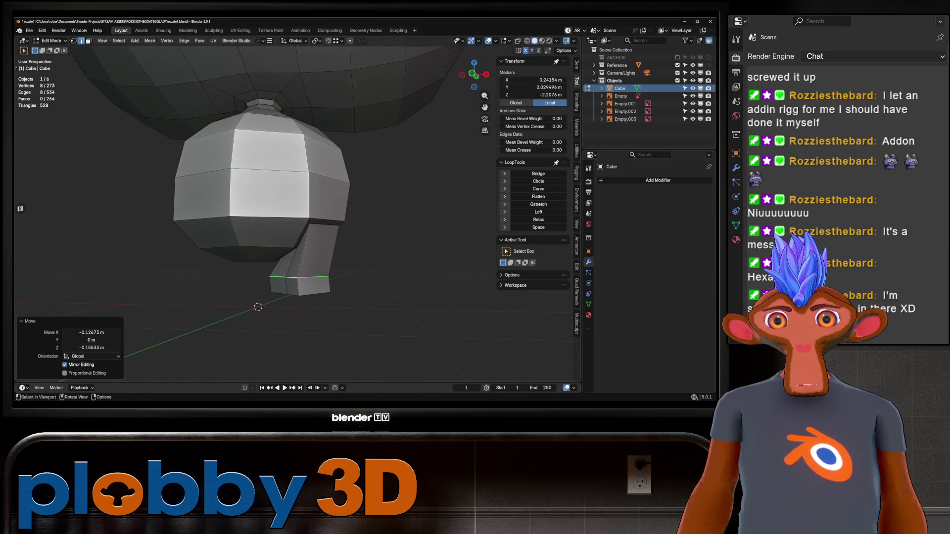
key(ctrl+r)
click(301, 262)
right_click(301, 262)
scroll(299, 294, up, 3)
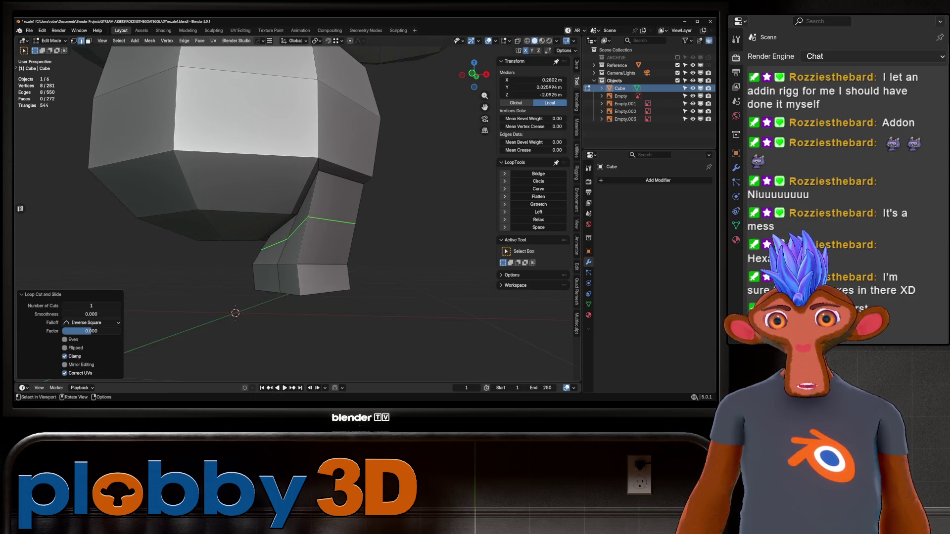
scroll(299, 294, up, 2)
key(ctrl+Tab)
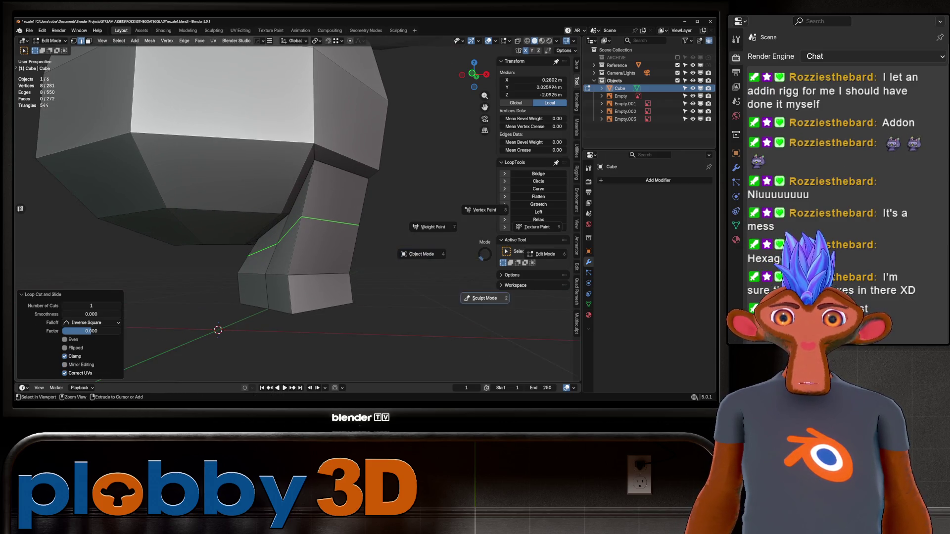
Switch to Sculpt Mode and inspect the leg, ending in the front orthographic view.
click(443, 227)
mouse_move(436, 212)
middle_down()
mouse_move(306, 201)
mouse_move(321, 219)
mouse_move(212, 165)
mouse_move(282, 165)
mouse_move(270, 228)
mouse_move(329, 212)
mouse_move(319, 223)
mouse_move(307, 213)
mouse_move(238, 218)
mouse_move(297, 233)
mouse_move(371, 223)
mouse_move(343, 243)
mouse_move(366, 233)
mouse_move(371, 248)
mouse_move(339, 263)
mouse_move(392, 170)
mouse_move(343, 222)
mouse_move(371, 218)
mouse_move(350, 213)
mouse_move(336, 223)
mouse_move(347, 218)
mouse_move(332, 199)
mouse_move(382, 181)
middle_up()
scroll(269, 228, down, 5)
key(i)
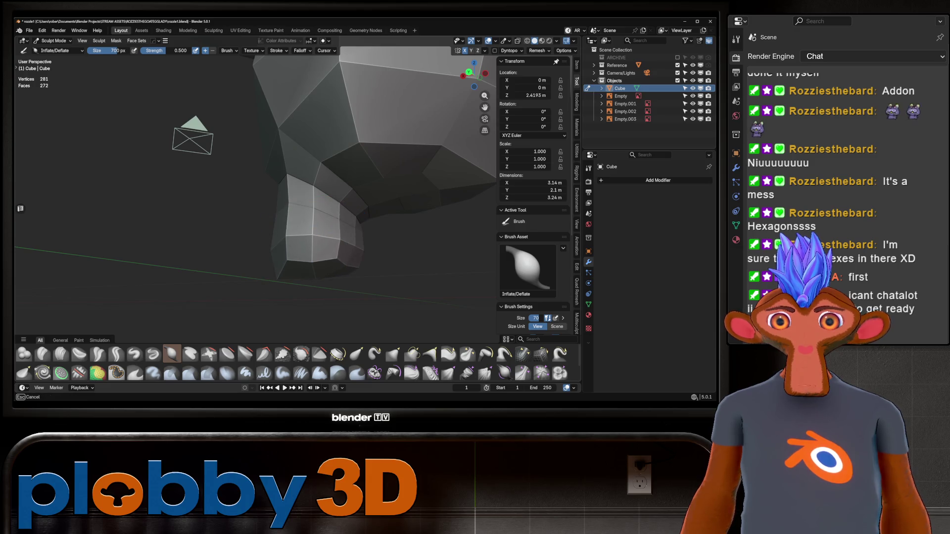
mouse_move(347, 237)
middle_down()
mouse_move(252, 240)
mouse_move(280, 247)
mouse_move(319, 232)
middle_up()
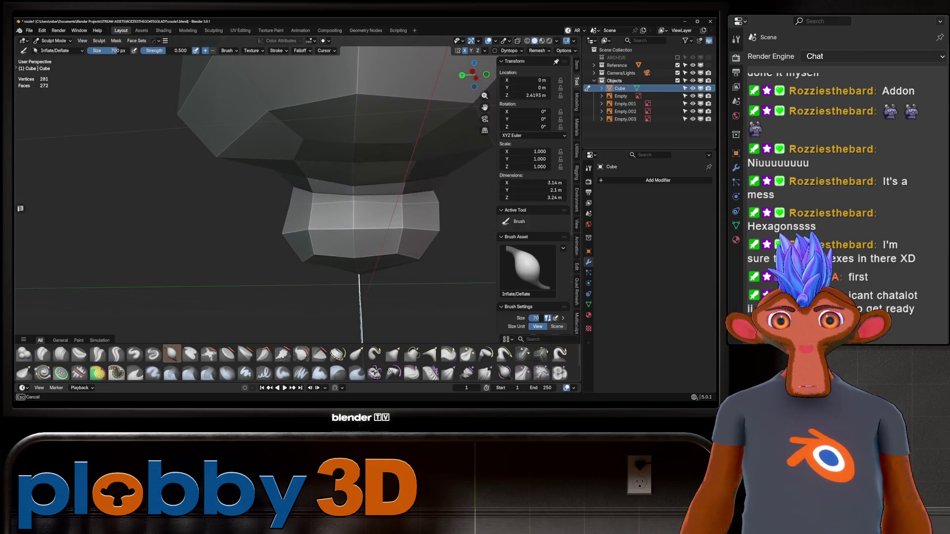
mouse_move(338, 194)
middle_down()
mouse_move(383, 215)
mouse_move(431, 186)
middle_up()
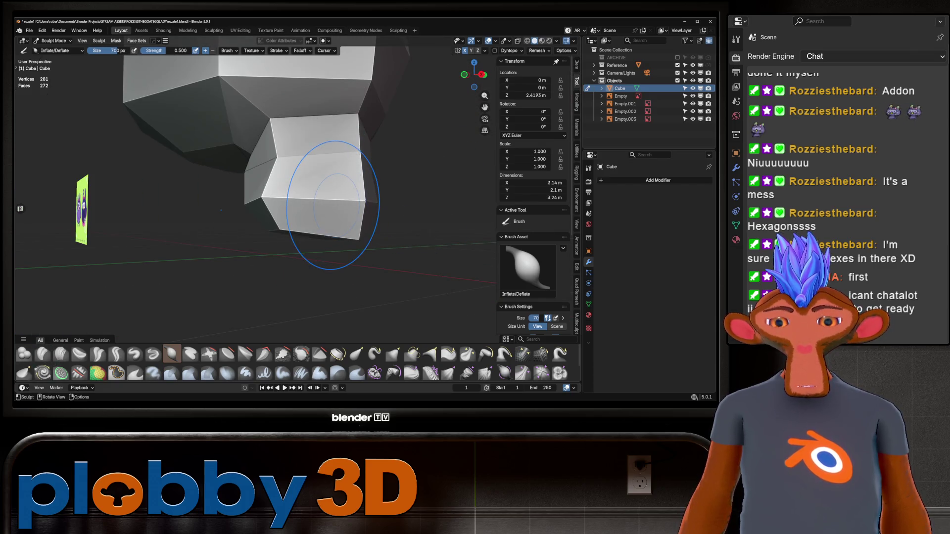
key(KP_1)
Grab-sculpt the leg to follow the front reference, pulling its lower-left side inward.
key(g)
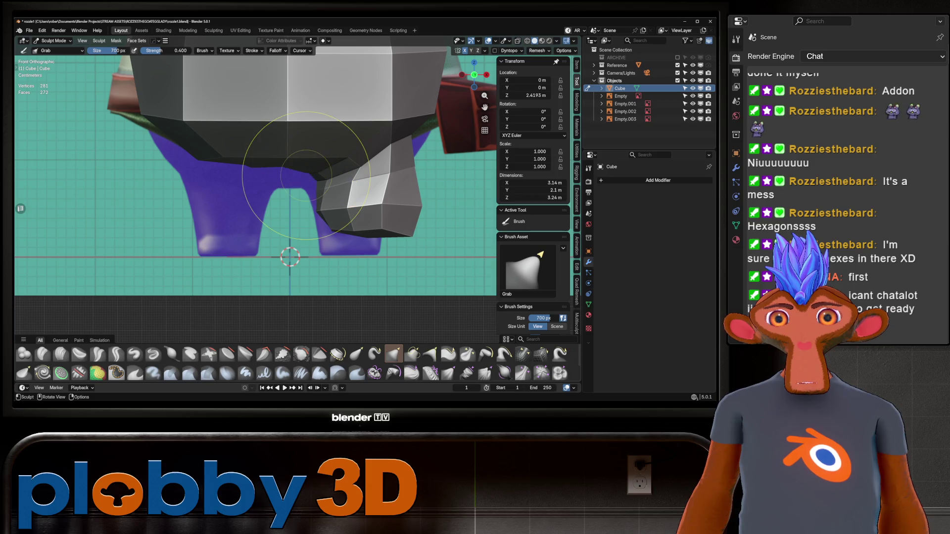
drag(328, 197, 307, 178)
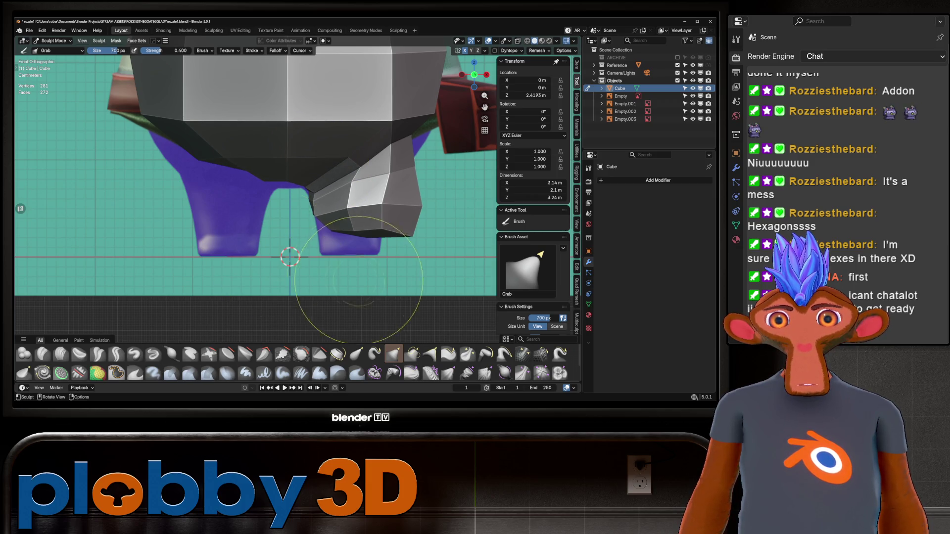
mouse_move(307, 178)
mouse_down()
mouse_move(414, 225)
mouse_move(377, 212)
mouse_move(418, 131)
mouse_move(387, 191)
mouse_move(314, 187)
mouse_move(343, 216)
mouse_move(379, 212)
mouse_move(376, 238)
mouse_up()
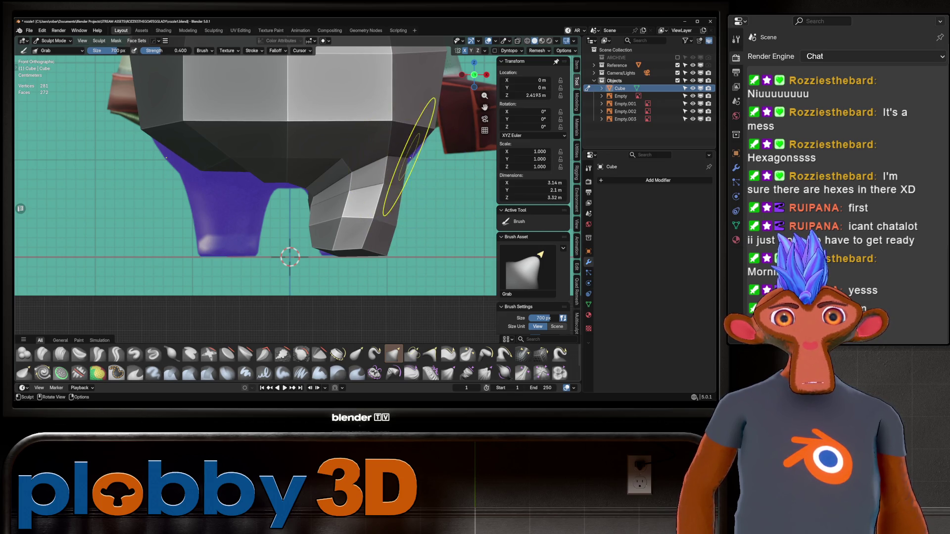
middle_drag(410, 158, 317, 191)
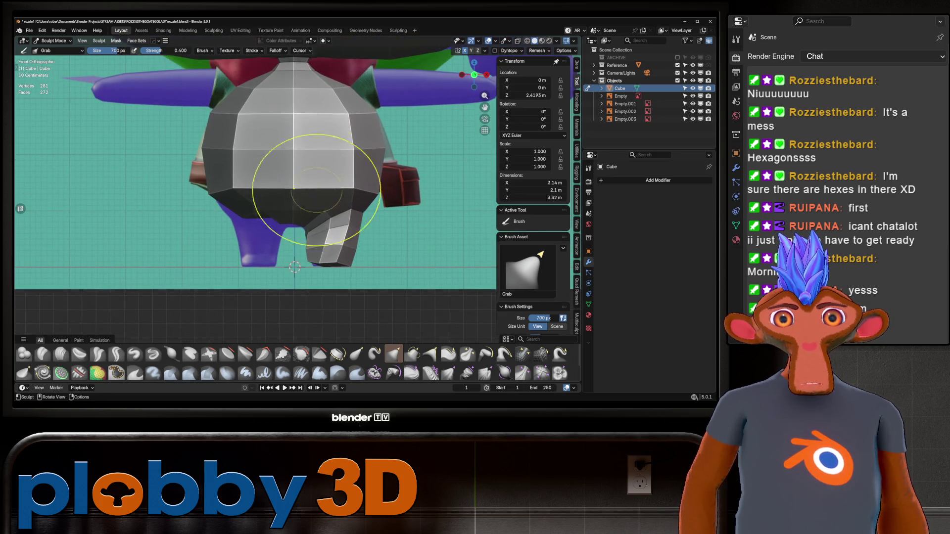
scroll(316, 191, up, 3)
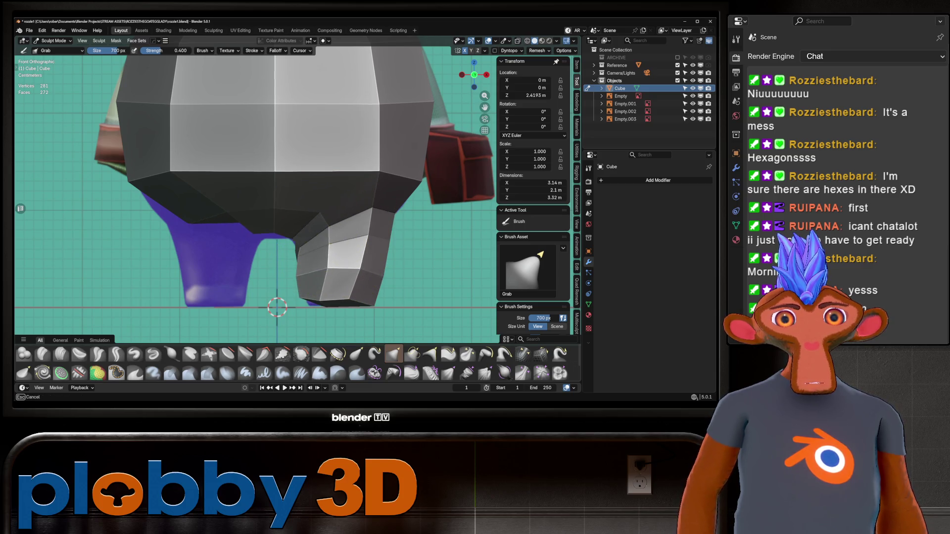
drag(267, 225, 295, 234)
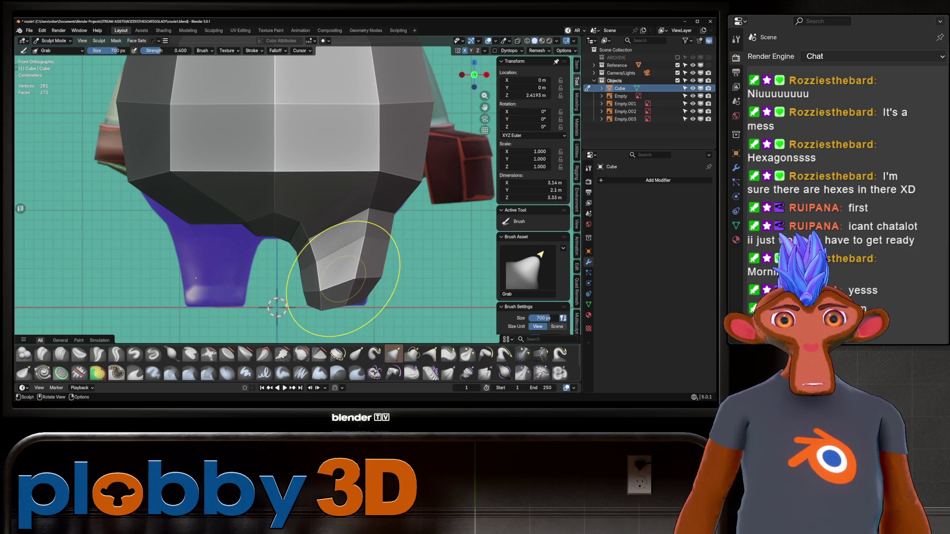
In the right view with X-ray, dent the lower leg to match the side profile.
key(KP_3)
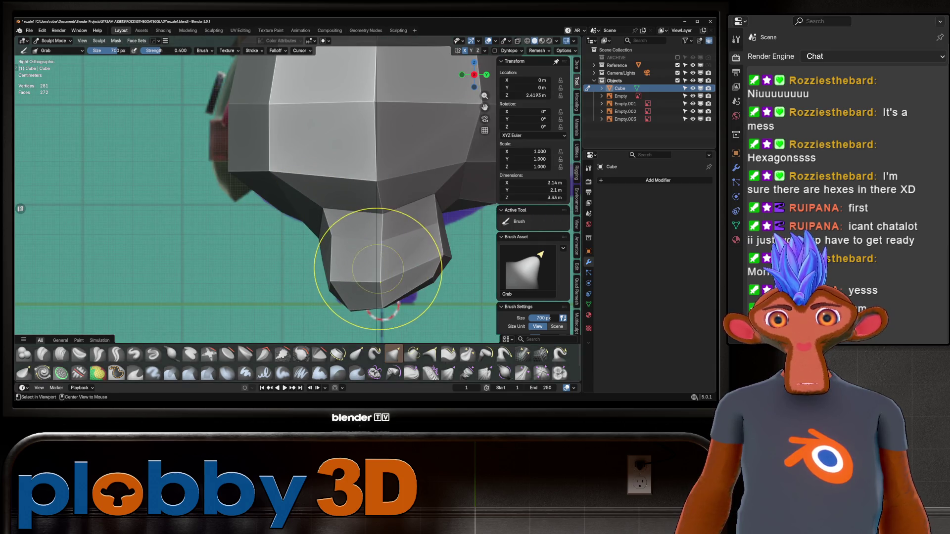
key(alt+z)
key(alt+z)
shift+middle_drag(408, 246, 377, 234)
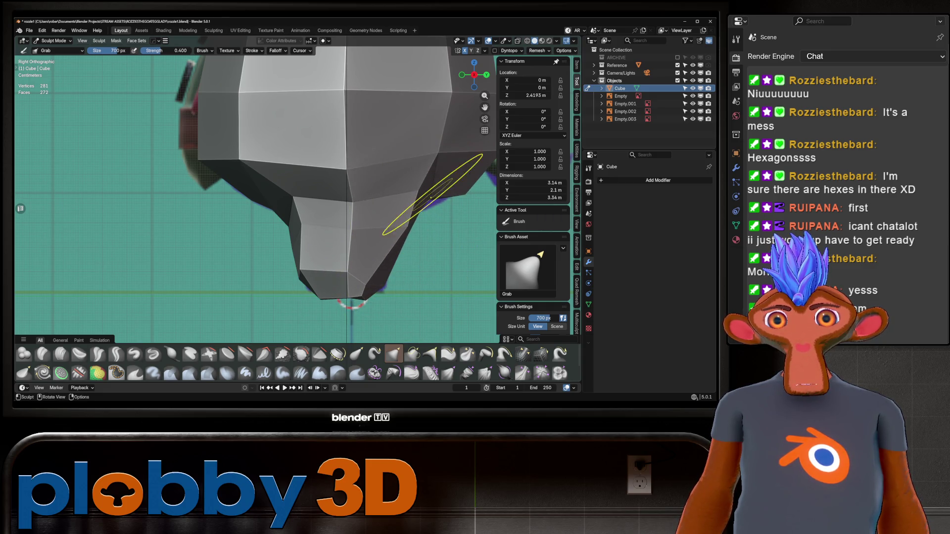
shift+middle_drag(431, 216, 418, 212)
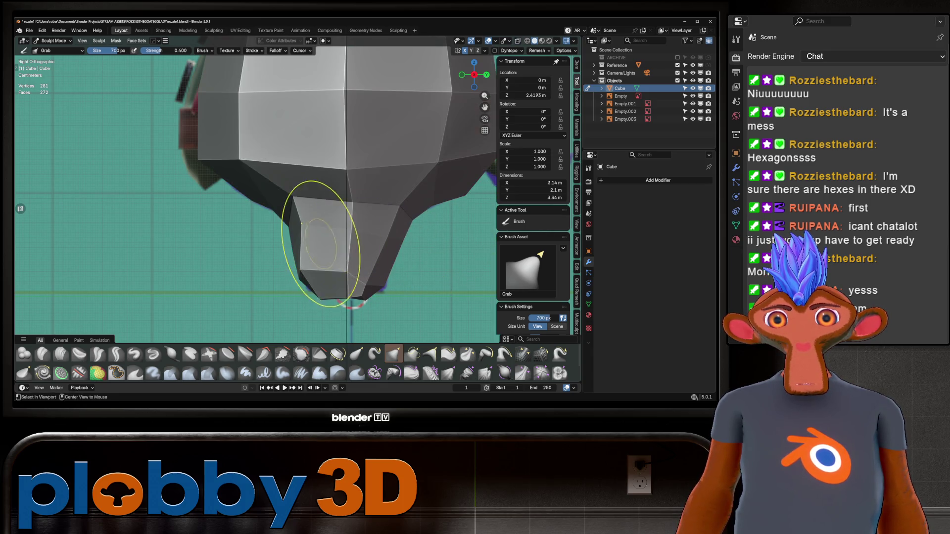
drag(307, 232, 276, 212)
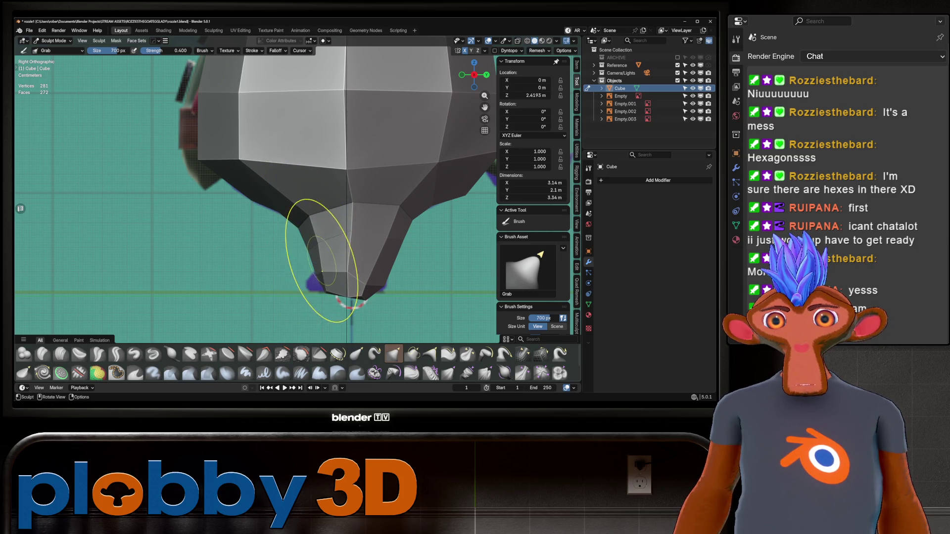
key(KP_1)
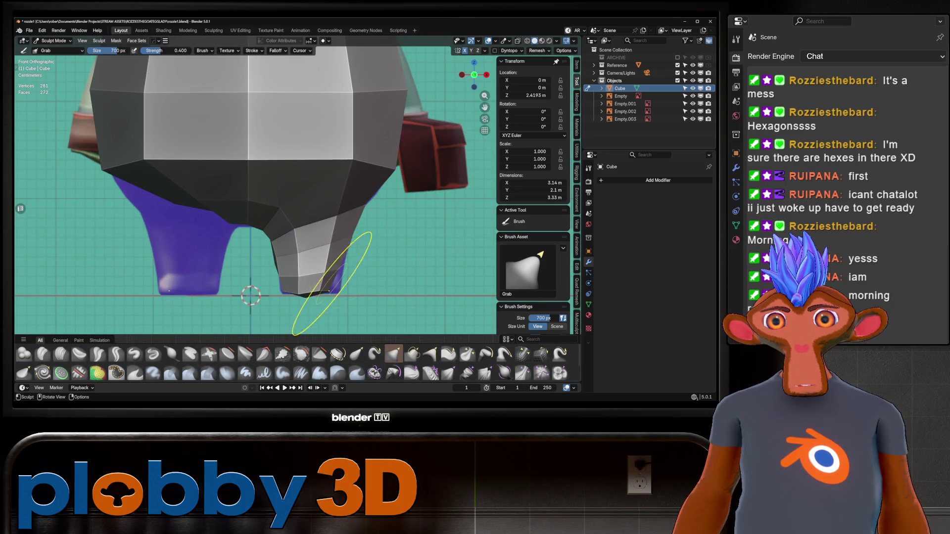
scroll(329, 270, down, 5)
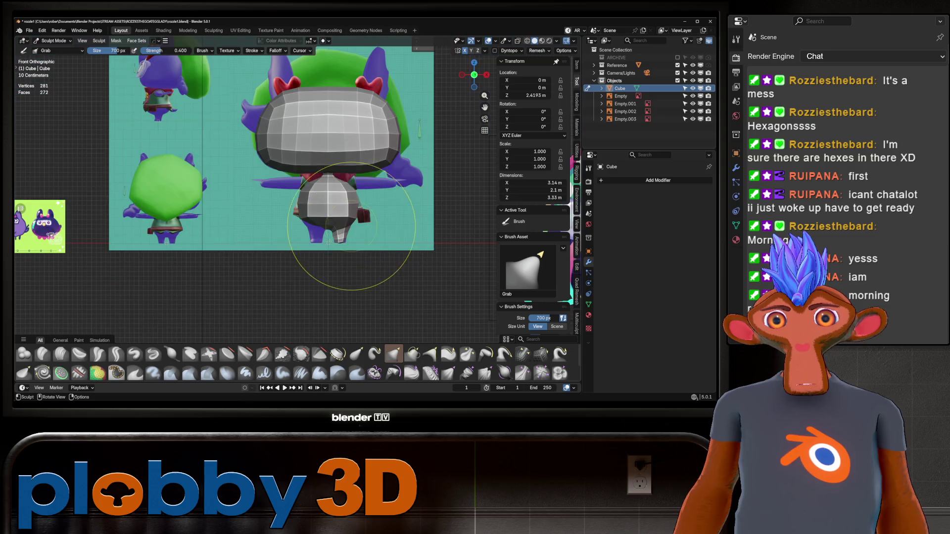
mouse_move(329, 269)
middle_down()
mouse_move(292, 272)
mouse_move(339, 318)
mouse_move(329, 238)
mouse_move(212, 187)
mouse_move(361, 191)
mouse_move(318, 319)
mouse_move(309, 220)
mouse_move(329, 191)
mouse_move(318, 238)
mouse_move(330, 234)
mouse_move(318, 195)
mouse_move(343, 269)
middle_up()
key(alt+x)
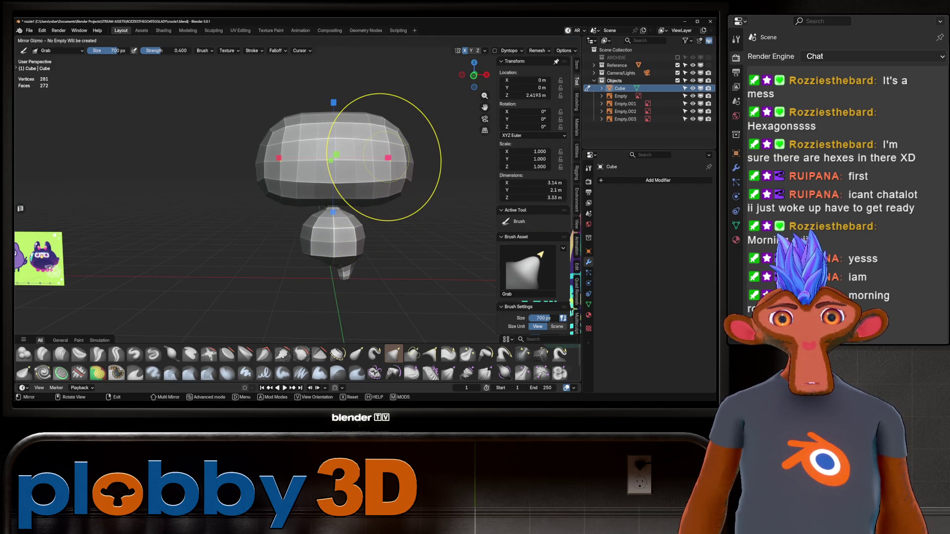
Mirror the body across X and reshape the gap between the legs in front view.
click(388, 157)
mouse_move(320, 199)
middle_down()
mouse_move(320, 236)
mouse_move(315, 215)
middle_up()
key(KP_1)
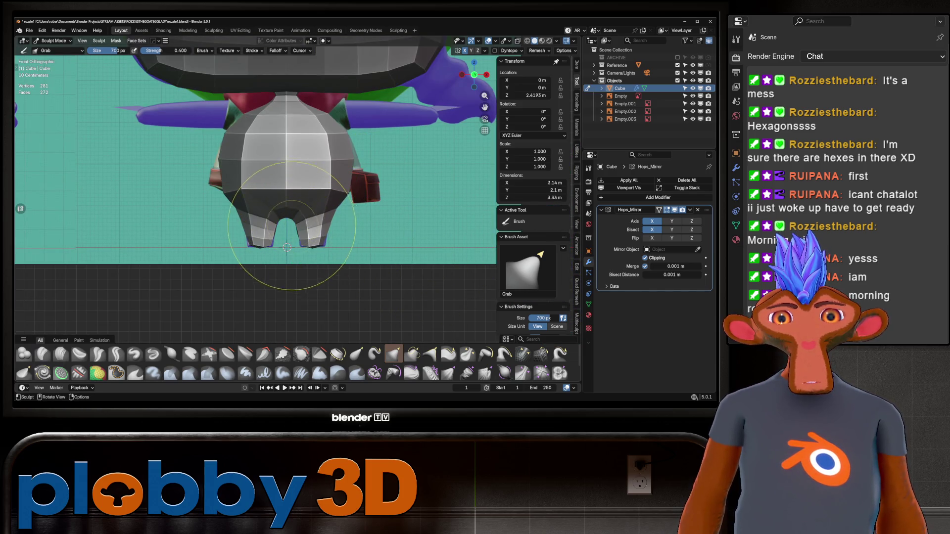
mouse_move(314, 238)
mouse_down()
mouse_move(305, 287)
mouse_move(311, 242)
mouse_up()
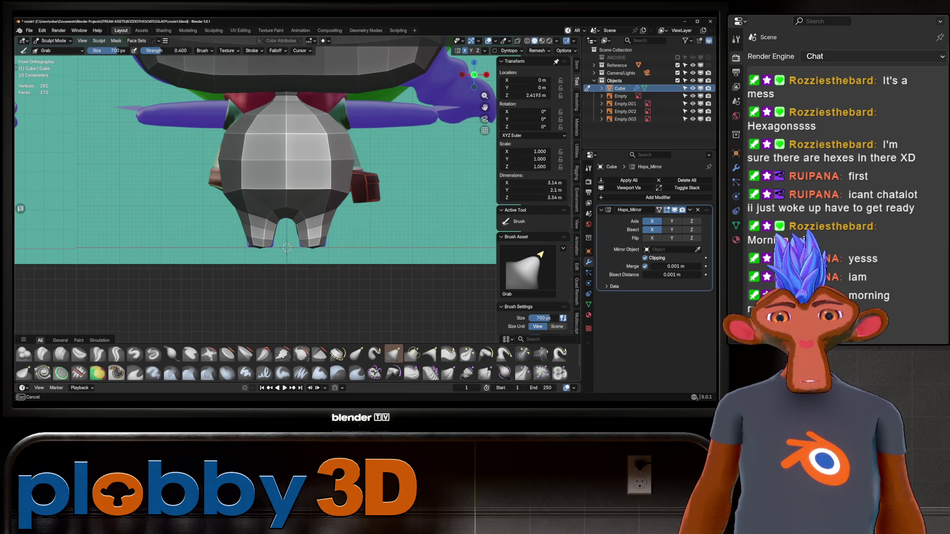
key(Escape)
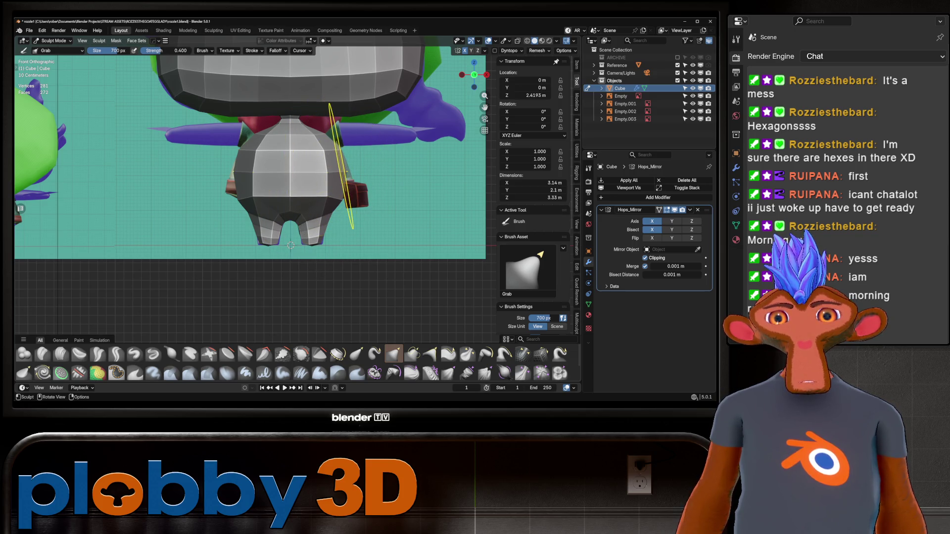
Set the brush size to 324 px, grab the belly, then open birdbear9.blend.
drag(341, 166, 329, 154)
key(Escape)
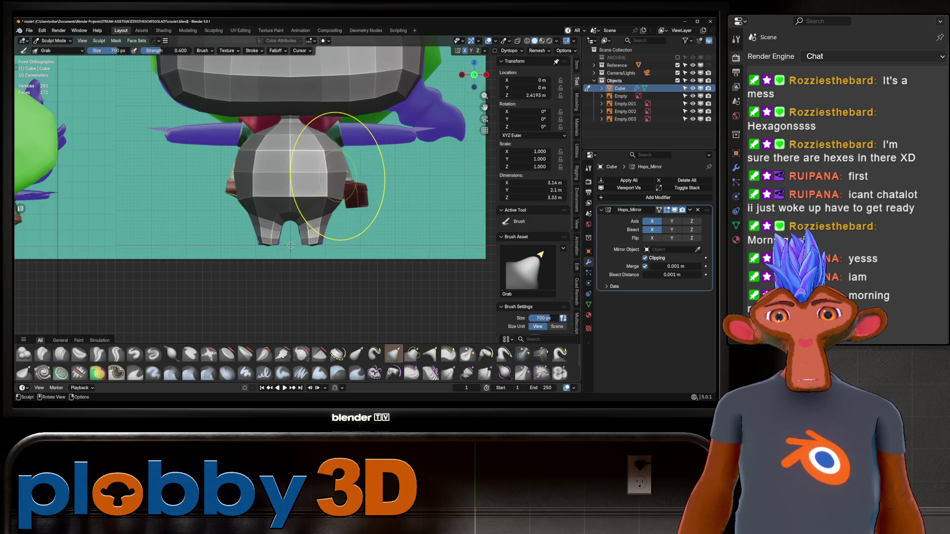
key(f)
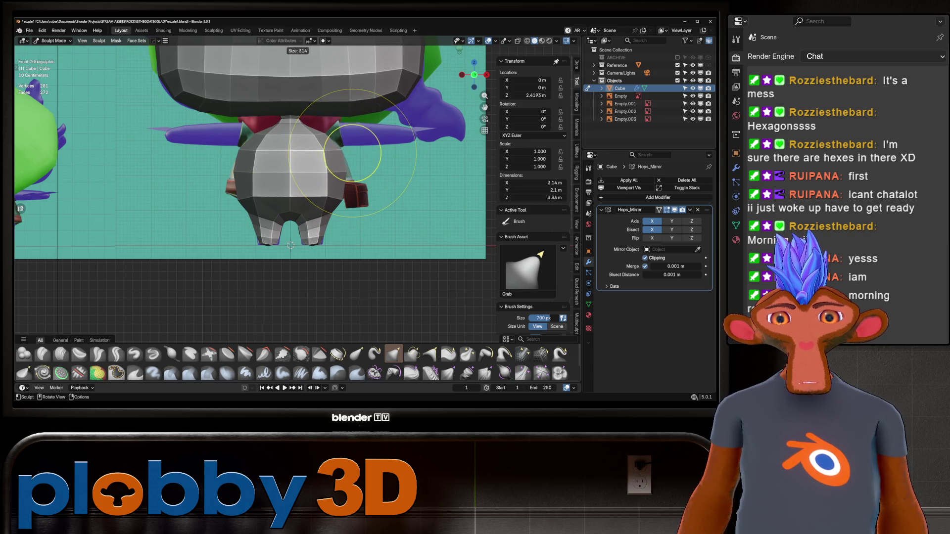
click(345, 173)
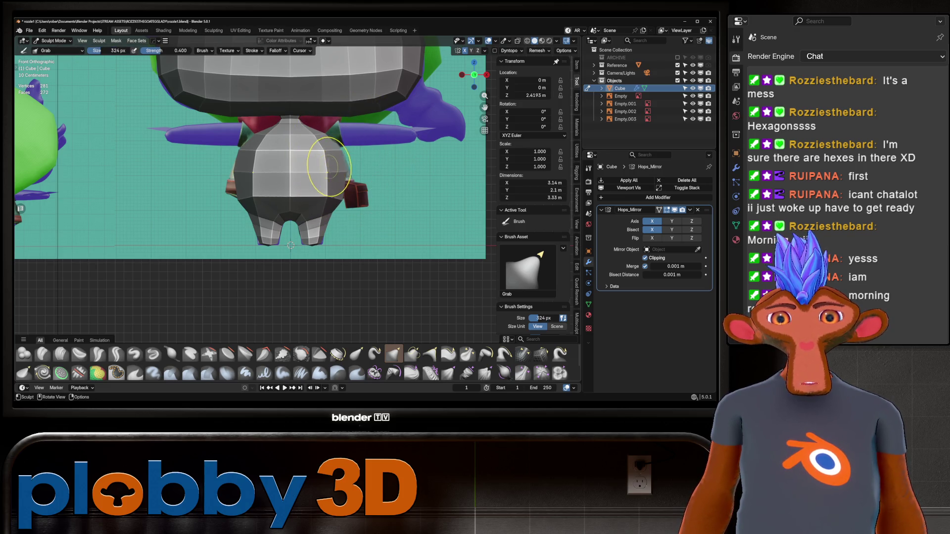
click(287, 176)
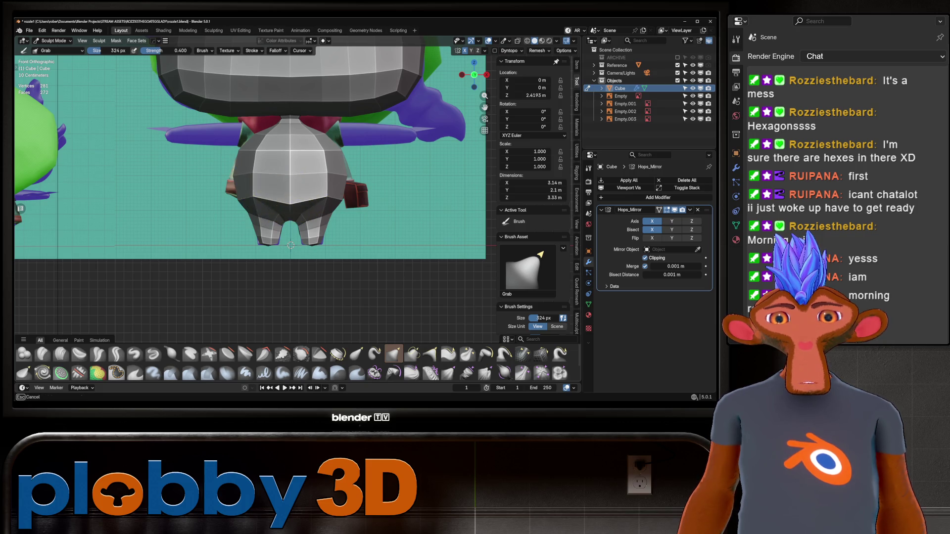
mouse_move(225, 203)
middle_down()
mouse_move(223, 237)
mouse_move(226, 227)
mouse_move(247, 233)
mouse_move(253, 208)
mouse_move(272, 292)
middle_up()
middle_drag(299, 247, 313, 213)
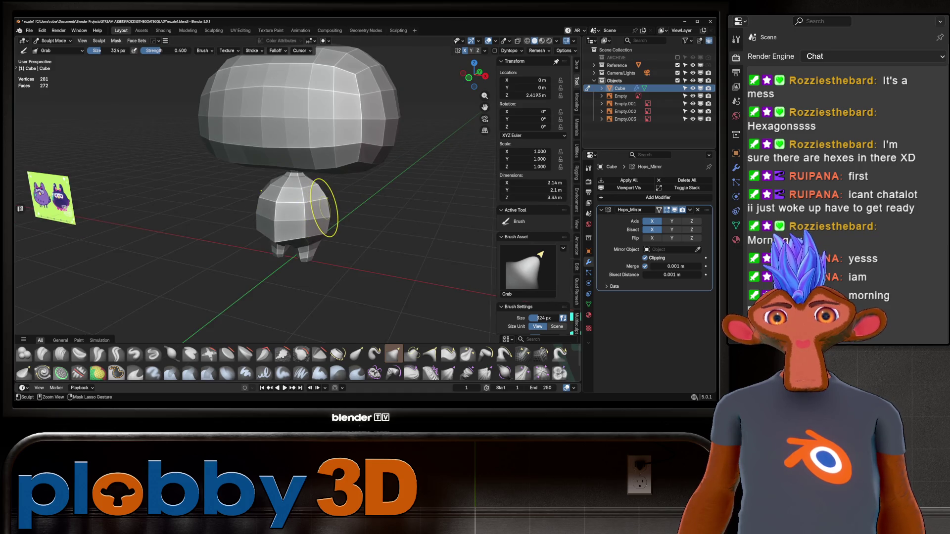
click(337, 235)
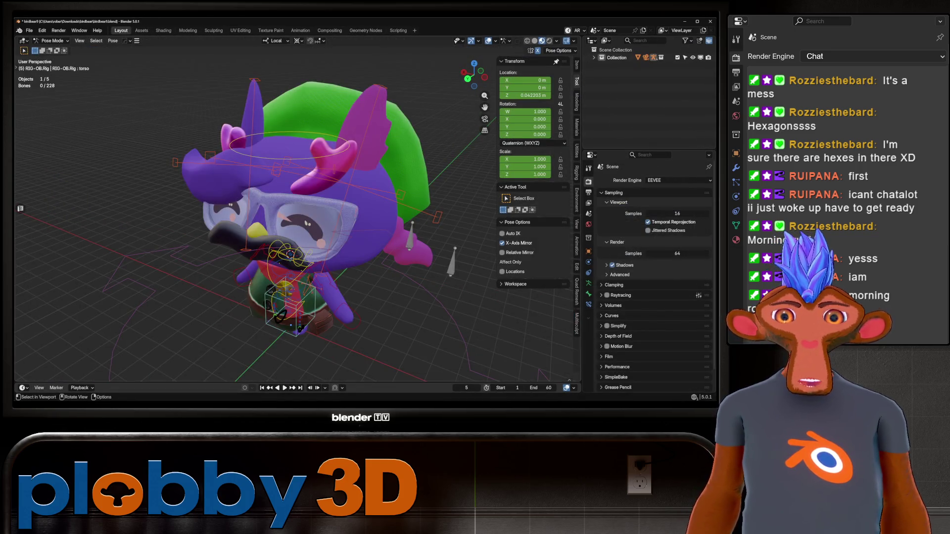
Look over the rigged bird-bear character, then quit Blender choosing Don't Save.
right_click(336, 98)
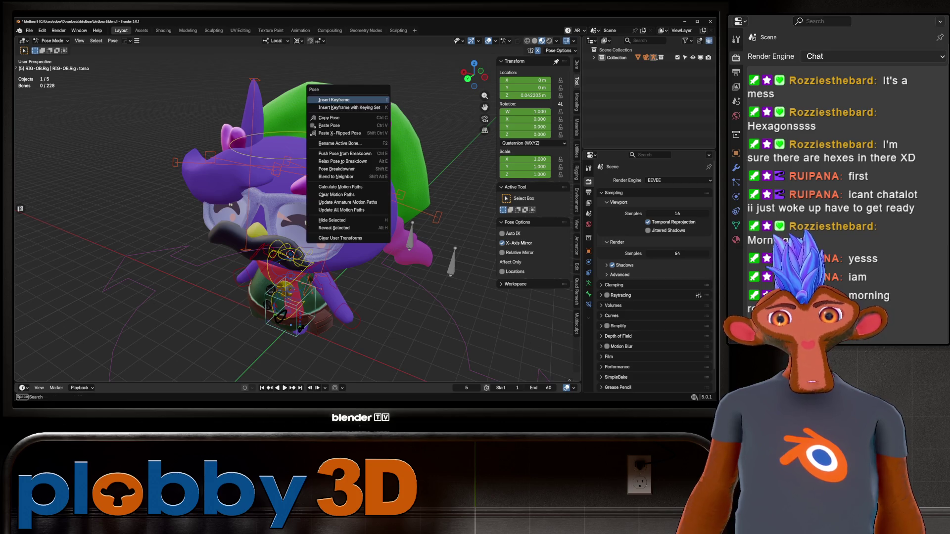
middle_drag(346, 208, 223, 208)
scroll(297, 223, down, 3)
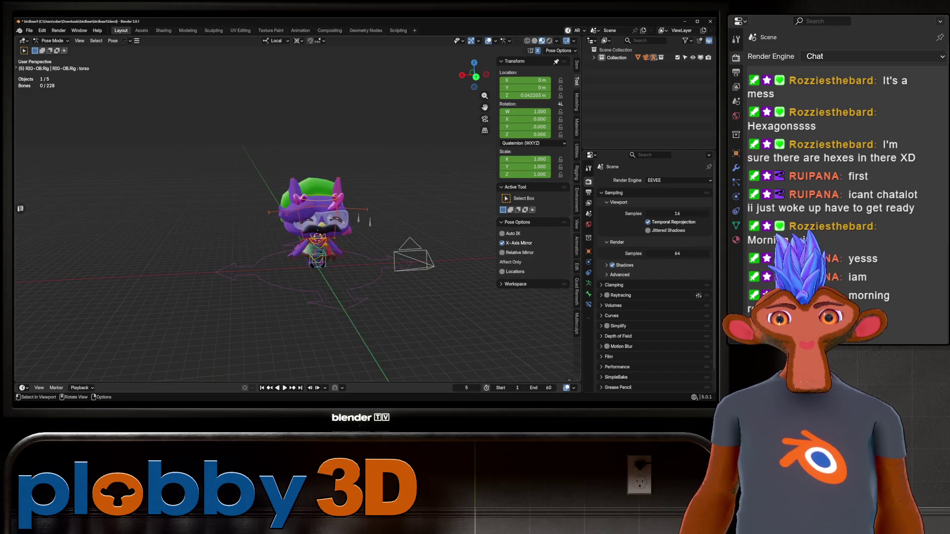
scroll(297, 223, up, 2)
scroll(297, 223, up, 3)
scroll(297, 223, down, 3)
scroll(297, 223, up, 2)
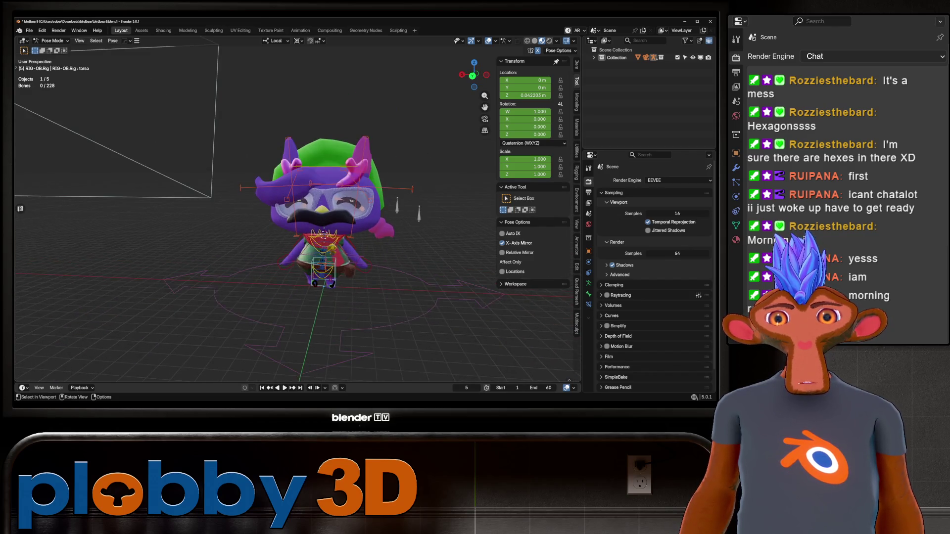
mouse_move(297, 223)
middle_down()
mouse_move(297, 197)
mouse_move(258, 218)
middle_up()
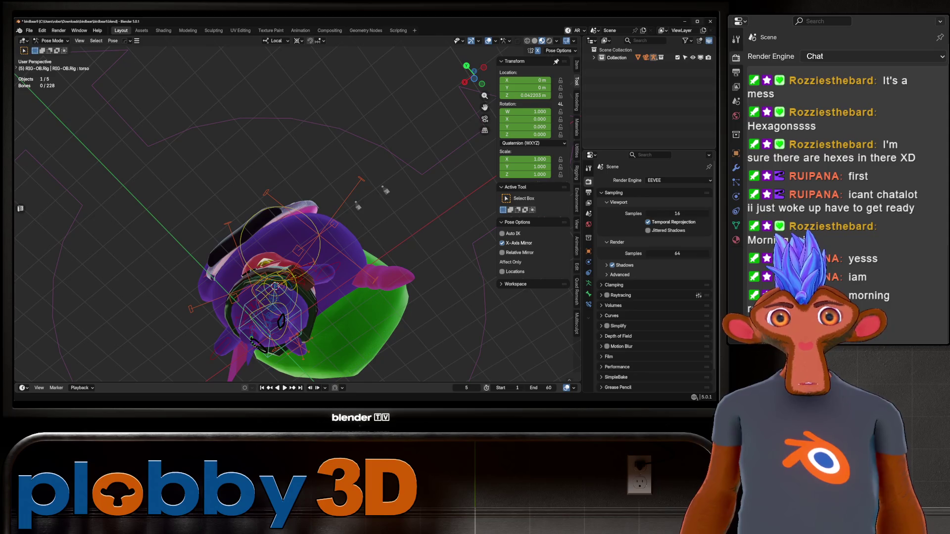
click(710, 22)
click(375, 225)
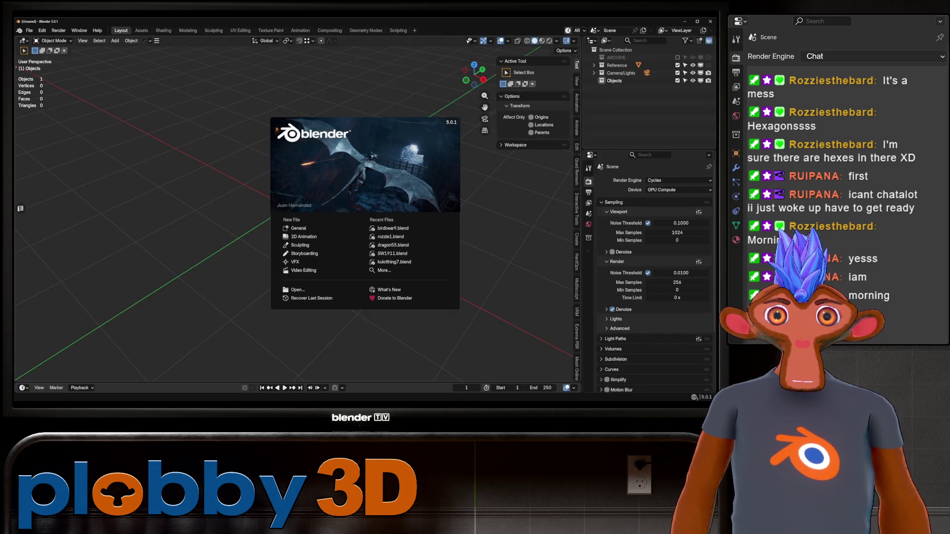
Dismiss the splash and script warning, restart Blender, and reopen rozzie1.blend from recent files.
key(Escape)
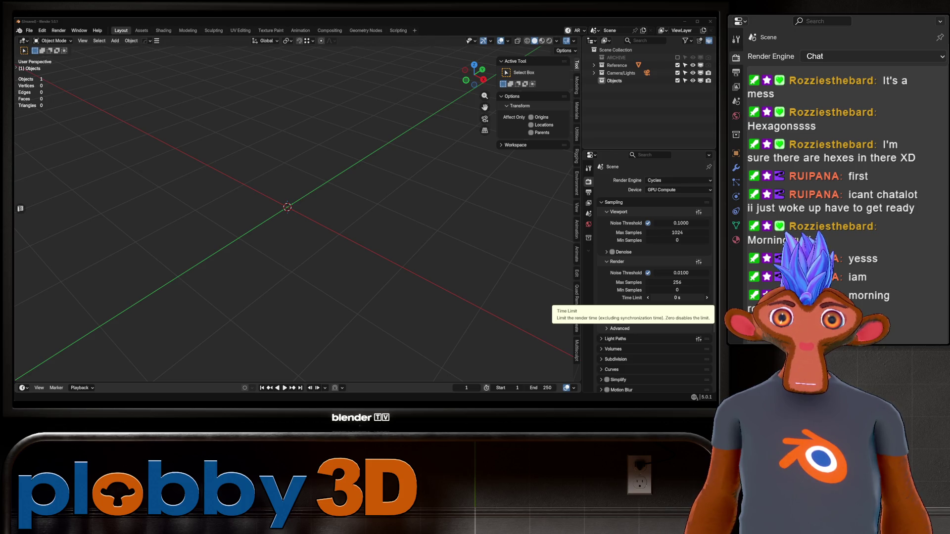
click(29, 30)
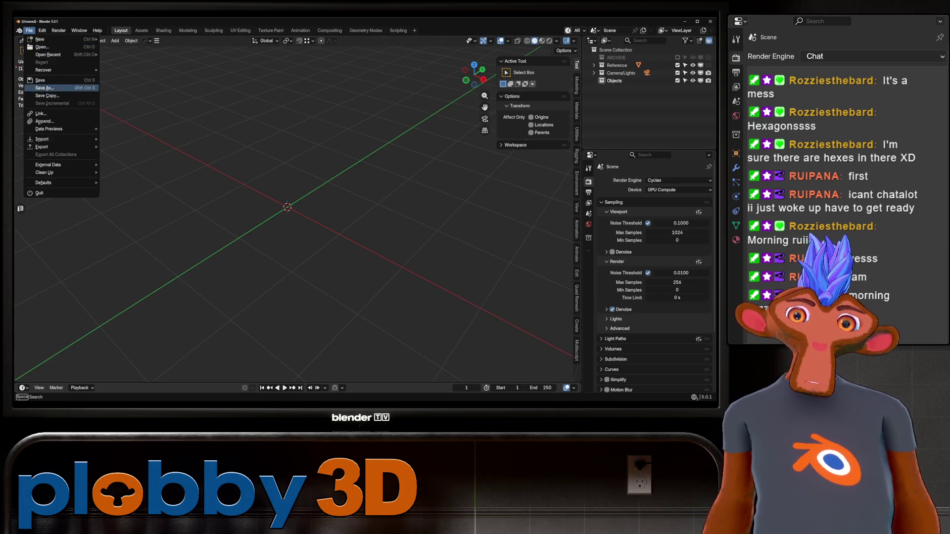
key(Escape)
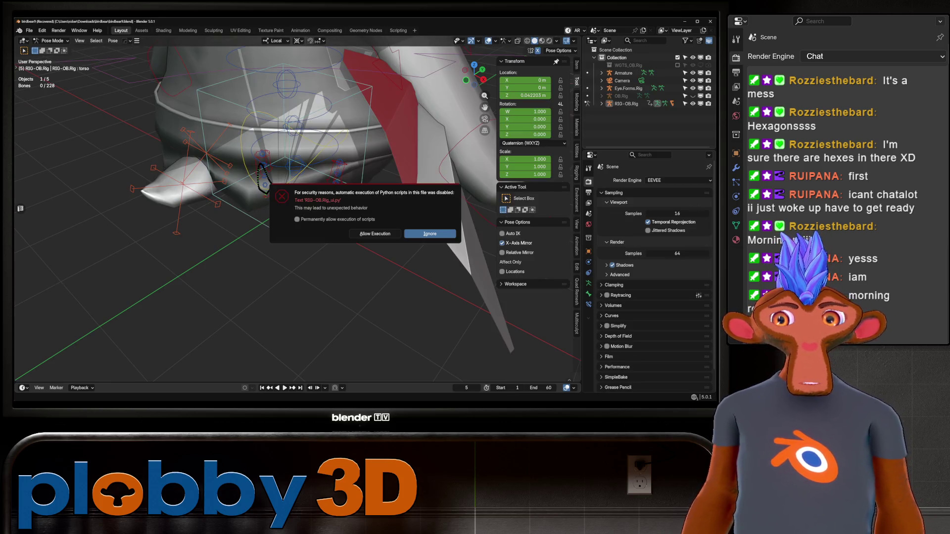
key(Escape)
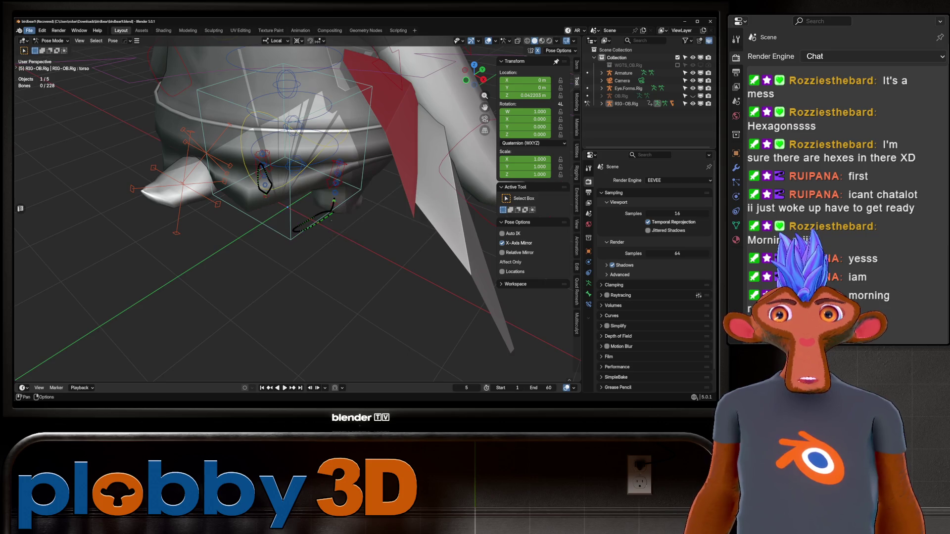
key(alt+Tab)
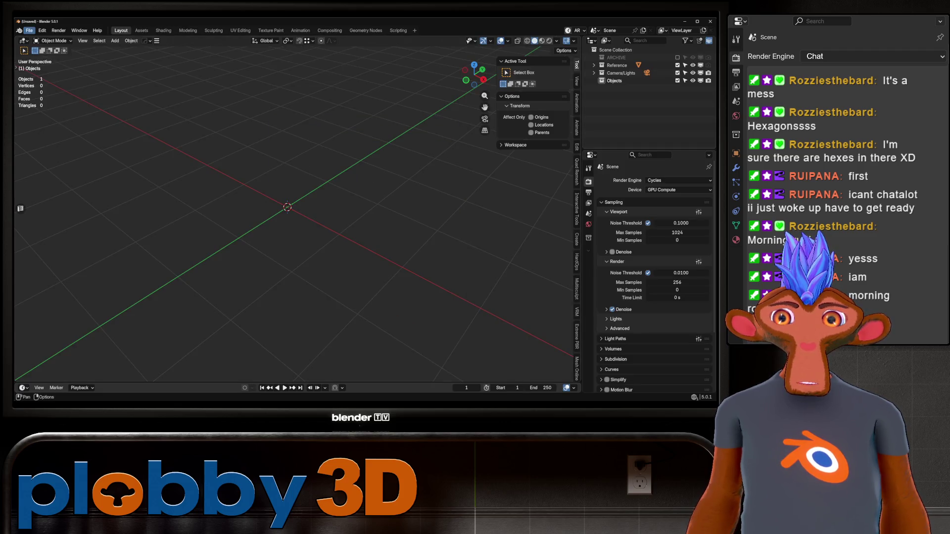
click(29, 30)
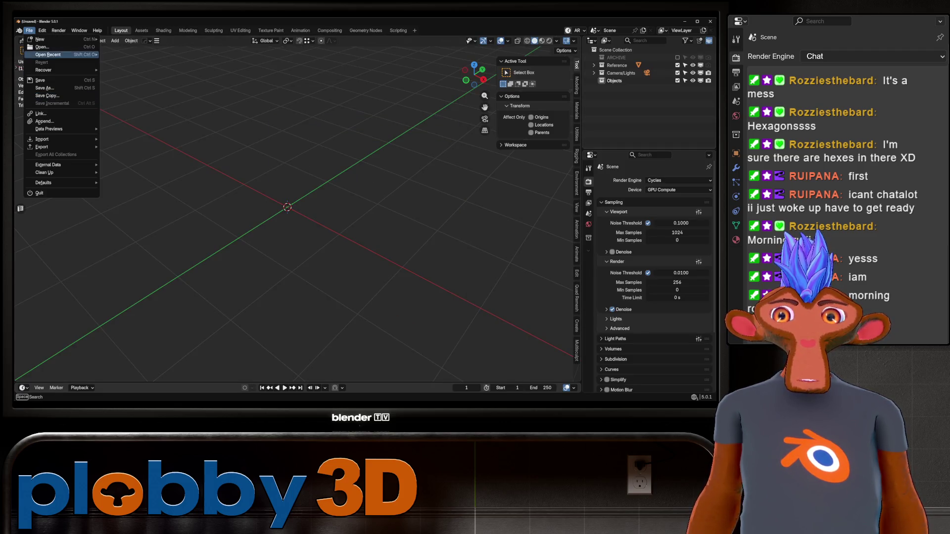
key(Escape)
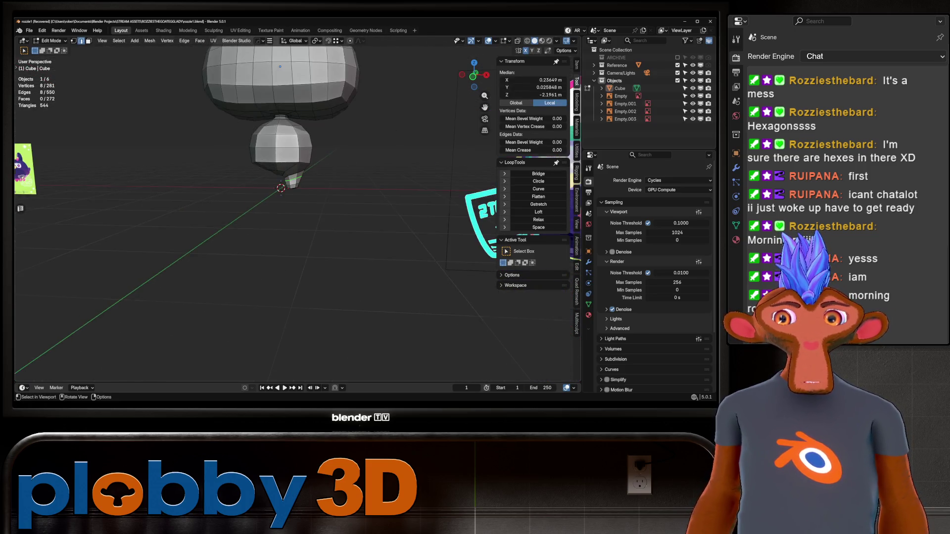
Save the rozzie1 file and mirror the Cube mesh across X with HardOps Mirror.
middle_drag(277, 222, 405, 180)
key(ctrl+s)
key(KP_3)
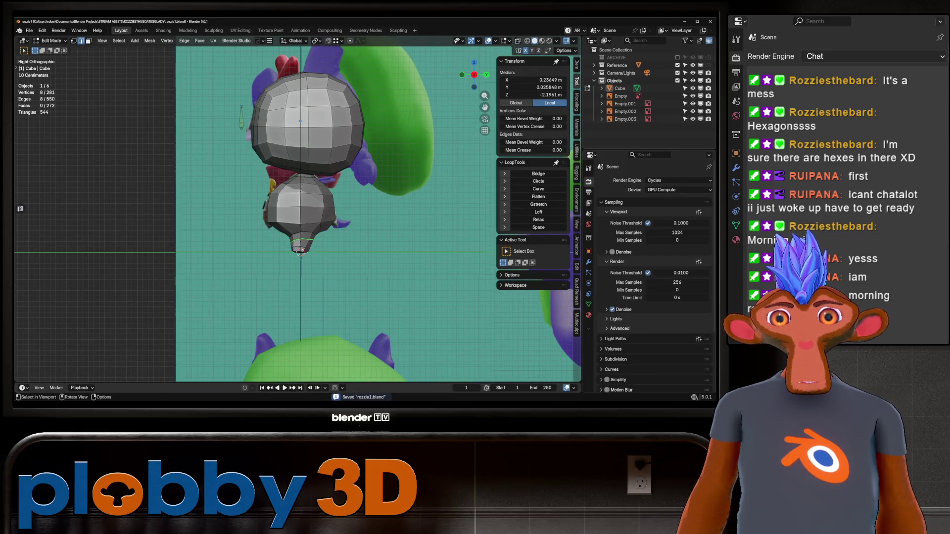
key(Tab)
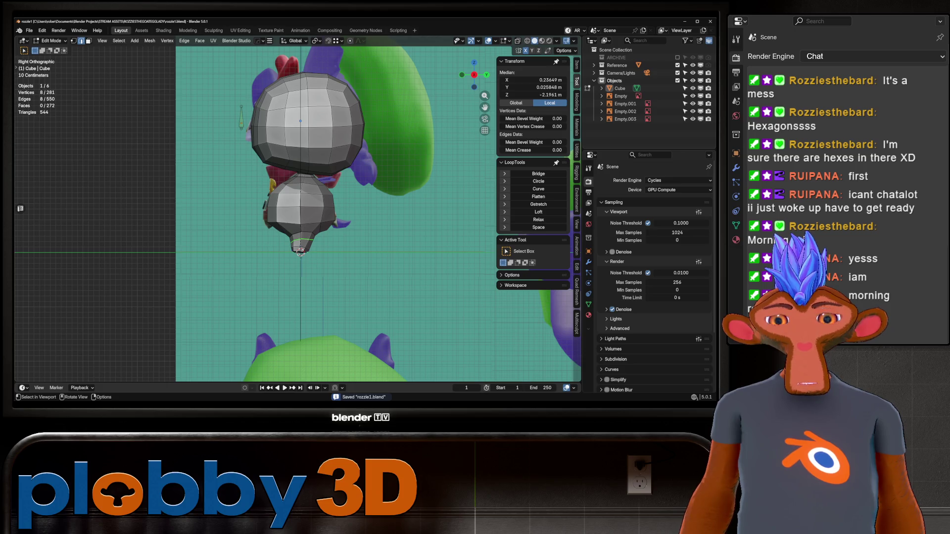
key(KP_1)
key(alt+x)
click(289, 148)
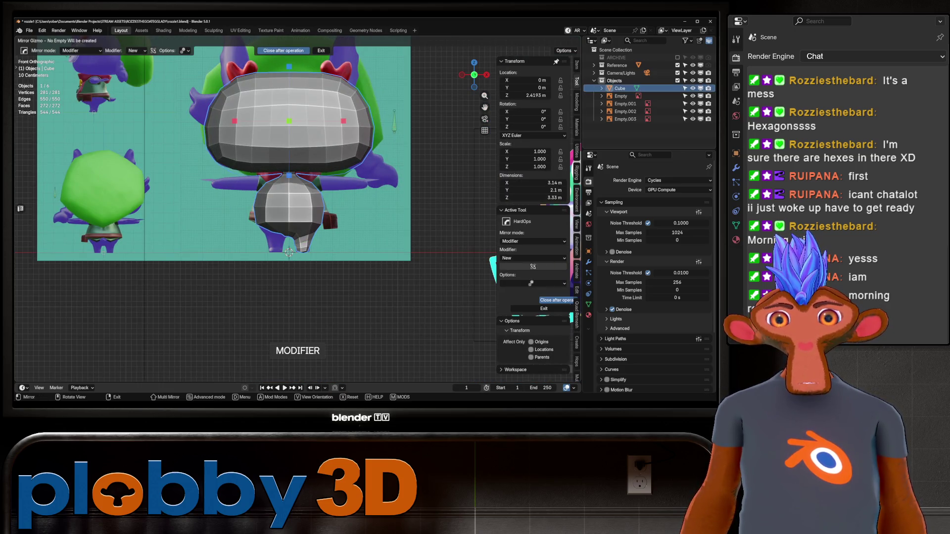
click(235, 120)
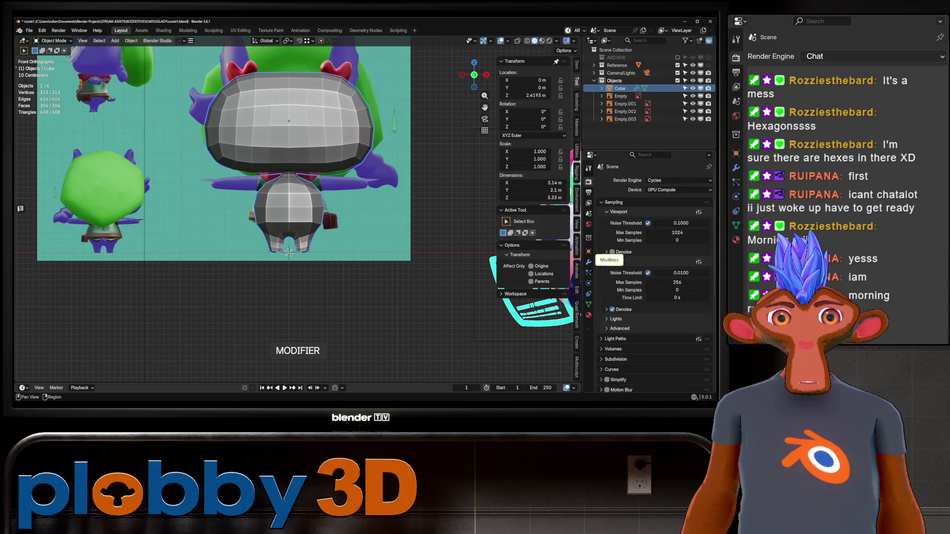
click(588, 261)
Pull the body's lower tip outward into shape with the sculpt Grab brush.
key(ctrl+Tab)
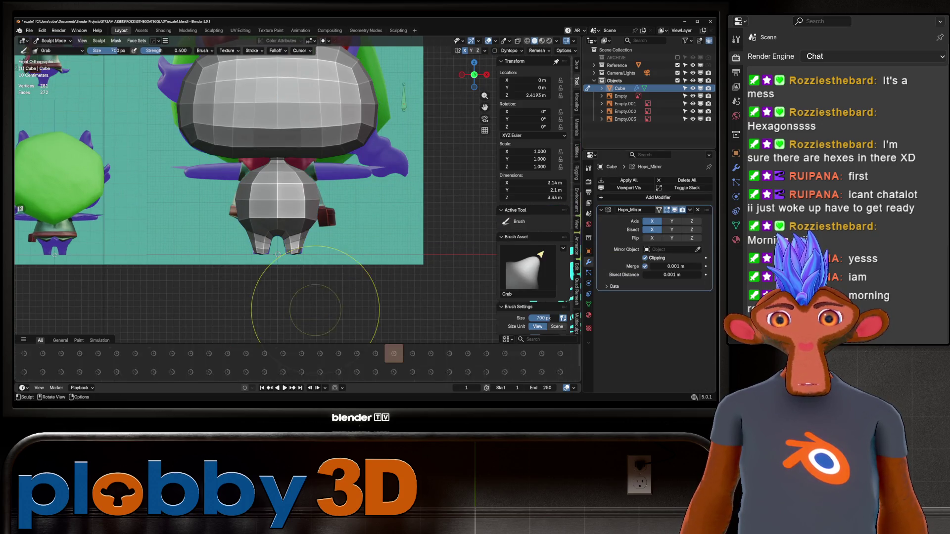
scroll(308, 263, up, 3)
mouse_move(308, 263)
middle_down()
mouse_move(317, 198)
mouse_move(244, 229)
mouse_move(244, 271)
mouse_move(238, 239)
middle_up()
scroll(236, 239, up, 2)
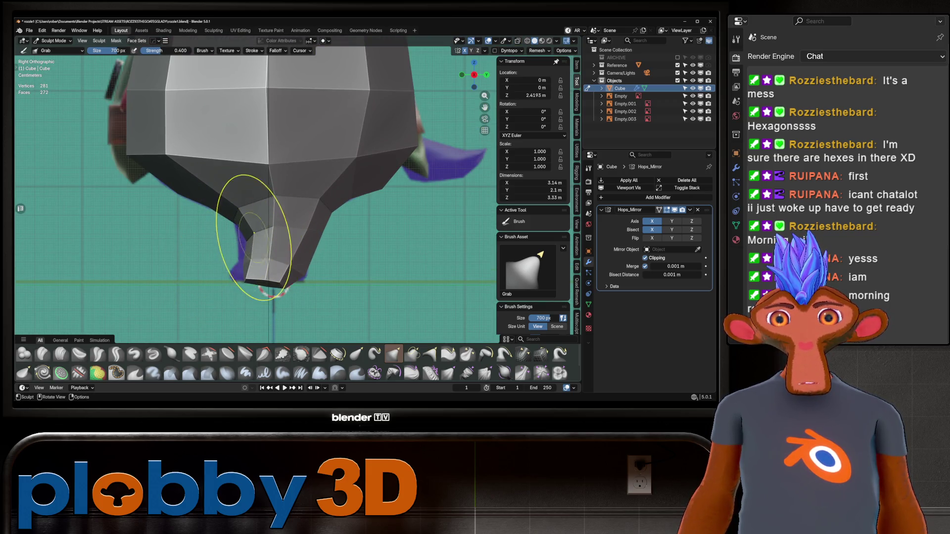
drag(238, 241, 268, 280)
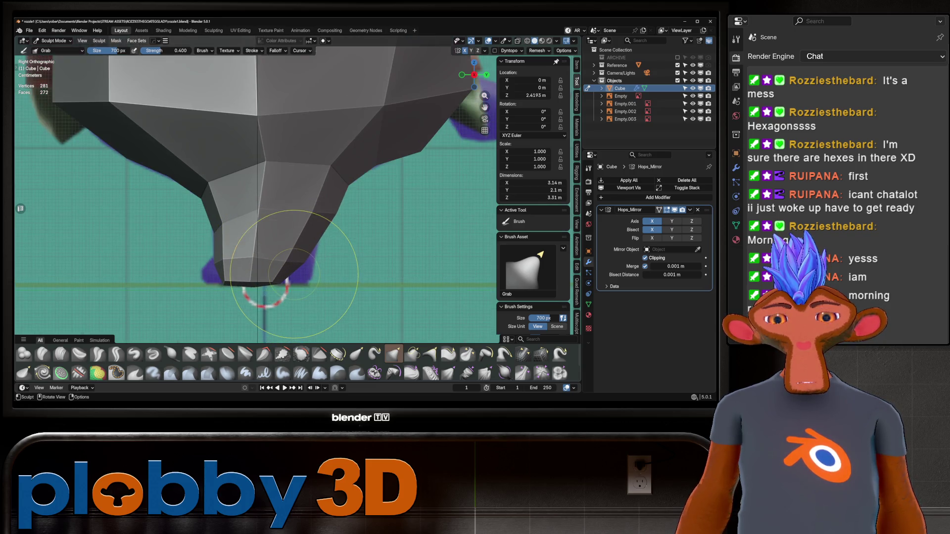
scroll(270, 291, up, 3)
mouse_move(266, 296)
mouse_down()
mouse_move(229, 272)
mouse_move(265, 297)
mouse_move(187, 269)
mouse_move(265, 295)
mouse_move(223, 233)
mouse_move(258, 211)
mouse_move(323, 217)
mouse_move(352, 184)
mouse_move(328, 170)
mouse_up()
drag(418, 150, 418, 136)
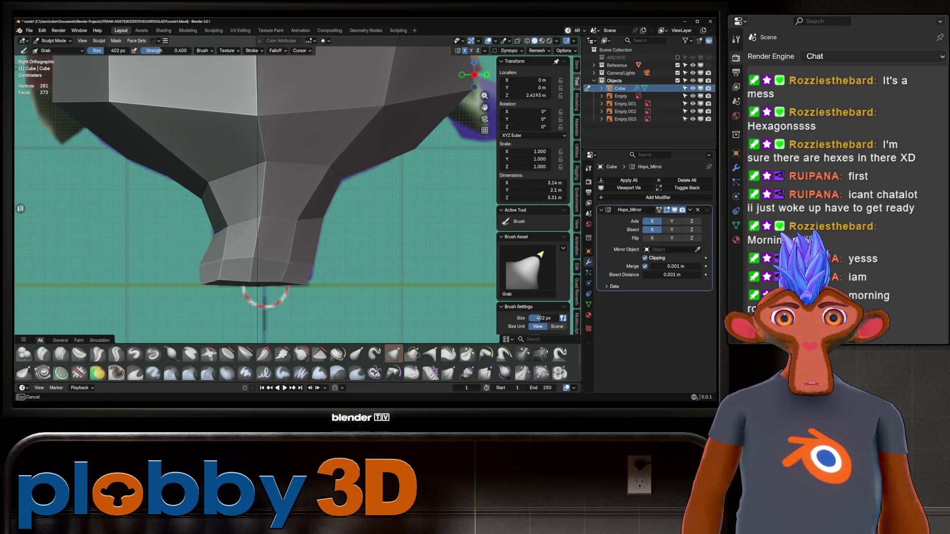
Add a two-level Multires subdivision, smoothing the blockout to 9,792 vertices.
scroll(419, 137, down, 3)
mouse_move(418, 136)
middle_down()
mouse_move(392, 169)
mouse_move(406, 159)
middle_up()
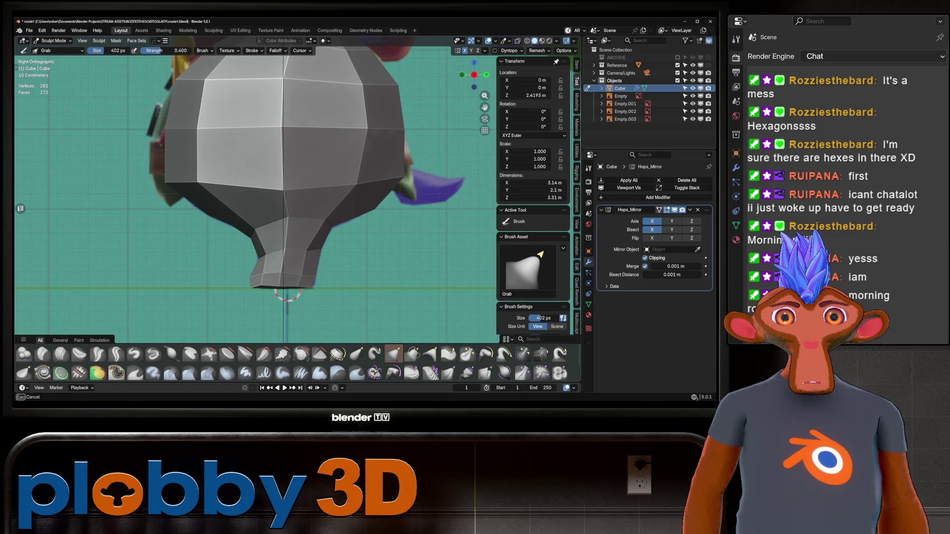
drag(406, 158, 401, 149)
mouse_move(401, 149)
middle_down()
mouse_move(382, 180)
mouse_move(297, 195)
mouse_move(269, 213)
mouse_move(270, 198)
mouse_move(314, 186)
mouse_move(271, 191)
mouse_move(297, 193)
middle_up()
key(ctrl+2)
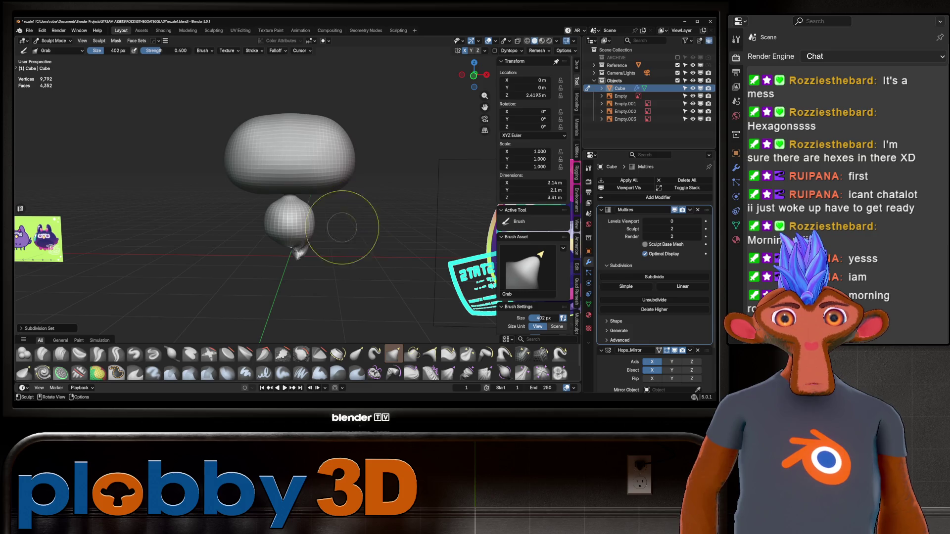
scroll(308, 222, up, 3)
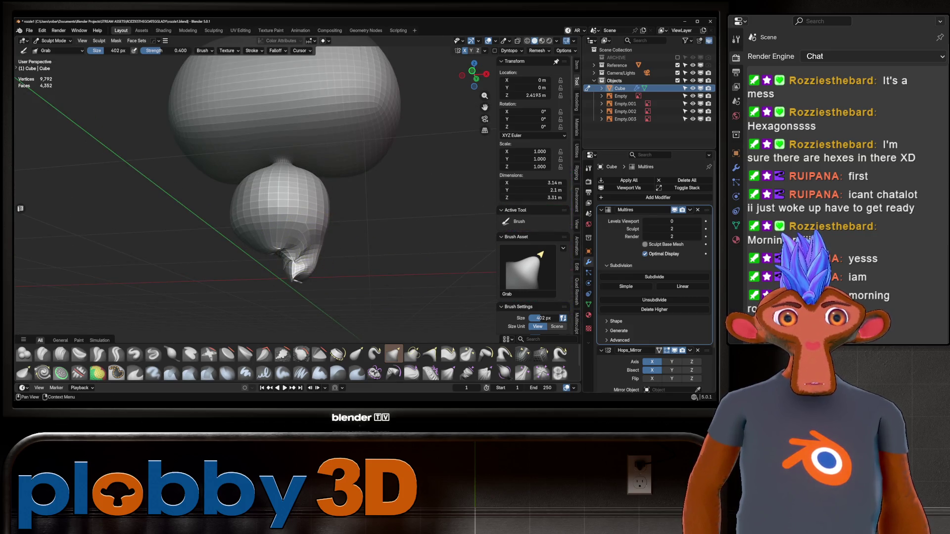
Undo the Multires subdivision and apply the X mirror modifier in Object Mode.
key(ctrl+z)
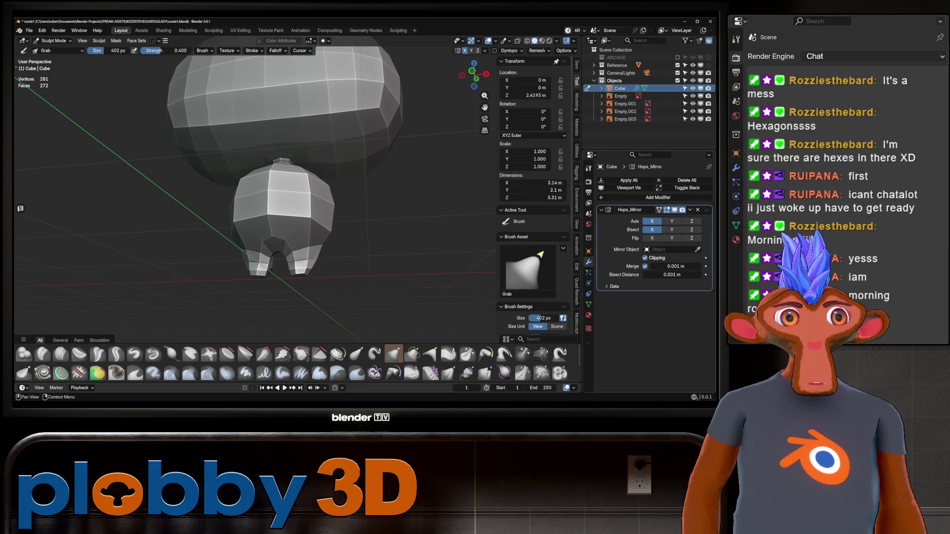
mouse_move(371, 272)
middle_down()
mouse_move(371, 229)
mouse_move(350, 229)
middle_up()
key(ctrl+Tab)
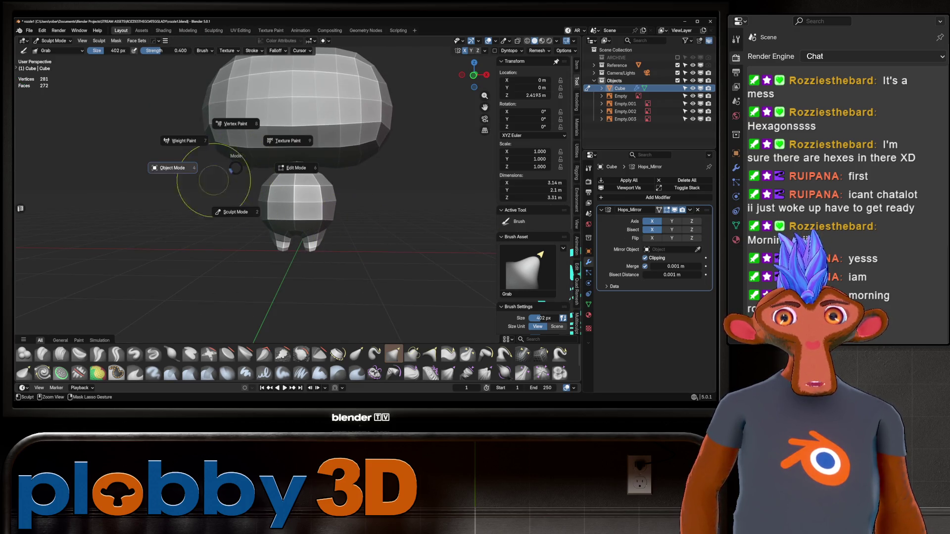
key(ctrl+a)
Clean up stray geometry, then test and remove a Subdivision Surface, leaving 306 vertices.
key(Tab)
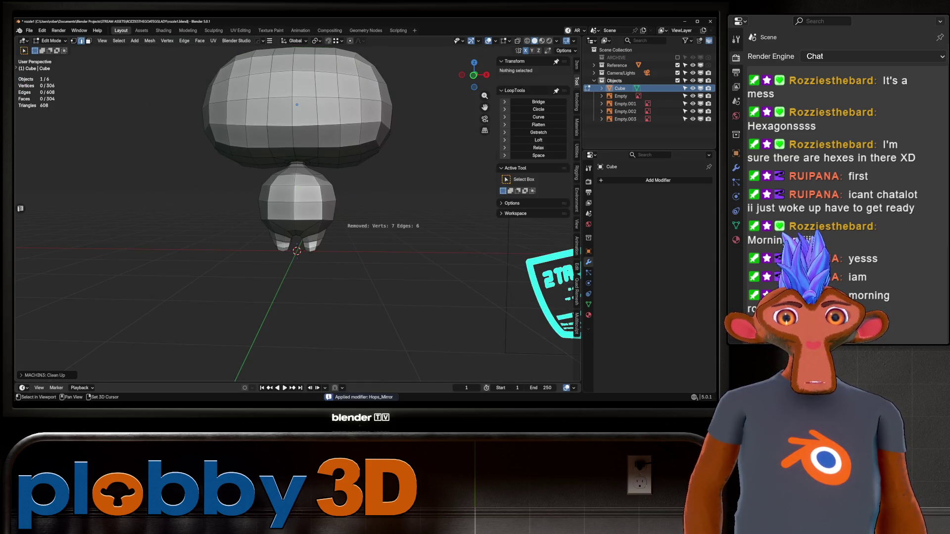
key(alt+3)
key(Tab)
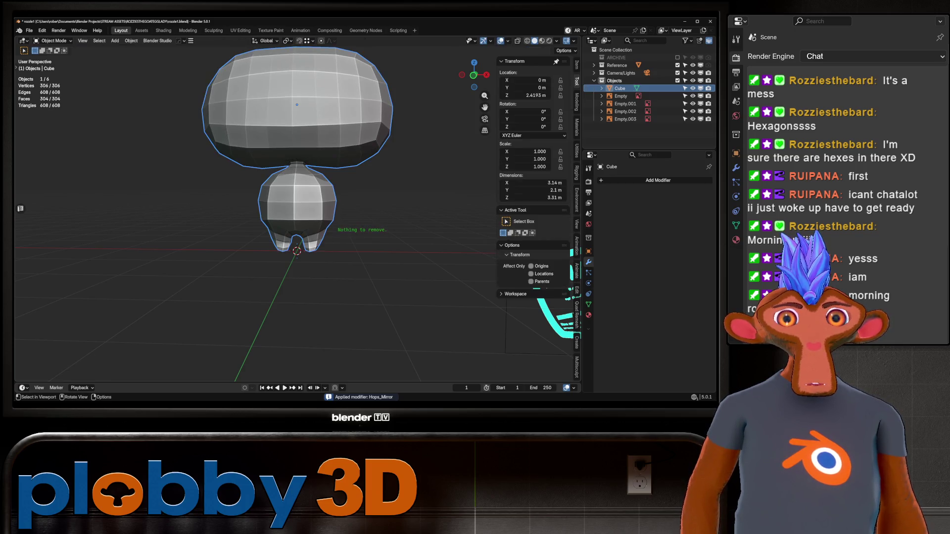
key(ctrl+1)
key(ctrl+z)
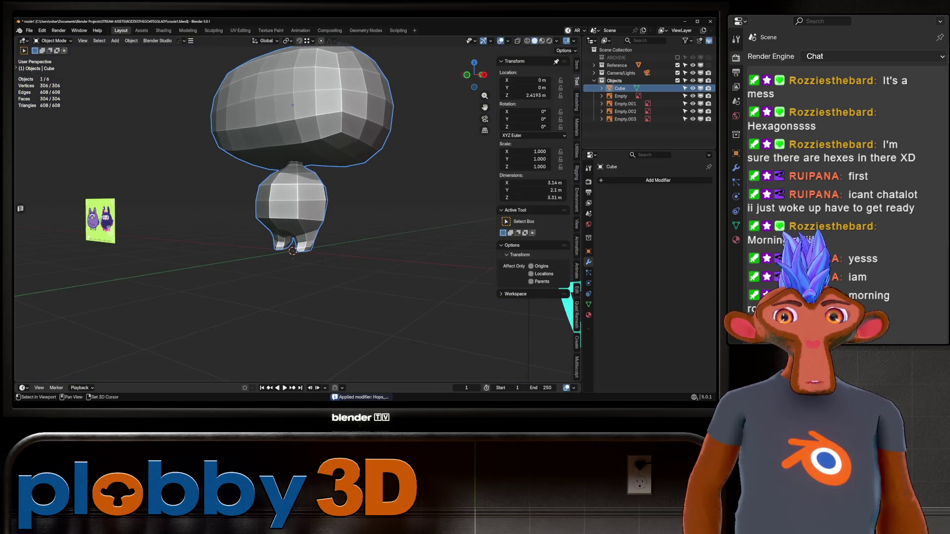
scroll(335, 266, up, 2)
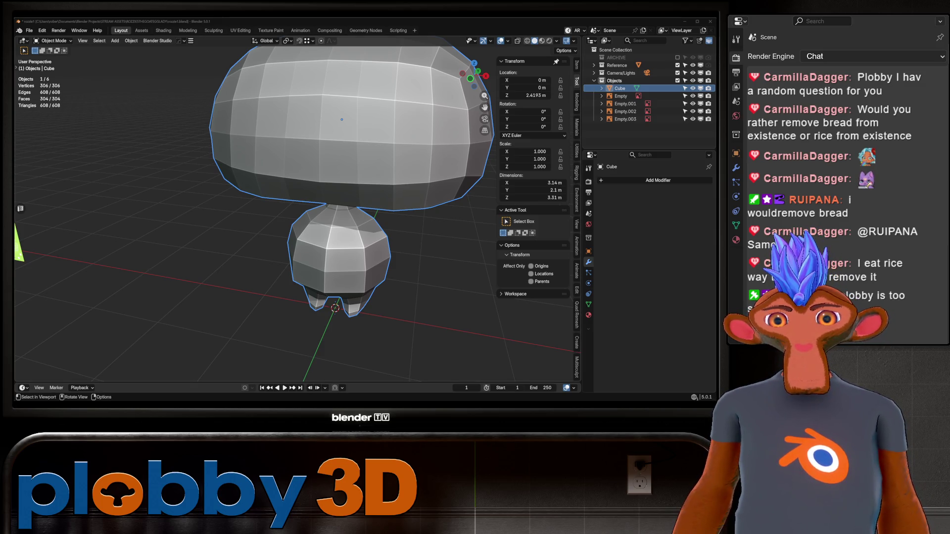
key(alt+a)
middle_drag(297, 208, 297, 159)
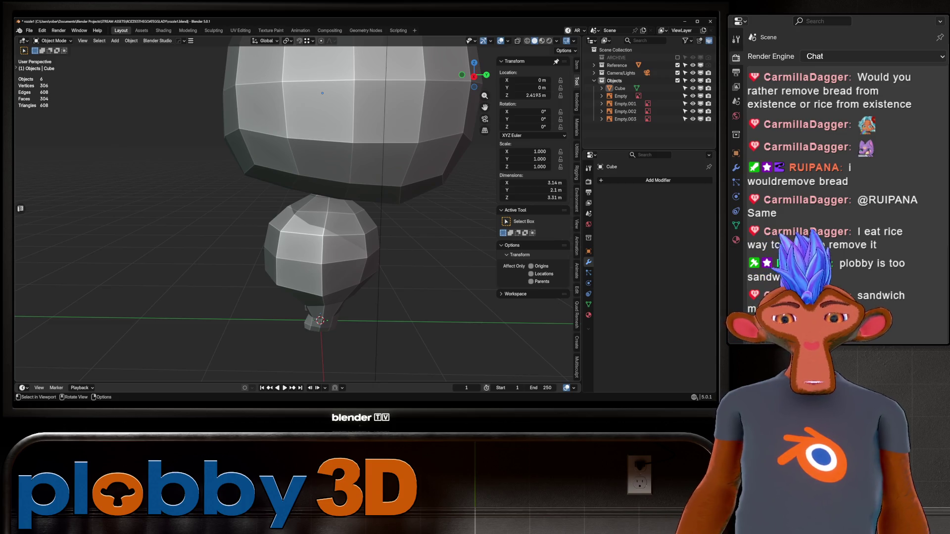
scroll(297, 208, down, 4)
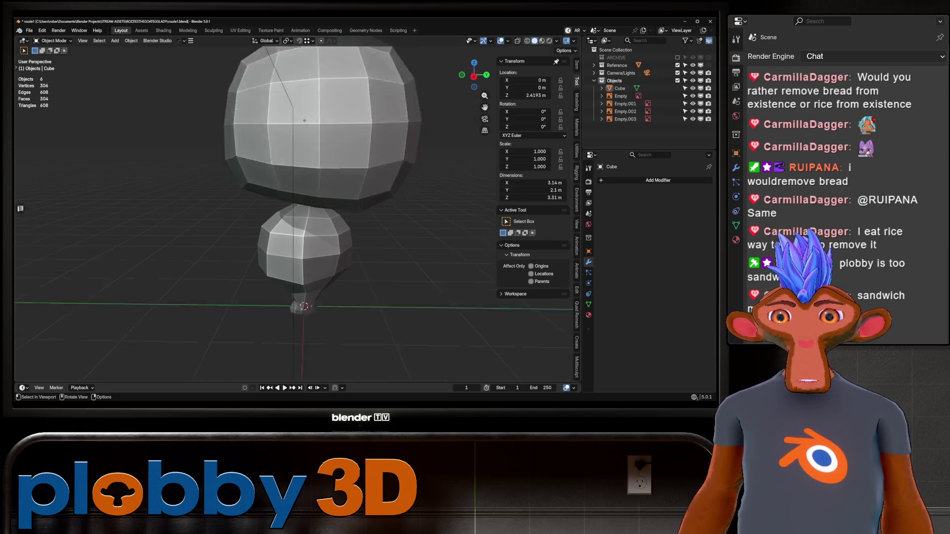
key(KP_3)
scroll(296, 208, up, 5)
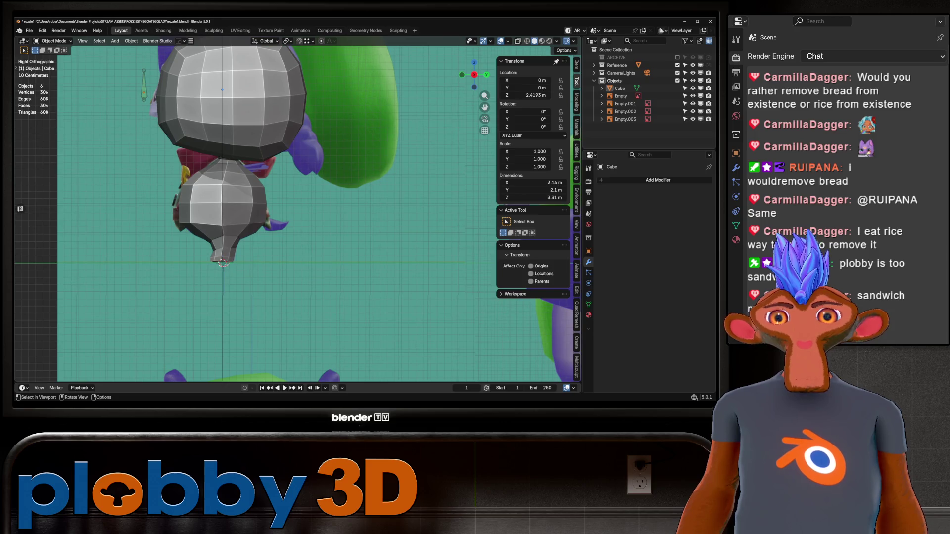
middle_drag(297, 208, 317, 208)
key(KP_1)
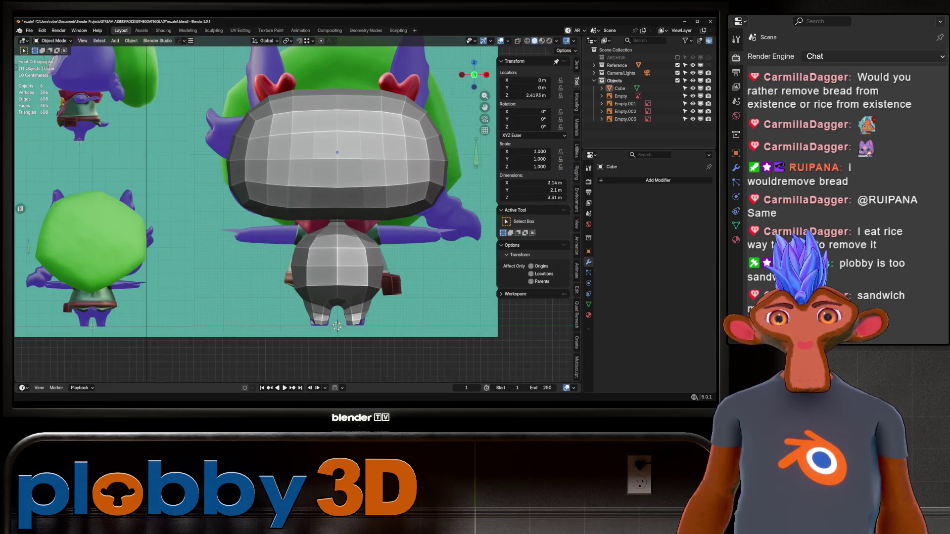
scroll(268, 208, up, 4)
middle_drag(267, 207, 307, 180)
key(Tab)
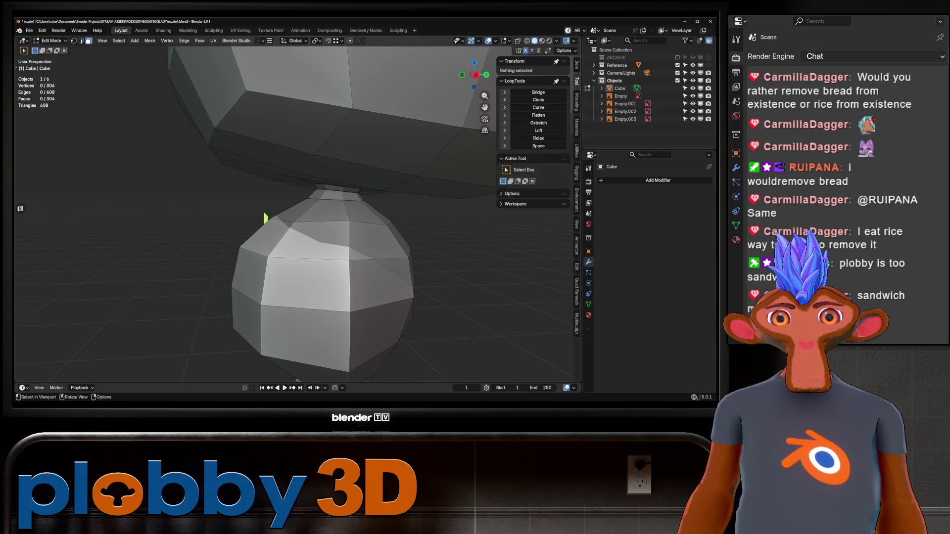
Inset the selected upper side faces of the body with Edge Rail enabled.
key(i)
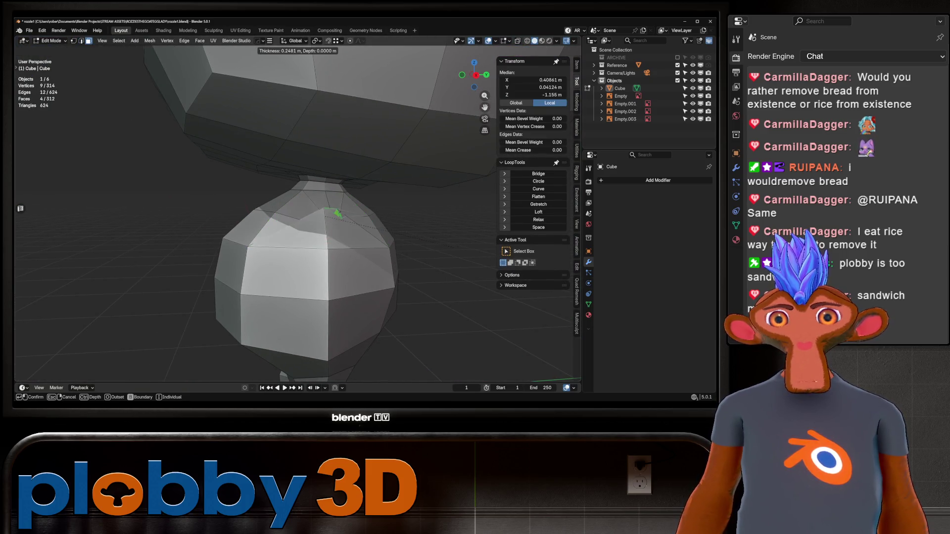
key(Return)
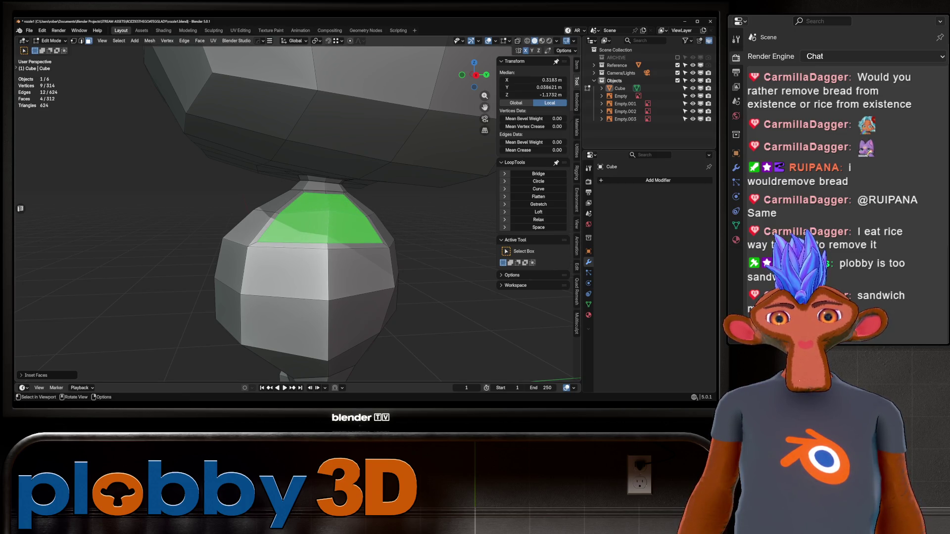
key(ctrl+z)
key(ctrl+z)
key(ctrl+shift+z)
key(ctrl+shift+z)
key(ctrl+z)
key(i)
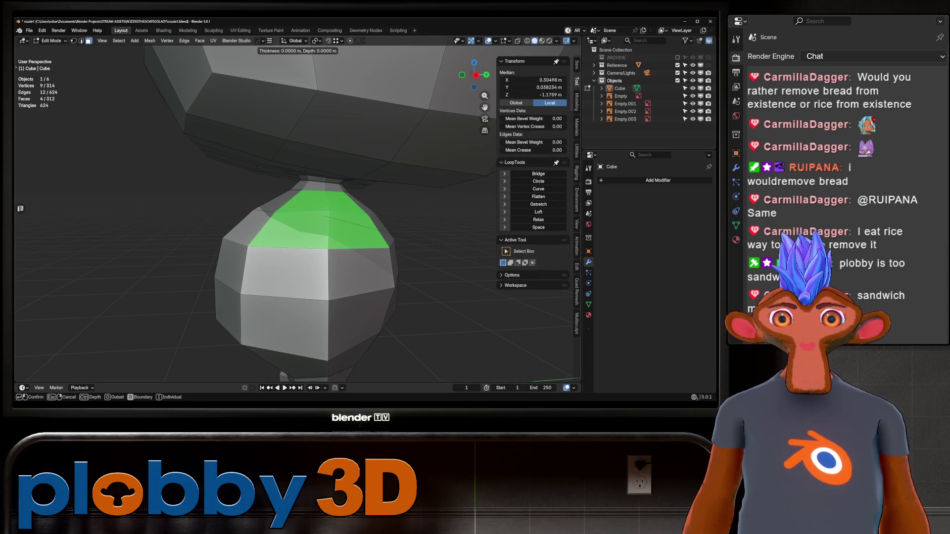
key(Return)
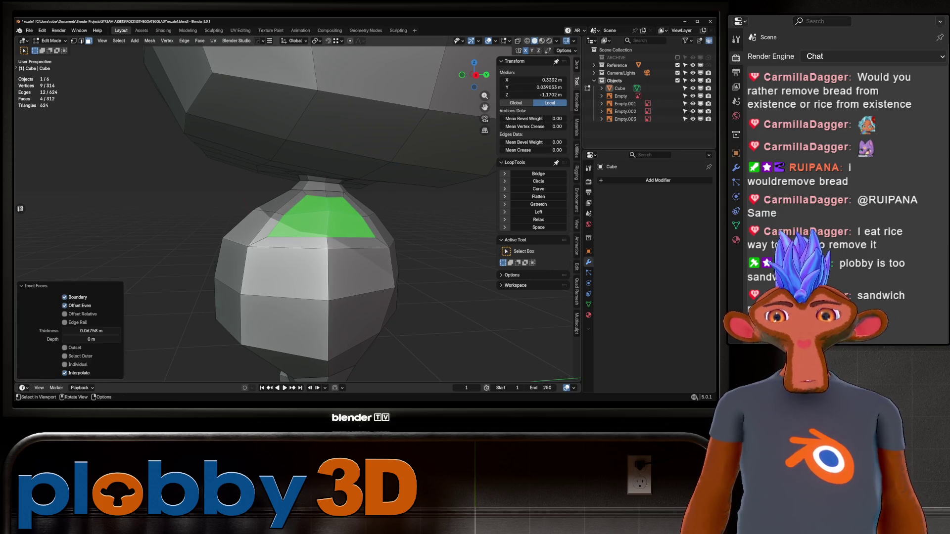
click(36, 375)
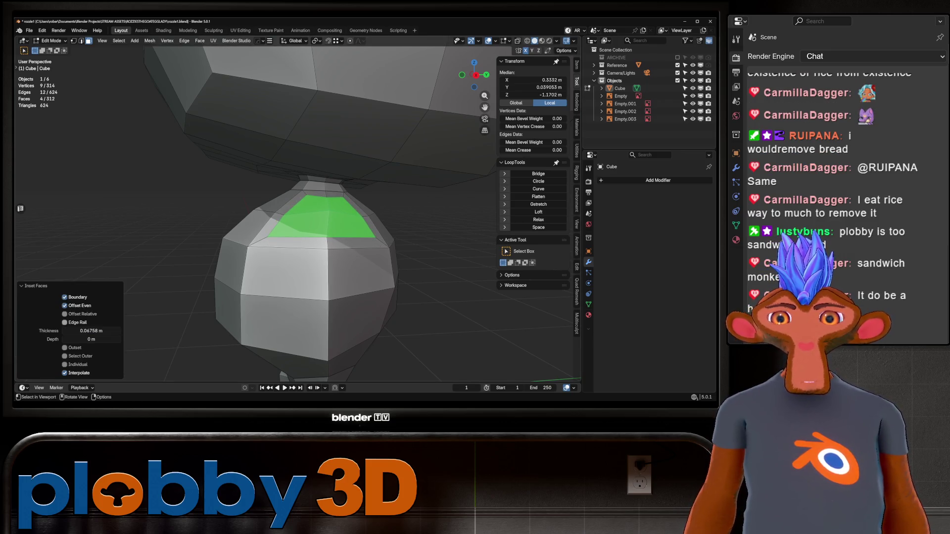
click(64, 322)
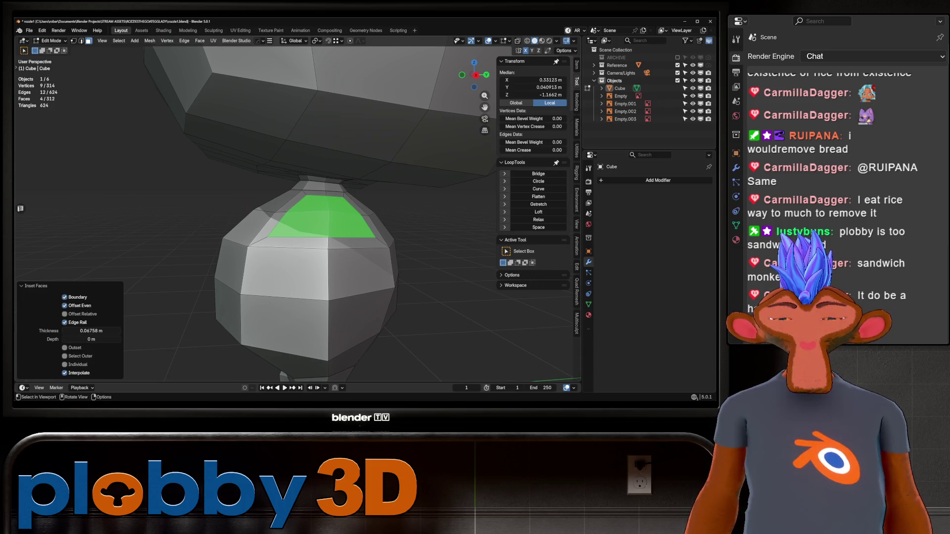
Extrude the inset faces and flatten them to zero along X.
key(KP_Divide)
key(KP_1)
key(e)
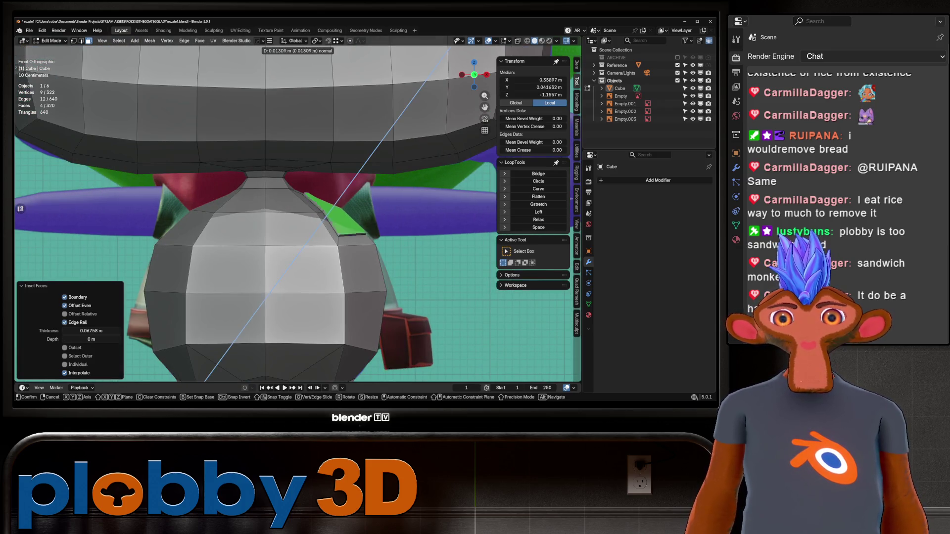
key(Return)
key(g)
key(Return)
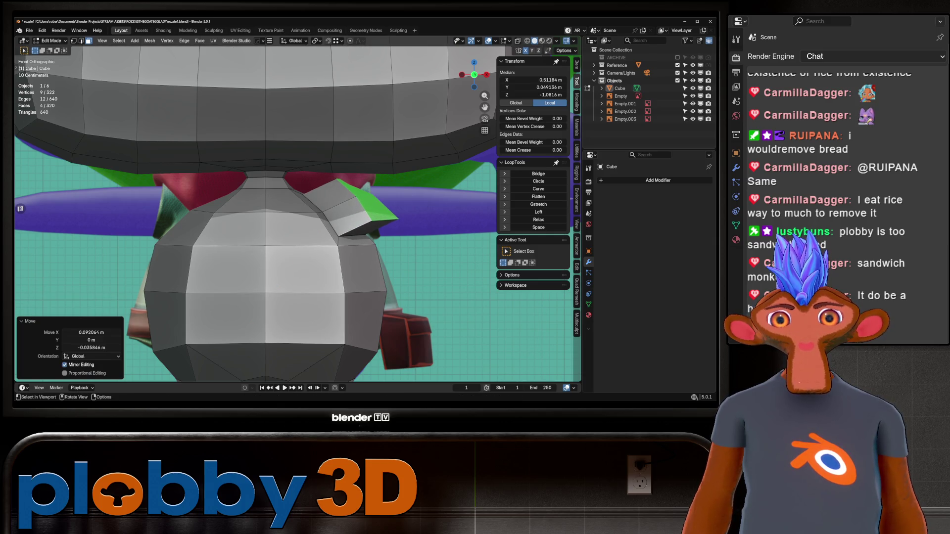
key(s)
key(x)
key(0)
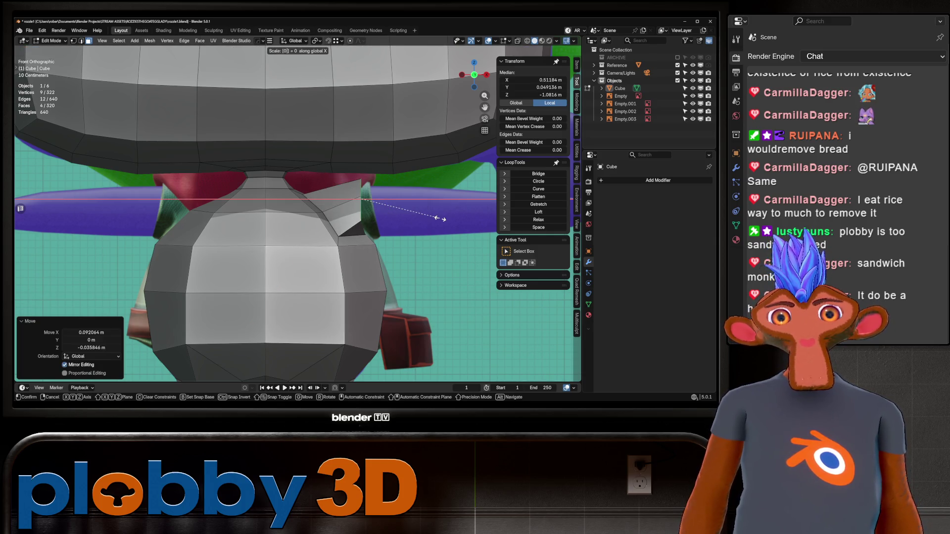
key(x)
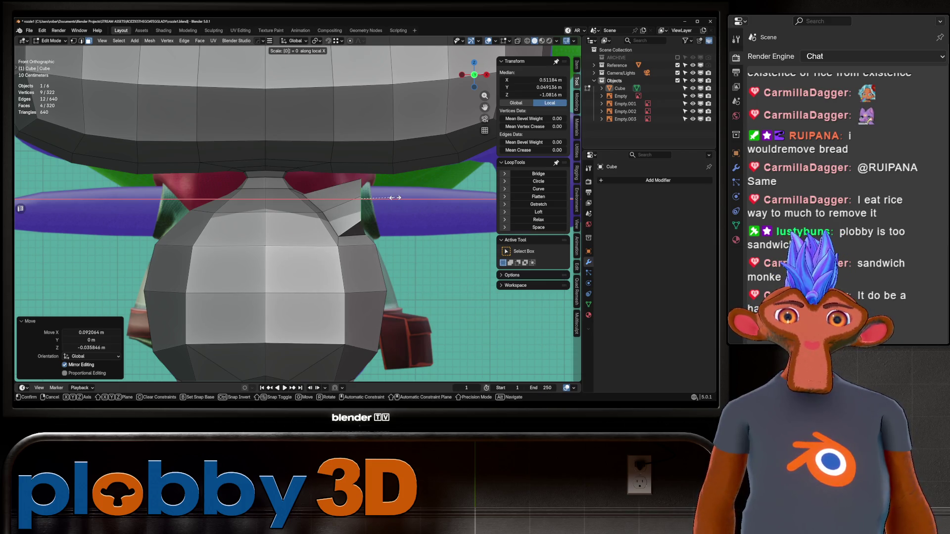
Slide the flattened stub sideways along X toward the arm.
key(Return)
key(g)
key(x)
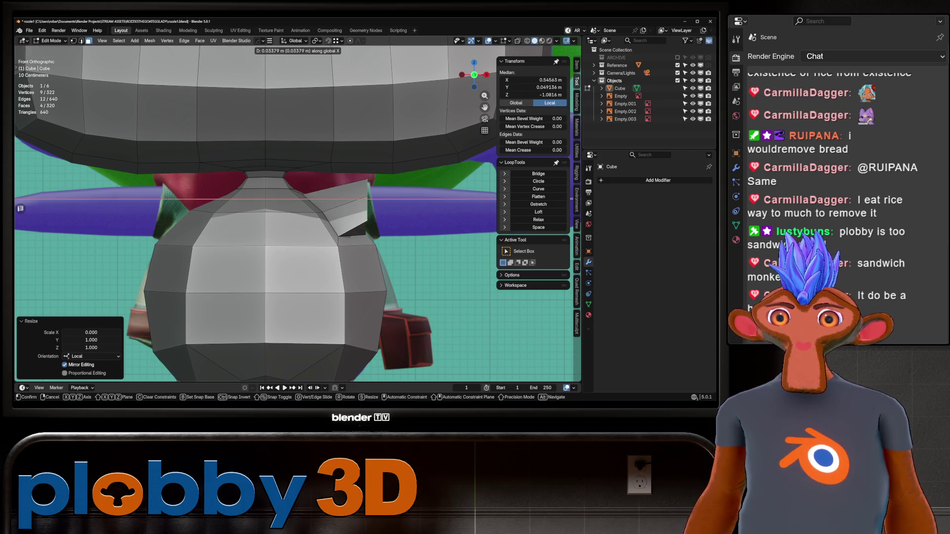
key(Return)
middle_drag(297, 213, 356, 198)
Lower the stub along Z, grow the selection, and smooth the shoulder vertices.
key(g)
key(z)
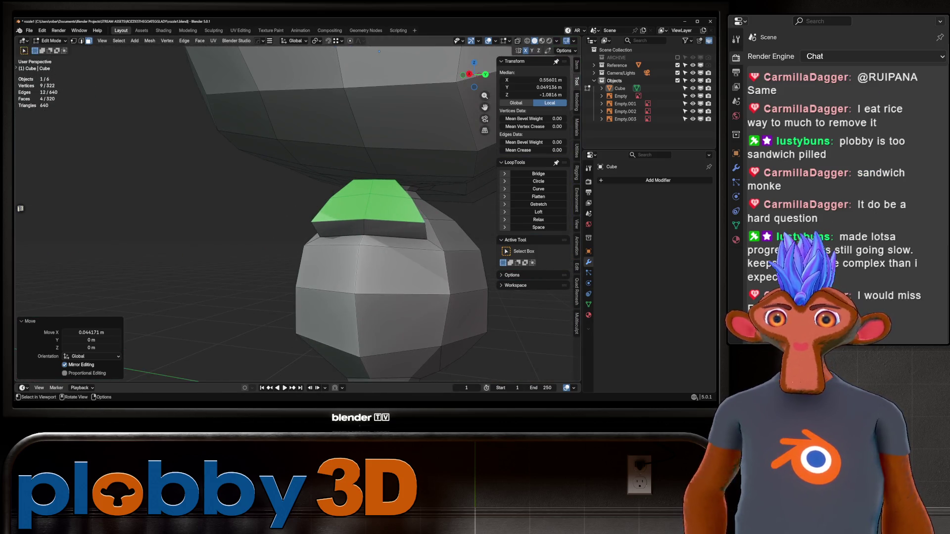
key(Return)
key(KP_1)
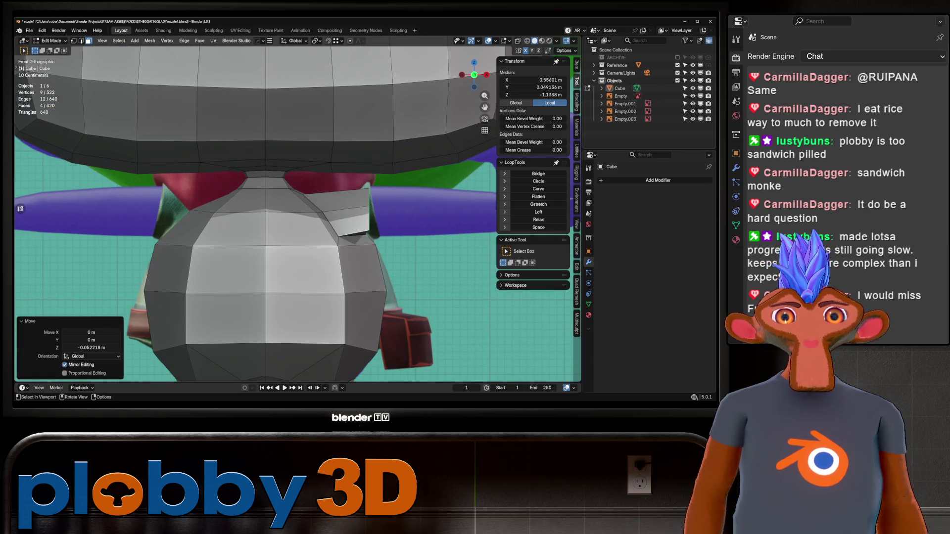
scroll(342, 187, up, 1)
key(ctrl+KP_Add)
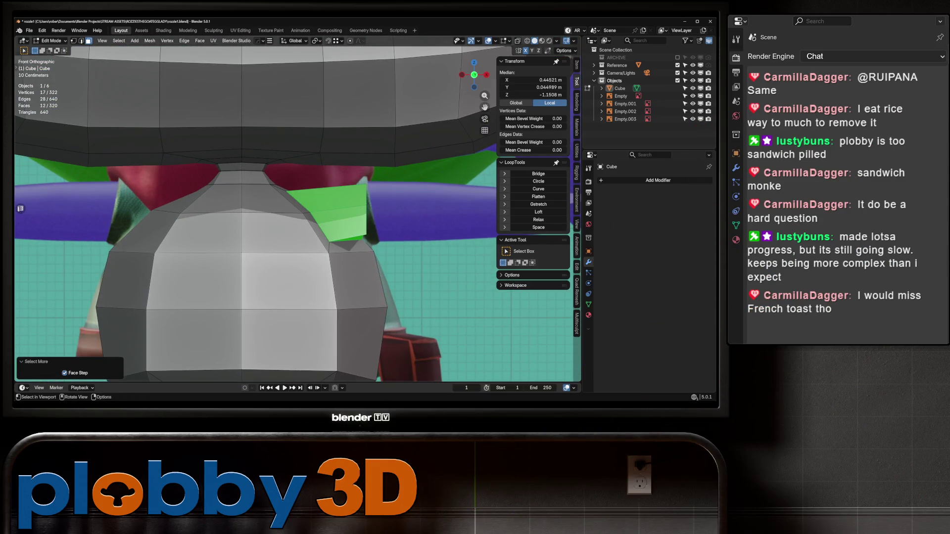
key(q)
click(336, 225)
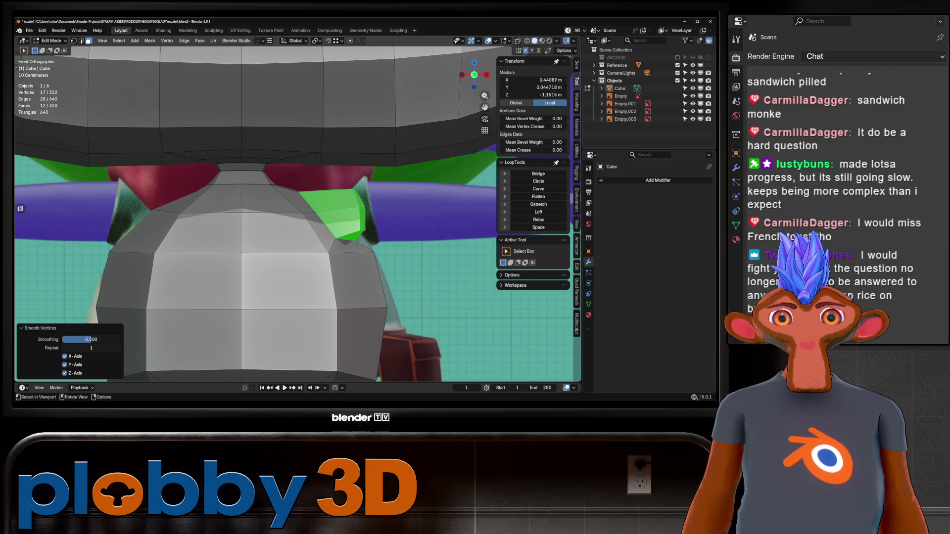
Enlarge the shoulder faces slightly and reposition them.
key(s)
key(Return)
key(g)
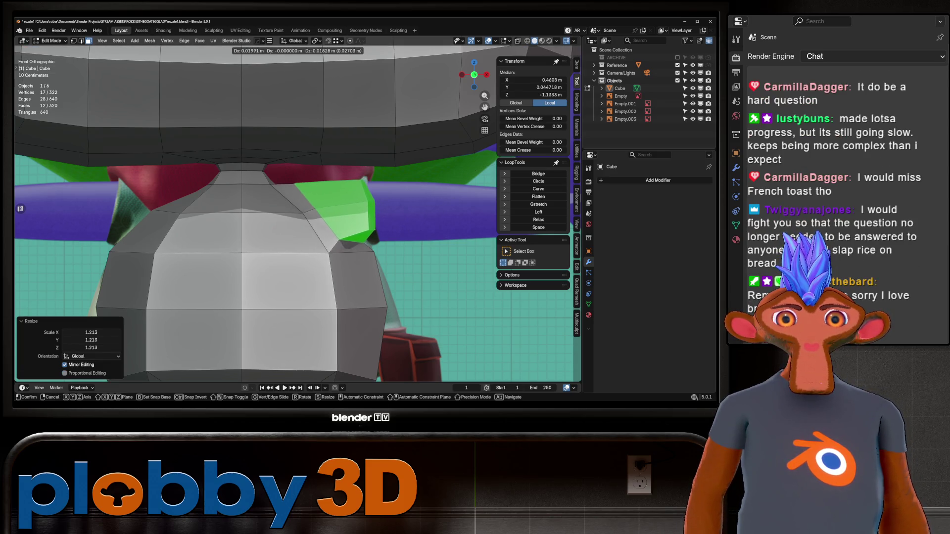
key(Return)
middle_drag(297, 222, 322, 198)
Select the arm-end faces and narrow them along Y to 0.731 depth.
click(342, 195)
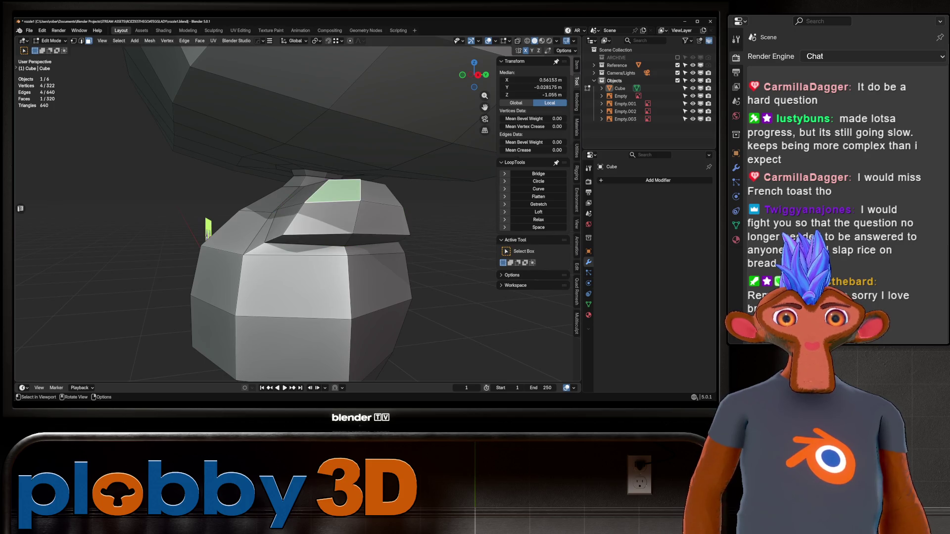
shift+click(316, 213)
shift+click(386, 220)
key(s)
key(y)
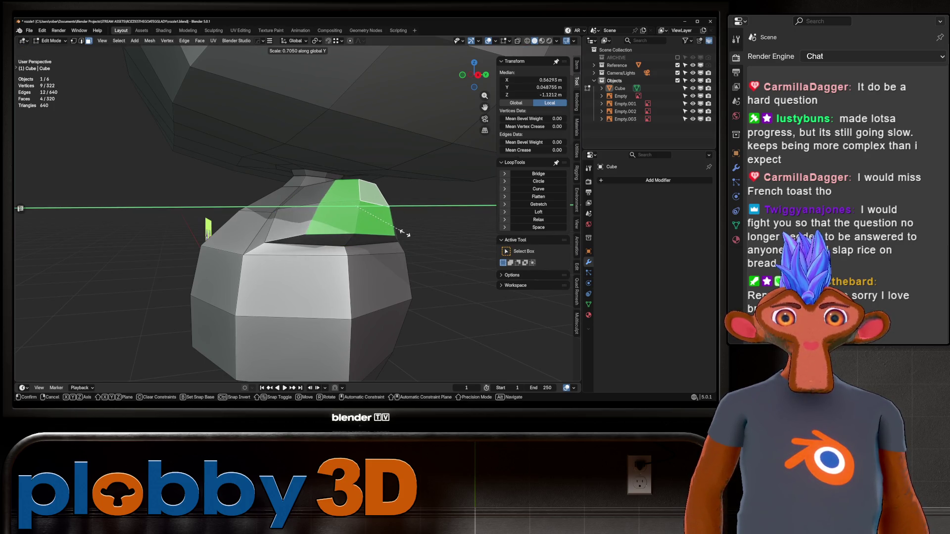
key(Return)
Extrude the arm faces sideways toward the reference arm and select the arm-end edges.
middle_drag(297, 223, 322, 213)
key(KP_3)
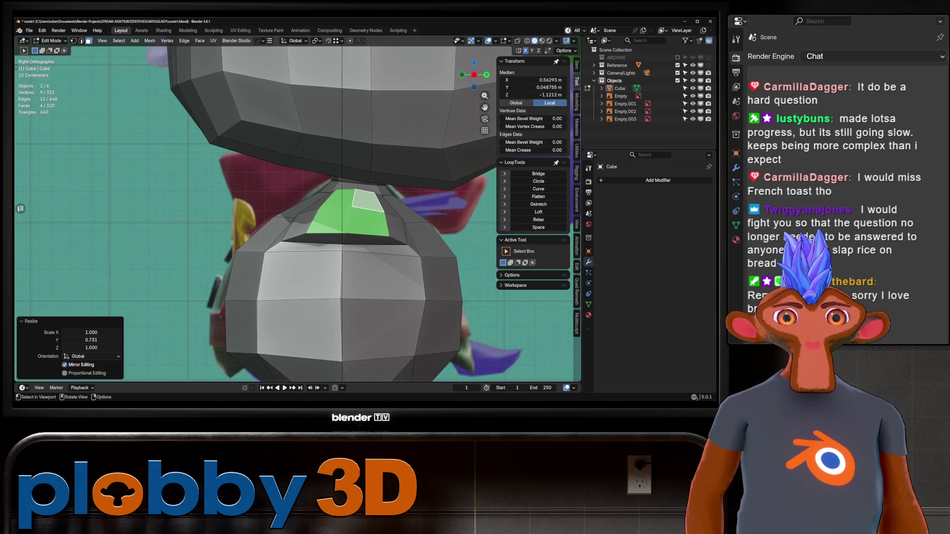
key(KP_1)
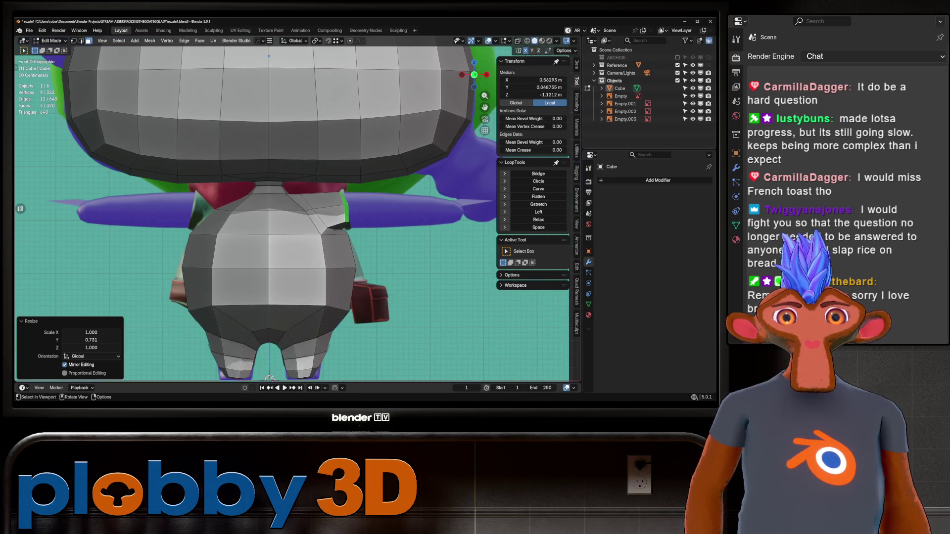
key(e)
key(Return)
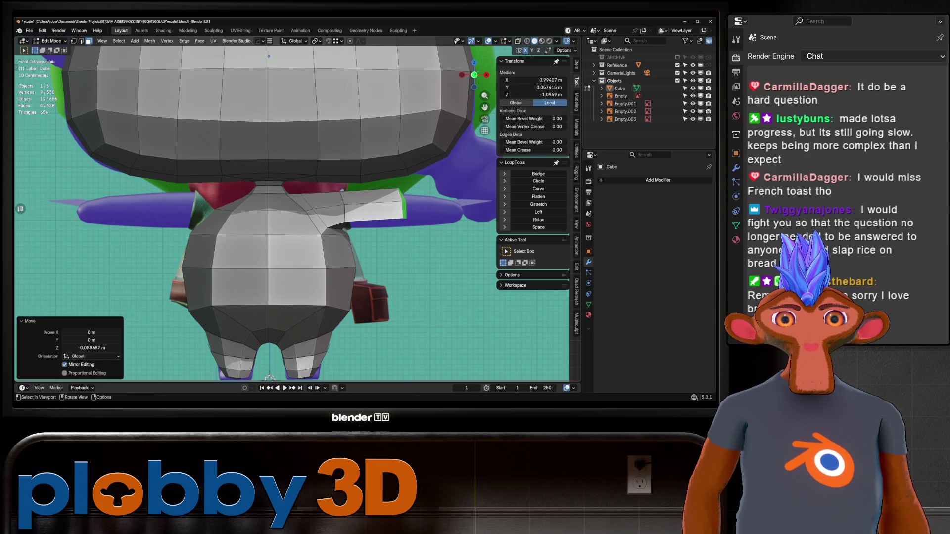
key(1)
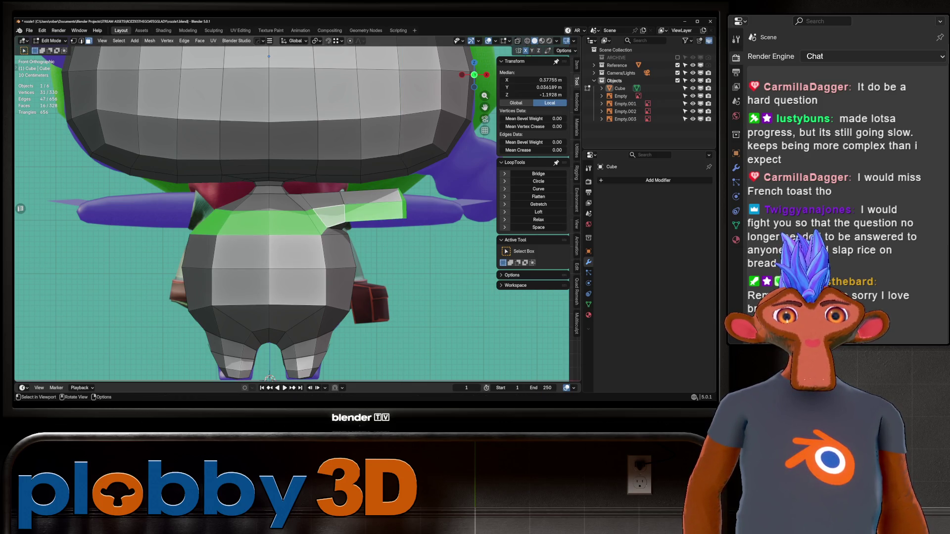
key(2)
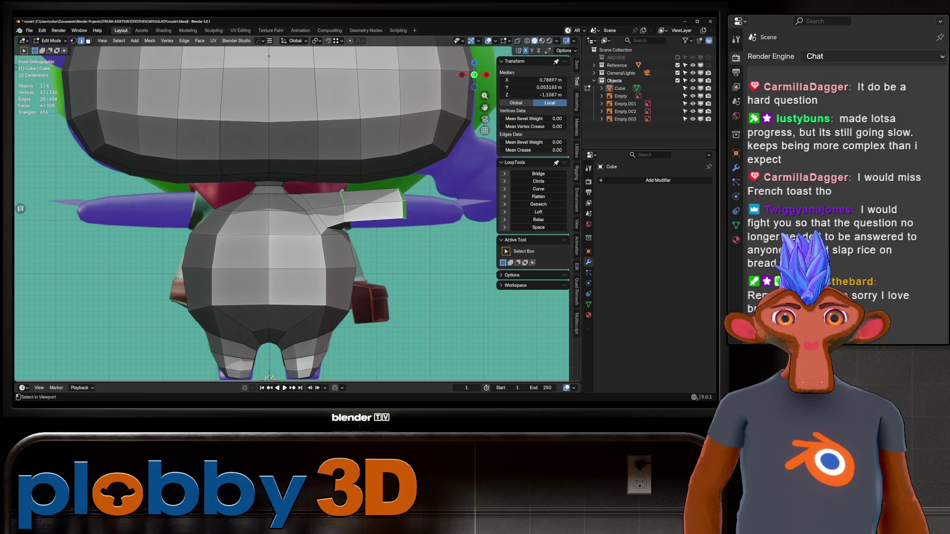
key(g)
key(z)
click(474, 253)
Rotate the arm-end edges 4.3° about Z to follow the reference arm.
key(r)
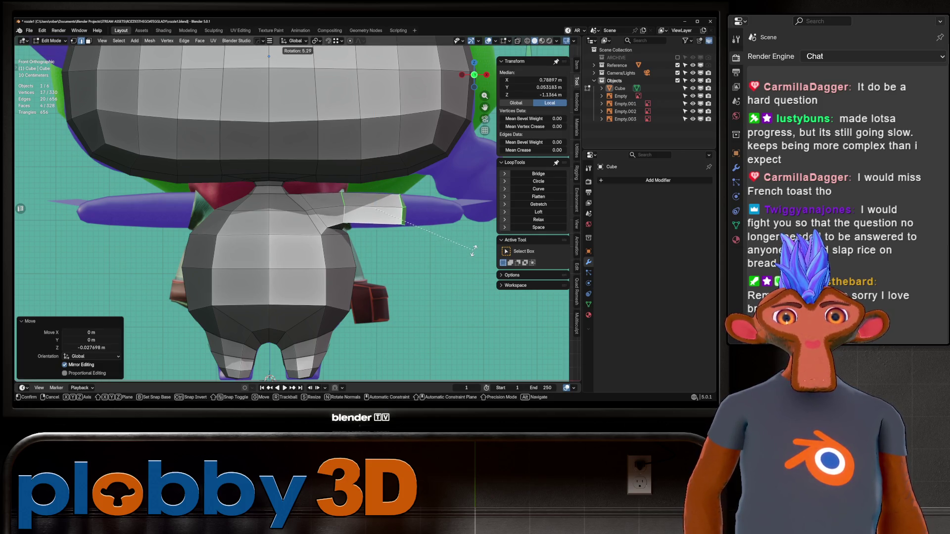
key(Return)
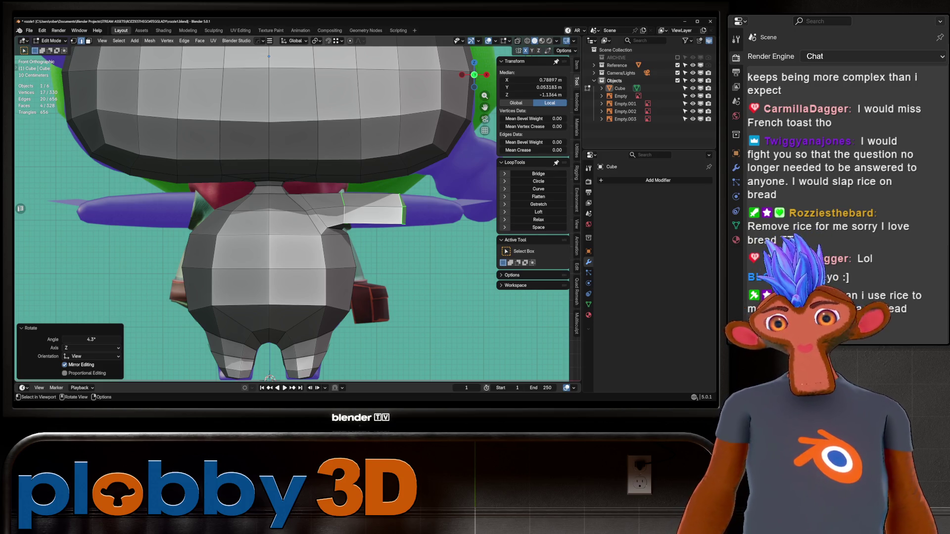
ctrl+scroll(258, 208, down, 3)
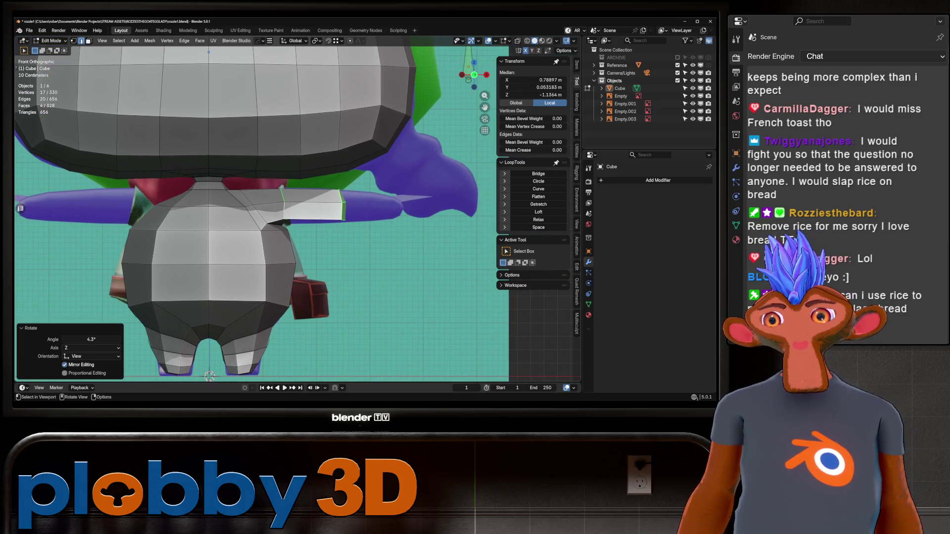
middle_drag(208, 52, 225, 65)
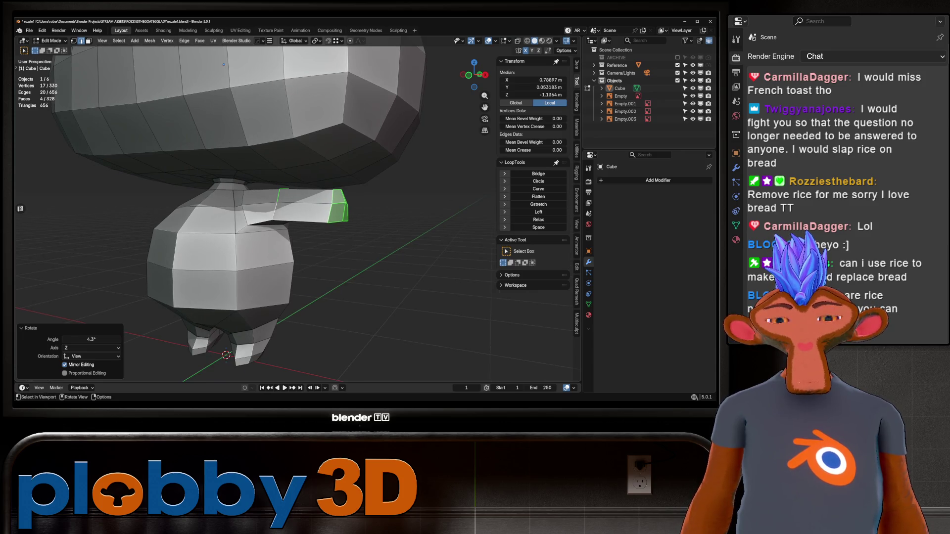
key(3)
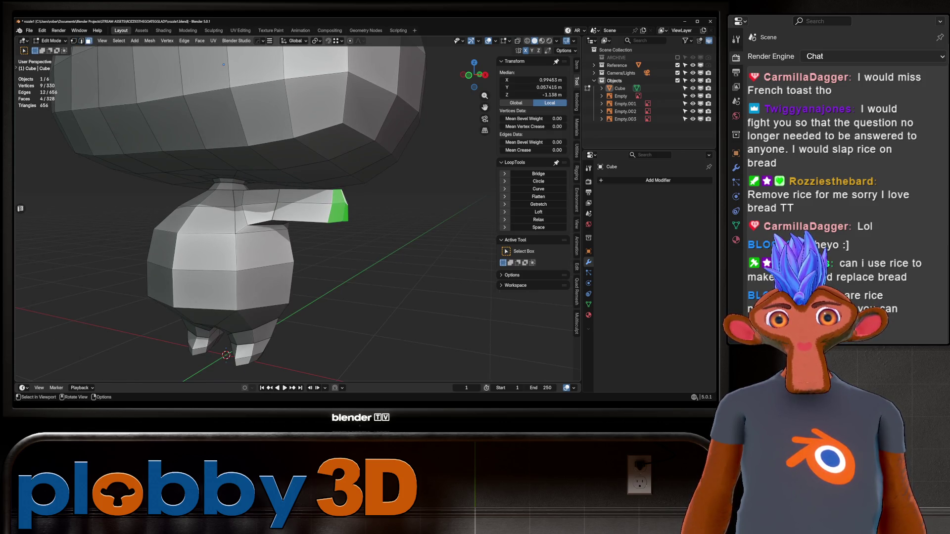
middle_drag(224, 65, 240, 54)
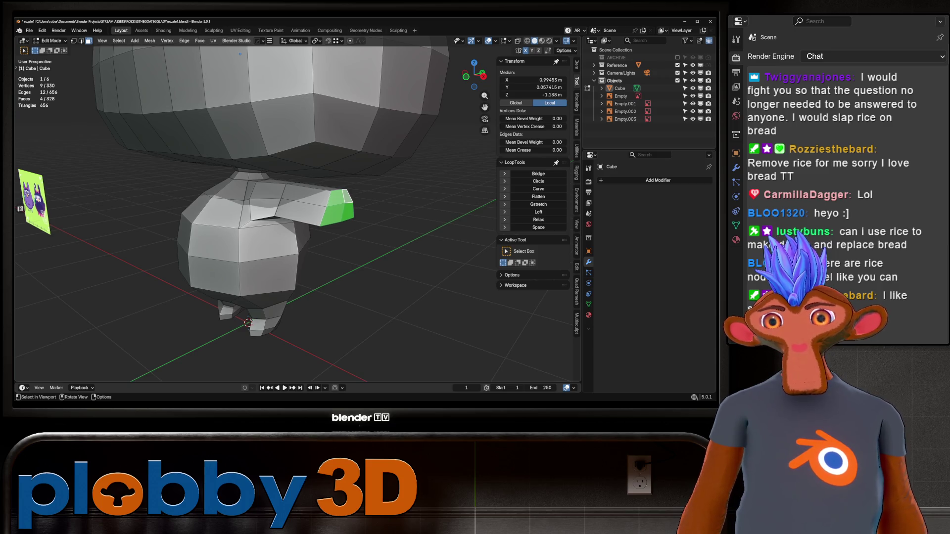
key(KP_3)
key(KP_1)
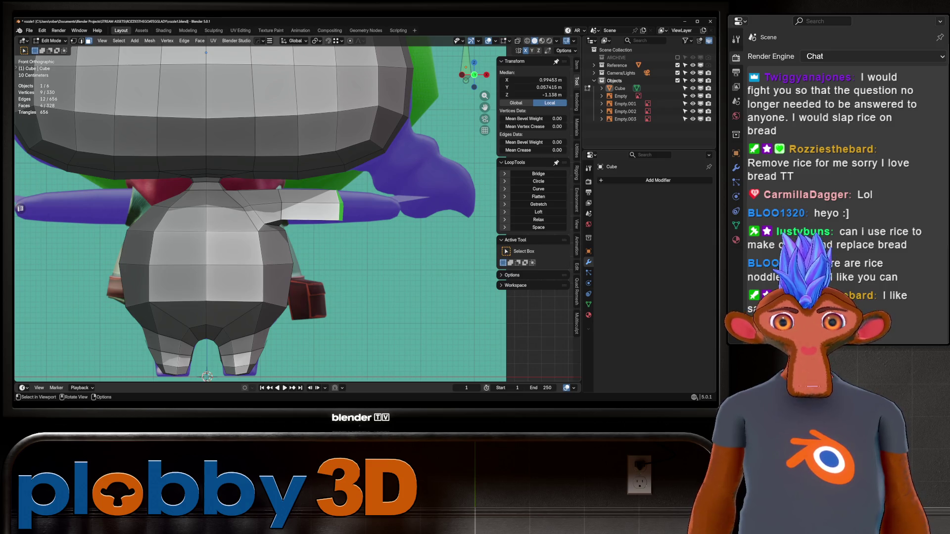
Extrude the arm-tip edges outward and flatten the tip loop with LoopTools.
key(2)
key(e)
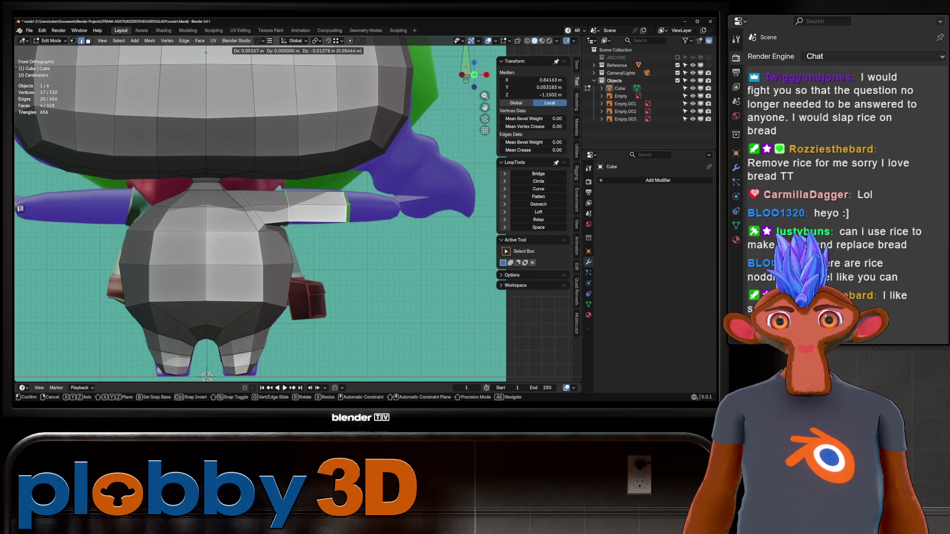
key(Return)
alt+click(287, 210)
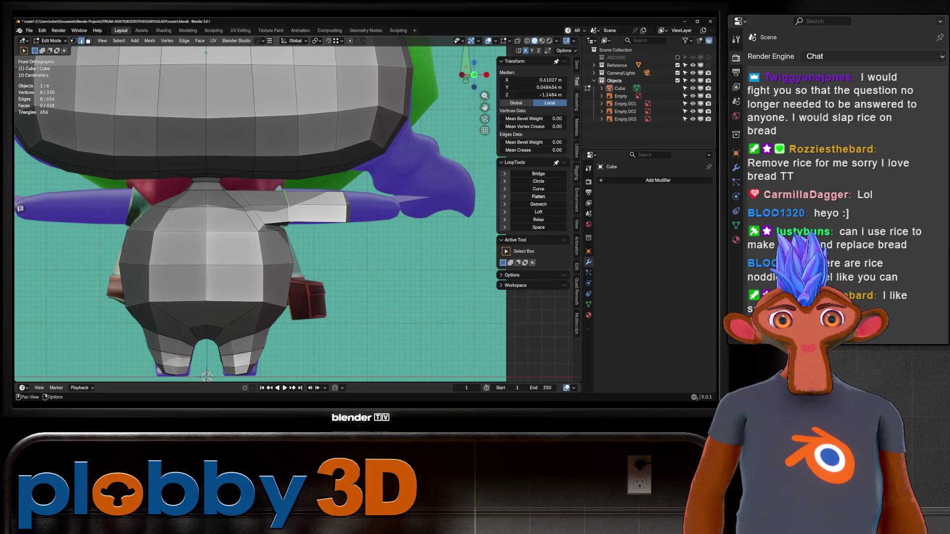
click(538, 196)
Lower the arm-tip faces, extrude them further along the reference arm, and scale the tip.
key(alt+a)
middle_drag(258, 213, 297, 188)
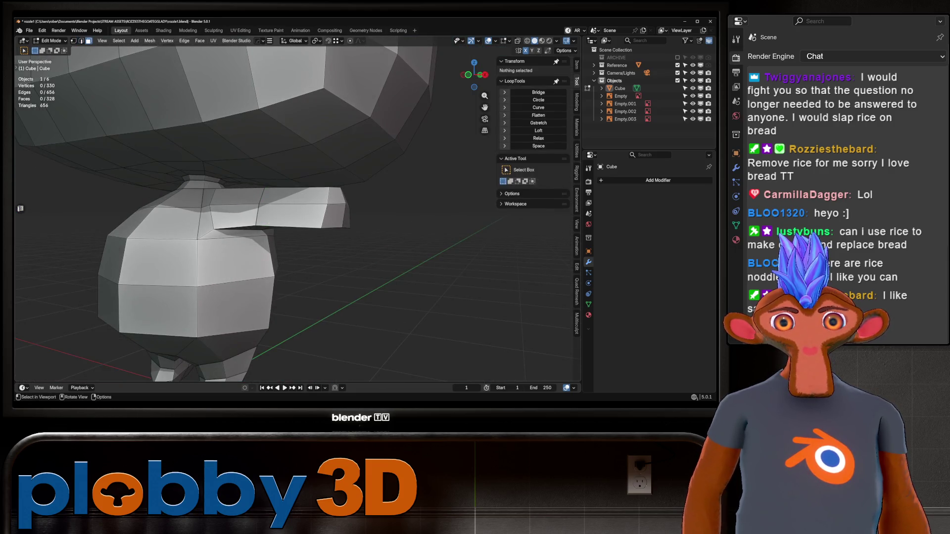
drag(336, 198, 349, 220)
key(KP_1)
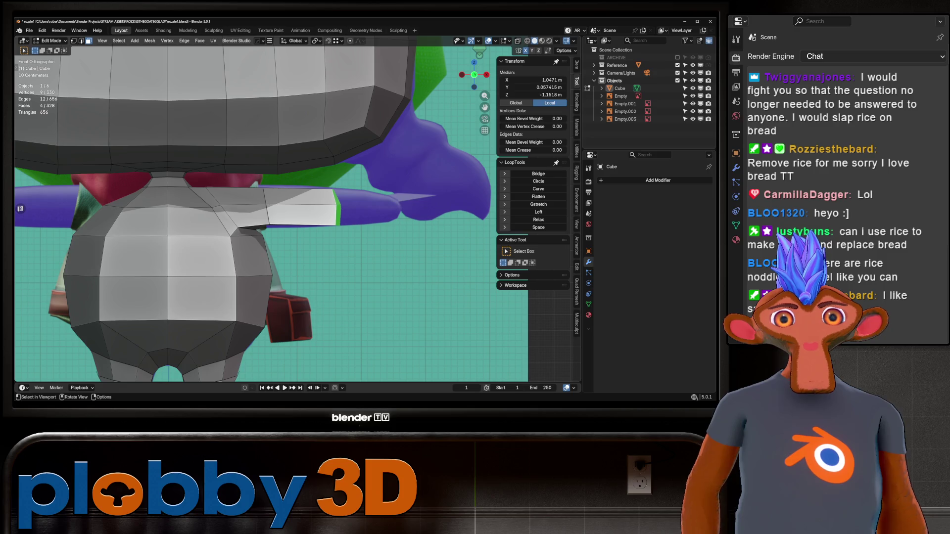
key(g)
key(z)
key(Return)
key(e)
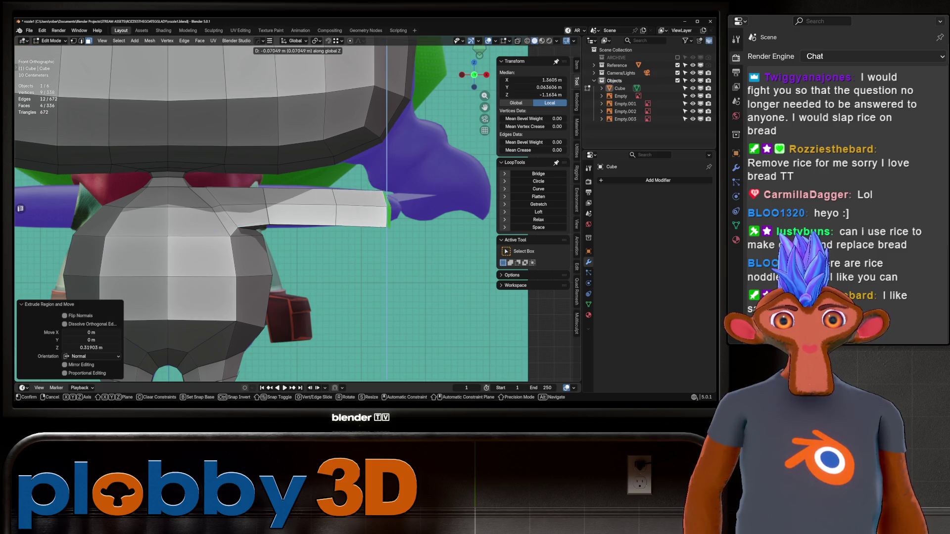
click(396, 227)
key(s)
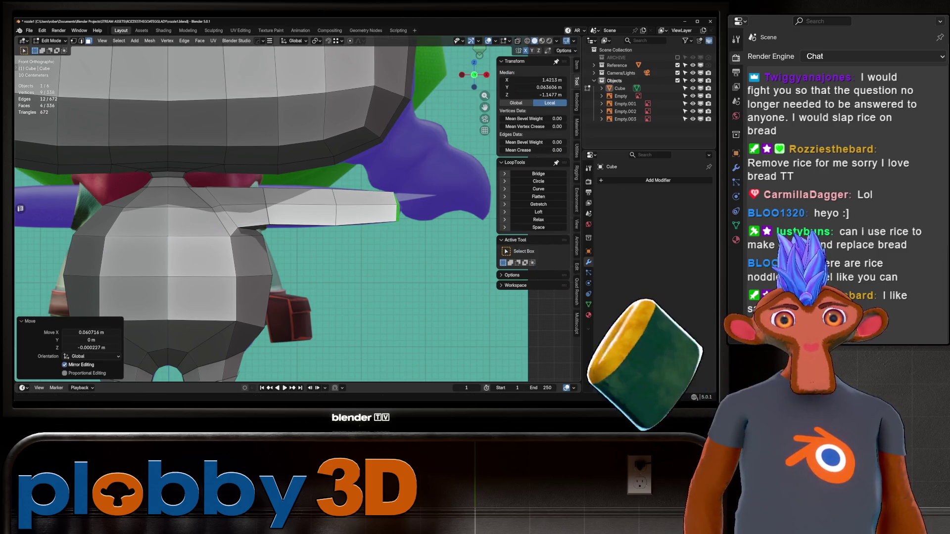
click(394, 227)
Add a centred loop cut across the middle of the arm.
key(ctrl+r)
click(366, 207)
right_click(366, 208)
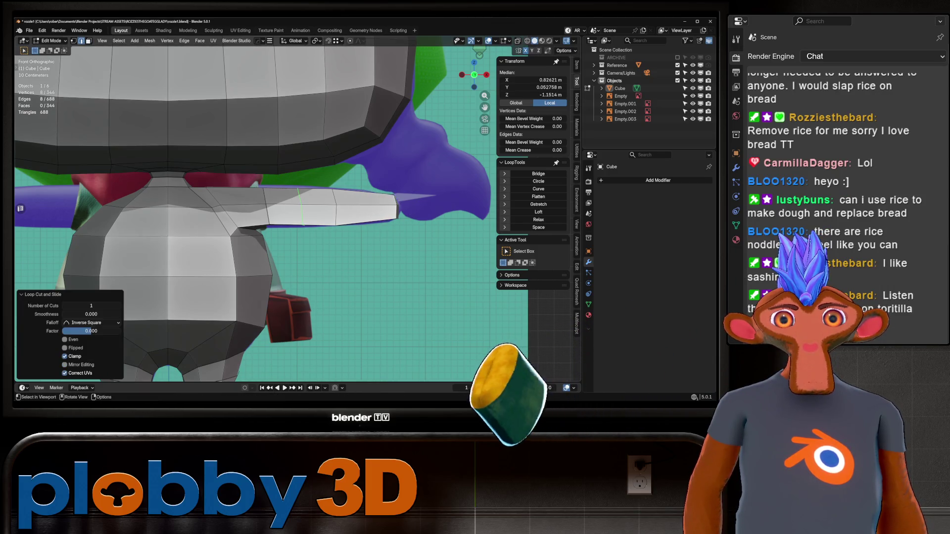
alt+middle_click(265, 211)
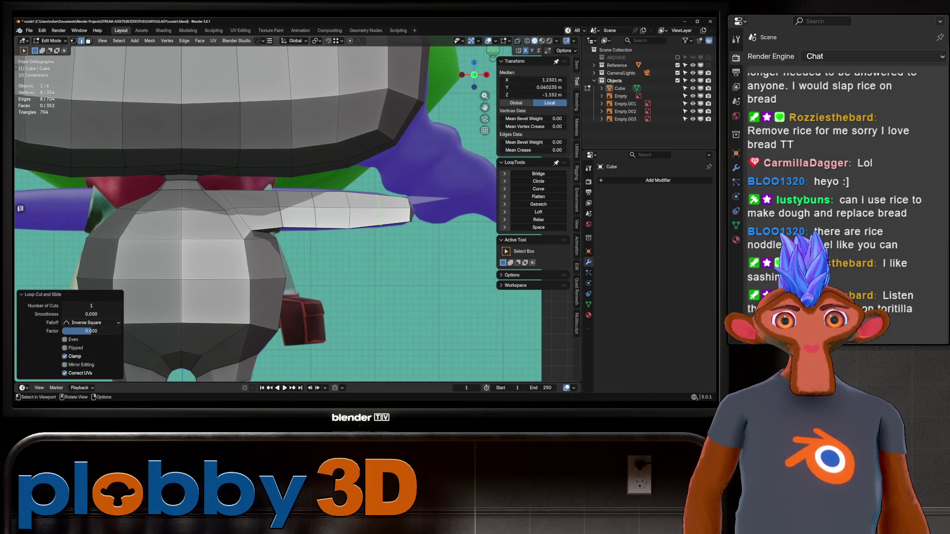
Scale the shoulder loop by 1.121 and select the other arm loops.
alt+click(278, 208)
key(s)
click(468, 224)
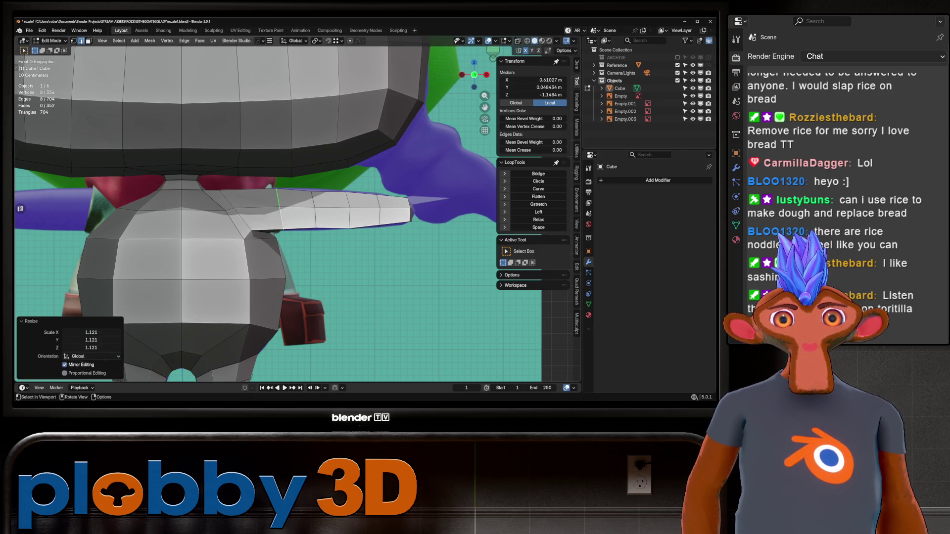
alt+shift+click(314, 210)
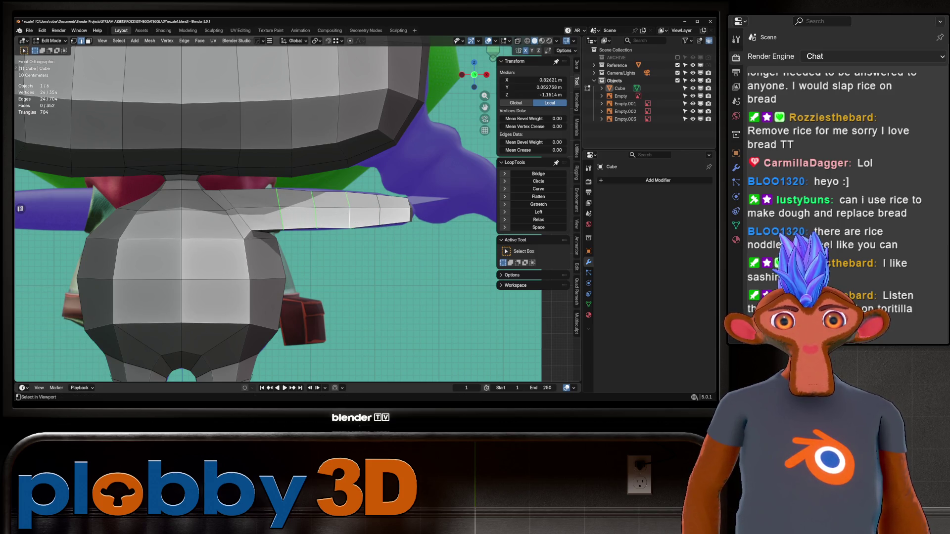
alt+shift+click(379, 210)
middle_drag(379, 211, 317, 223)
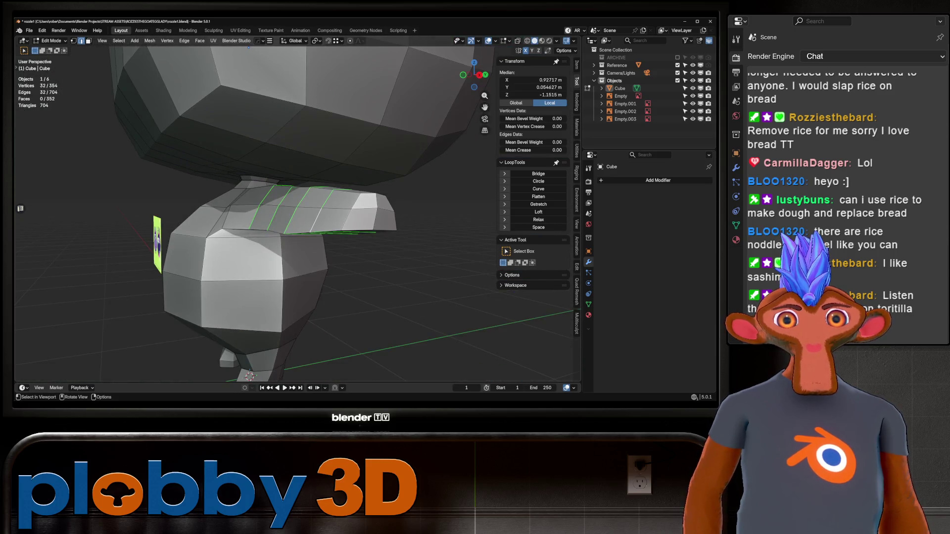
Relax the arm loops with LoopTools and delete the arm-tip faces to open the end.
click(539, 219)
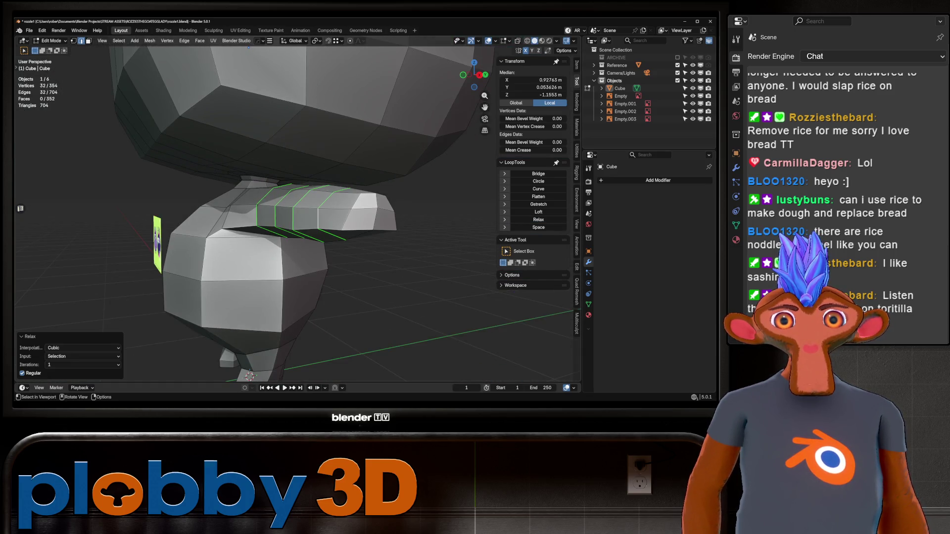
key(3)
click(366, 210)
key(x)
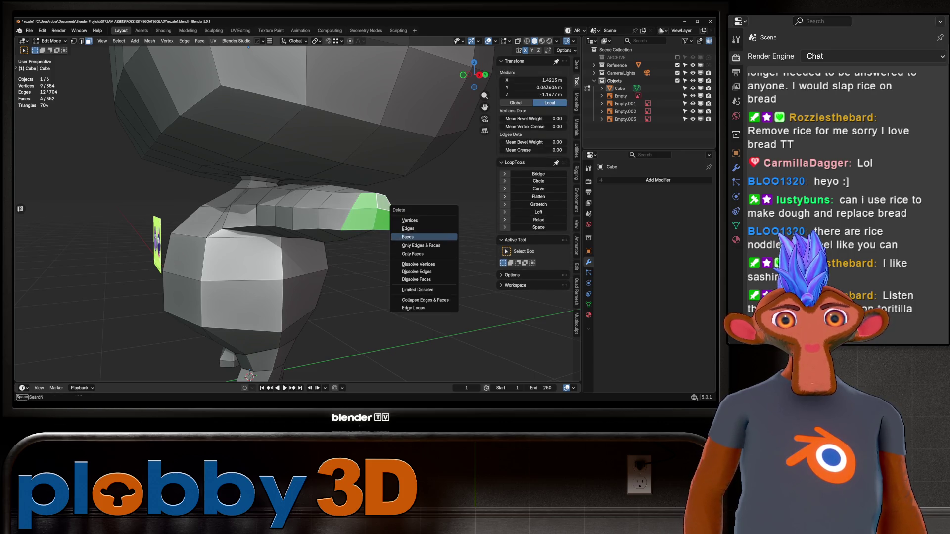
click(408, 237)
Relax the open tip loop and the loop where the arm joins the body.
key(2)
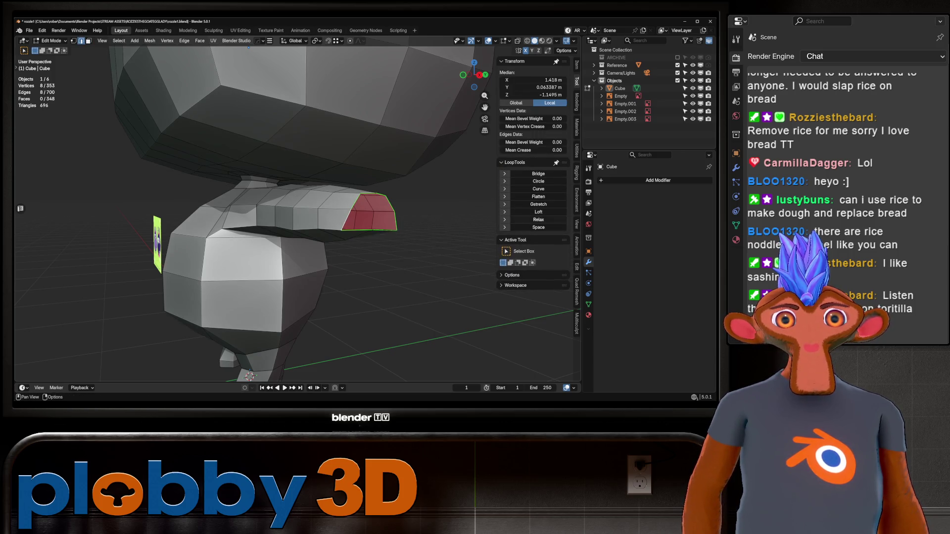
click(538, 220)
mouse_move(297, 223)
middle_down()
mouse_move(248, 211)
mouse_move(257, 207)
middle_up()
alt+click(235, 188)
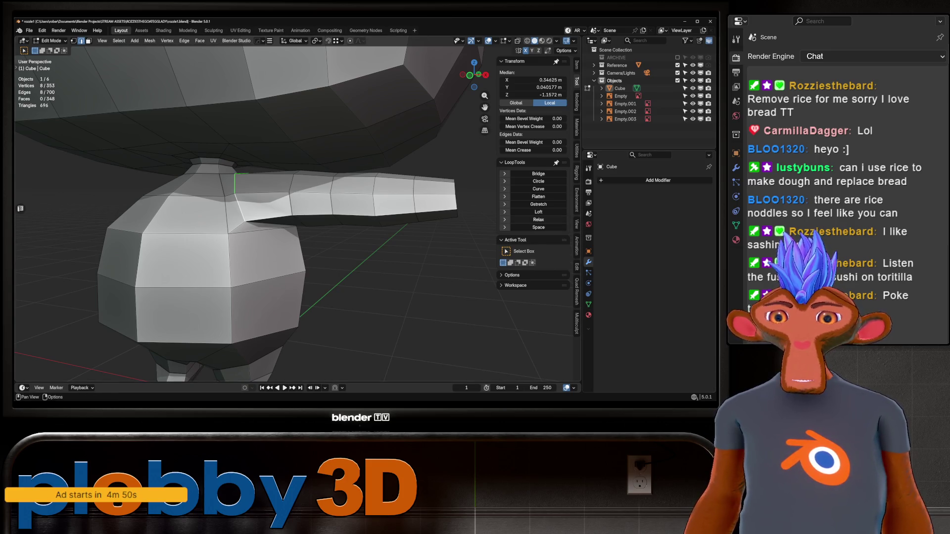
click(539, 220)
Taper the arm-end loop by scaling it to 0.844.
key(KP_3)
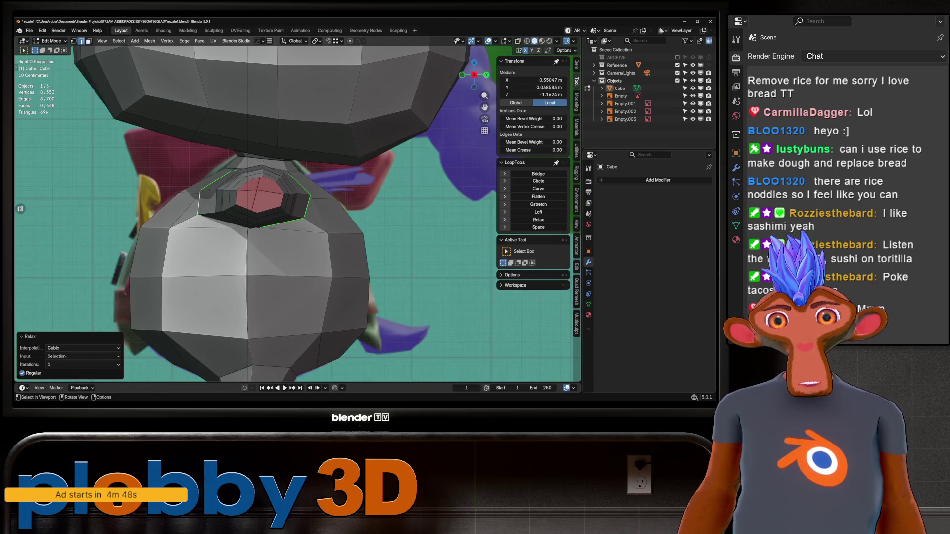
key(KP_1)
key(s)
key(Return)
mouse_move(277, 212)
middle_down()
mouse_move(316, 198)
mouse_move(297, 217)
middle_up()
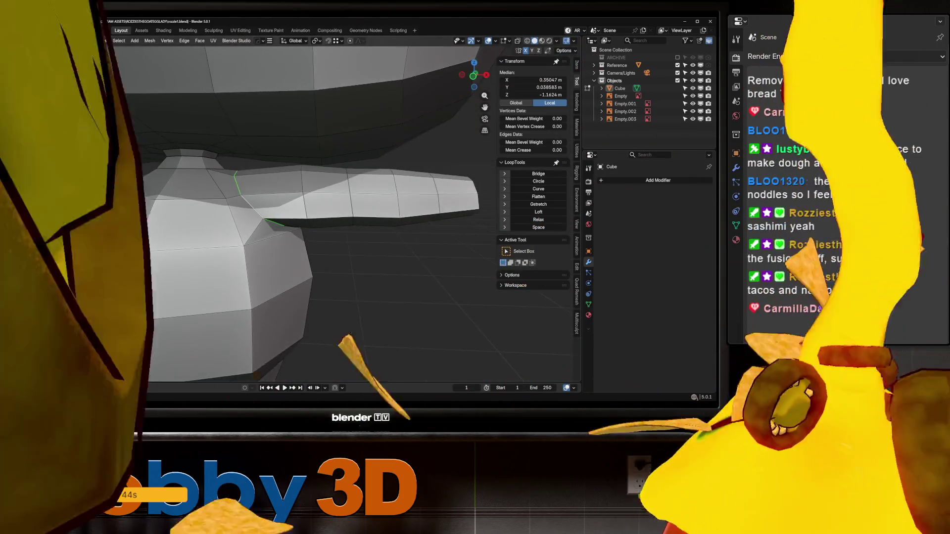
key(KP_1)
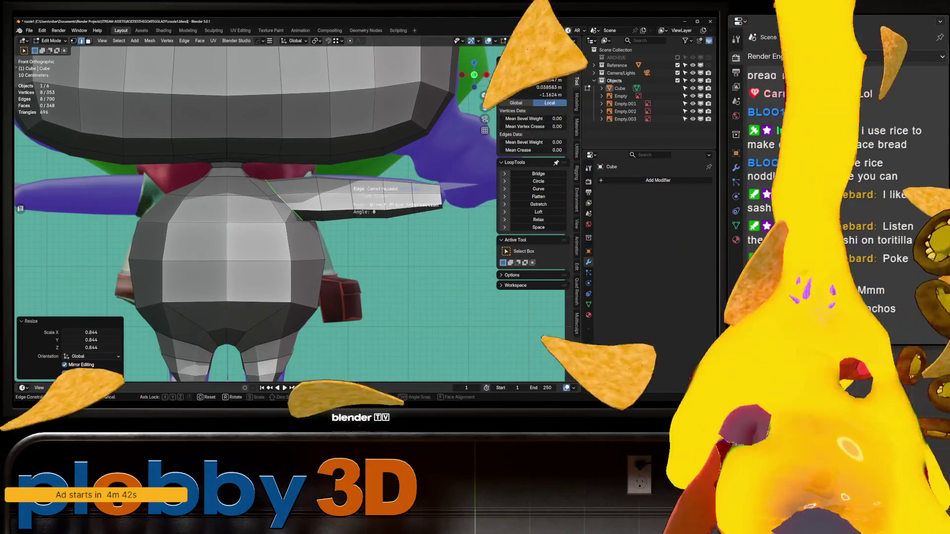
Switch the blockout to Sculpt Mode via the mode pie menu.
key(ctrl+Tab)
click(346, 278)
middle_drag(346, 277, 259, 223)
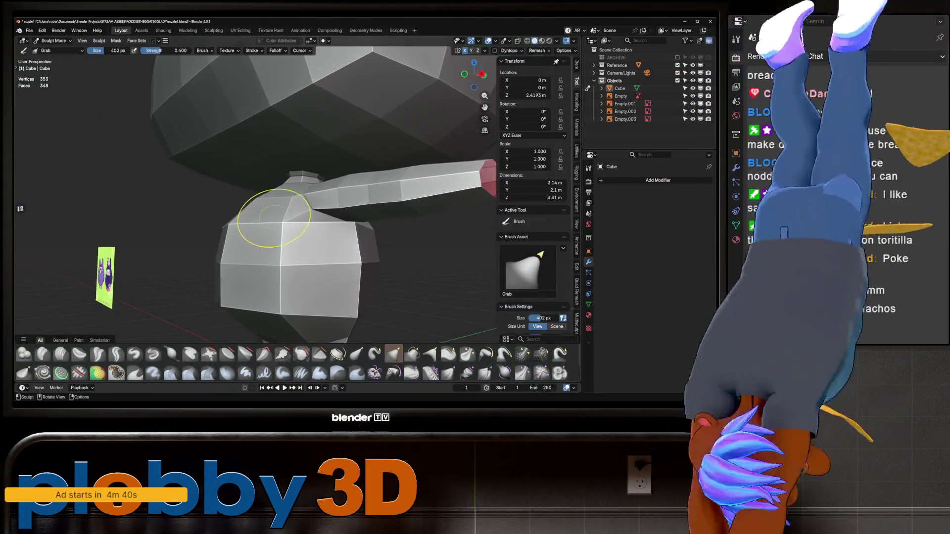
Orbit around the arm to inspect its pink end from the side.
middle_drag(313, 194, 255, 228)
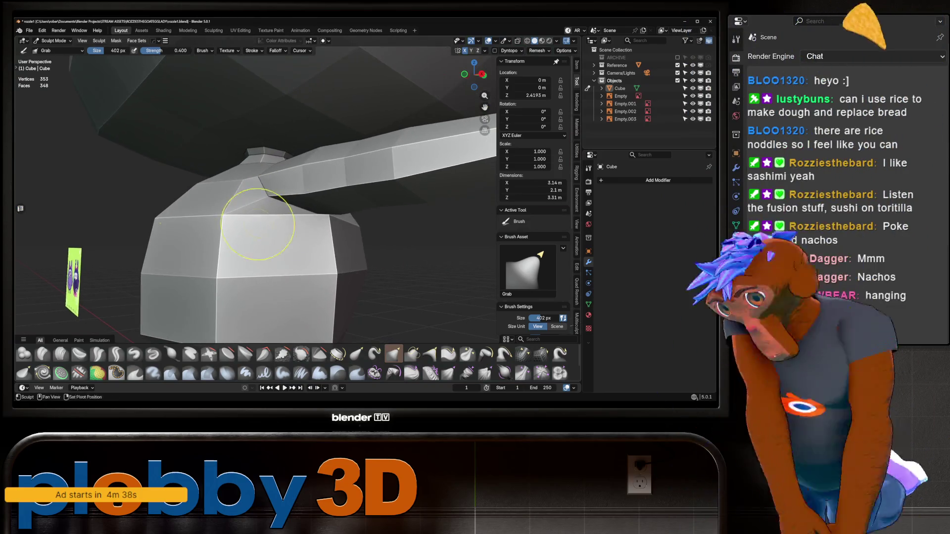
middle_drag(314, 213, 265, 317)
mouse_move(410, 226)
middle_down()
mouse_move(337, 229)
mouse_move(475, 196)
middle_up()
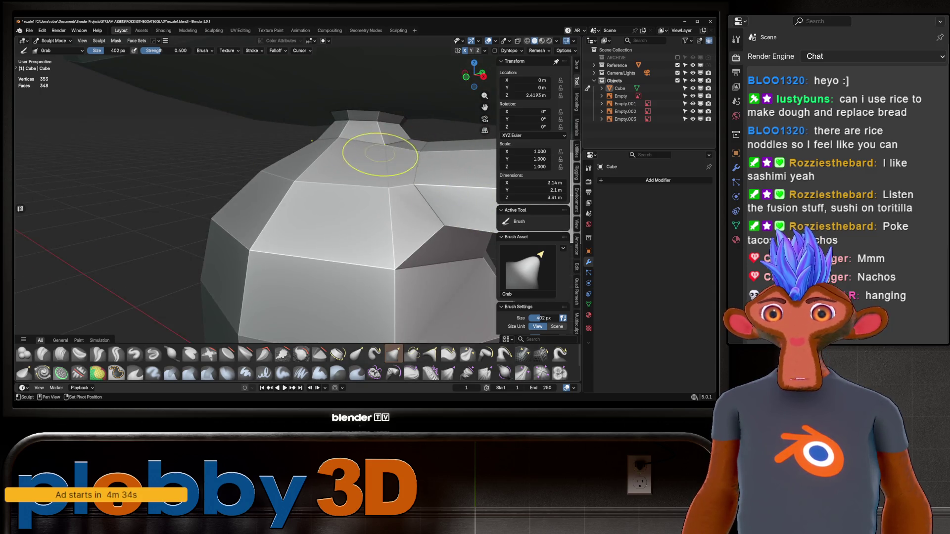
mouse_move(378, 218)
middle_down()
mouse_move(388, 297)
mouse_move(381, 241)
mouse_move(319, 238)
middle_up()
Toggle into Edit Mode and back, then pick the Smooth brush and begin adjusting its strength.
key(Tab)
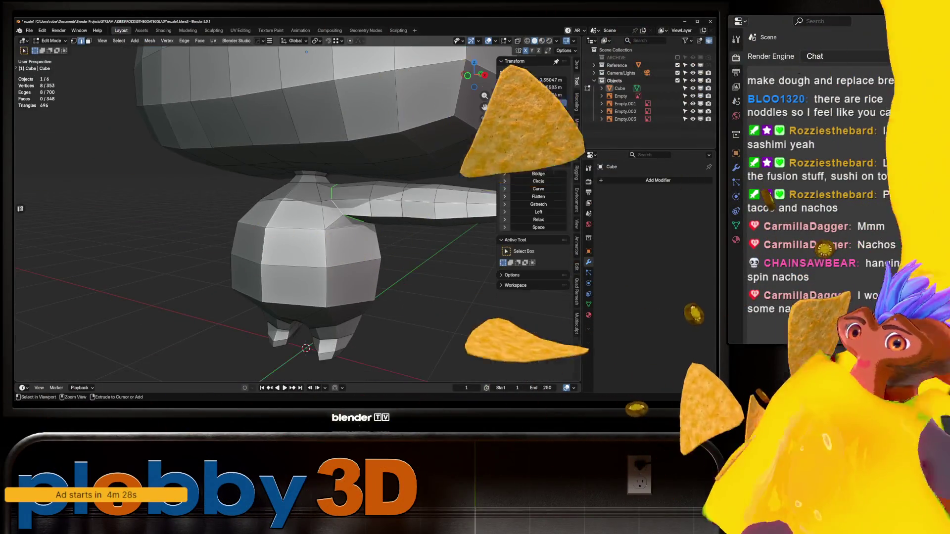
key(Tab)
middle_drag(381, 212, 223, 75)
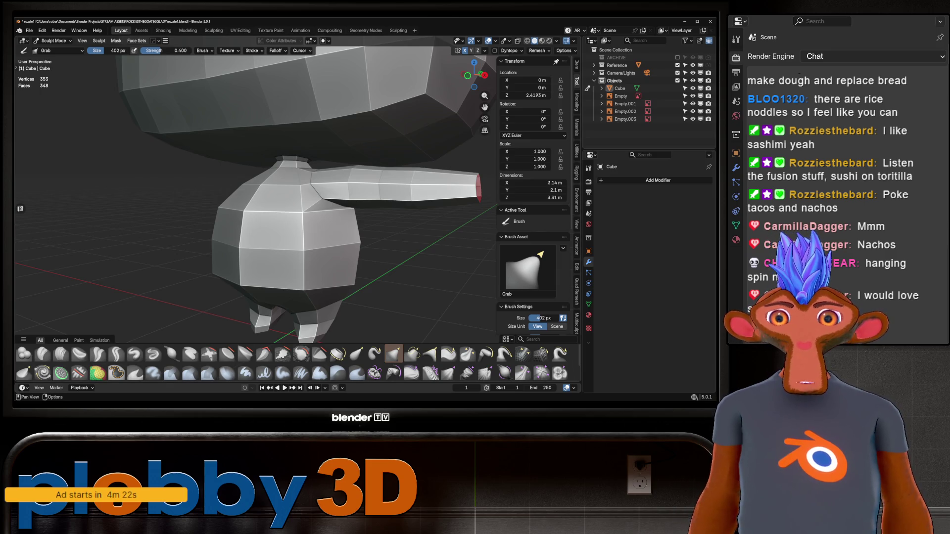
key(shift+f)
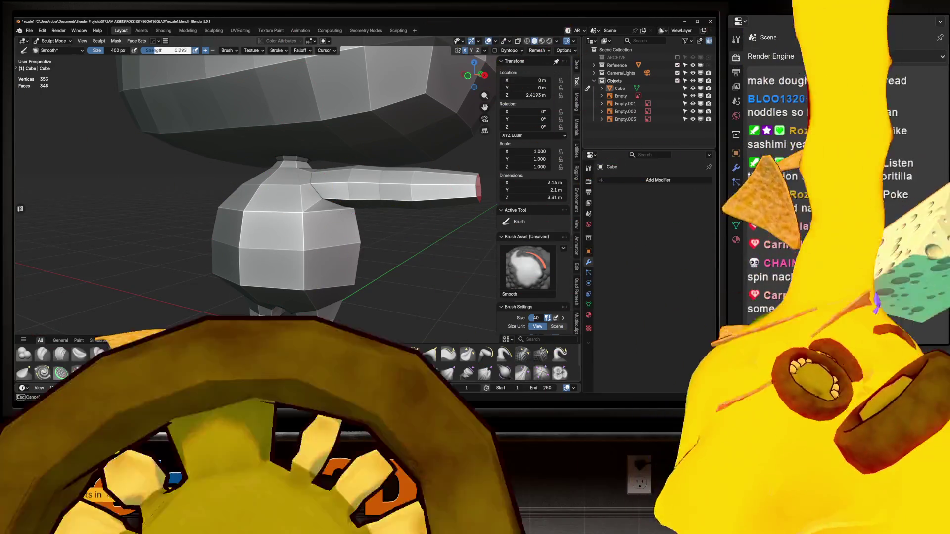
Set the Smooth brush strength to 0.246 and look over the arm and shoulder.
click(220, 158)
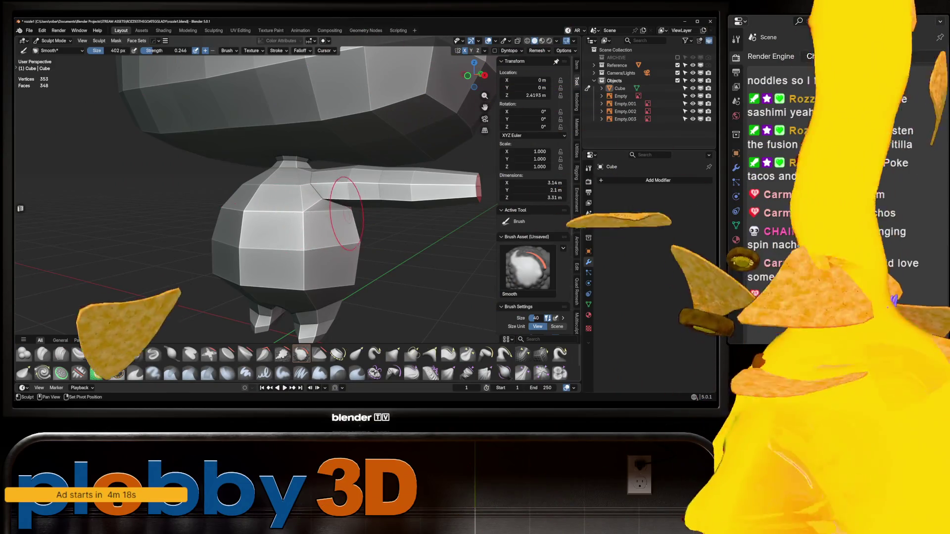
middle_drag(346, 213, 412, 205)
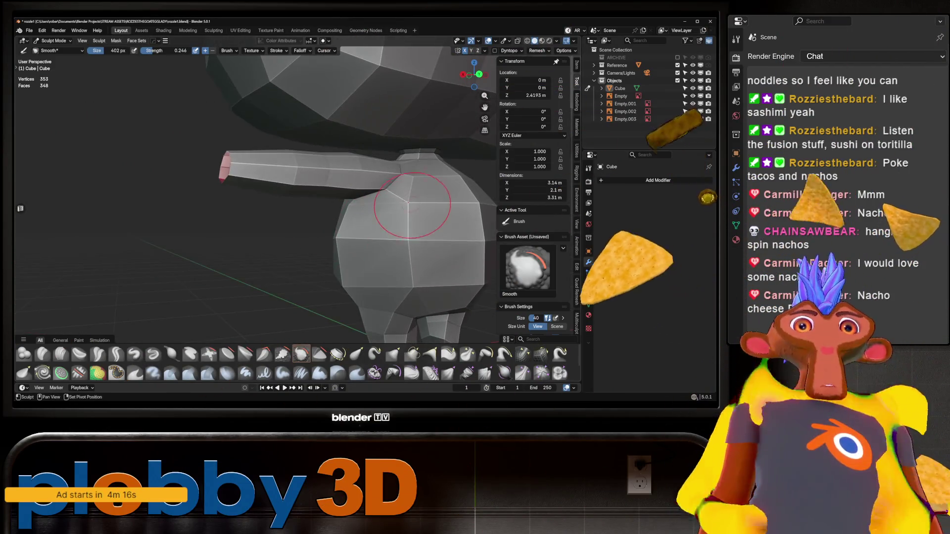
key(f)
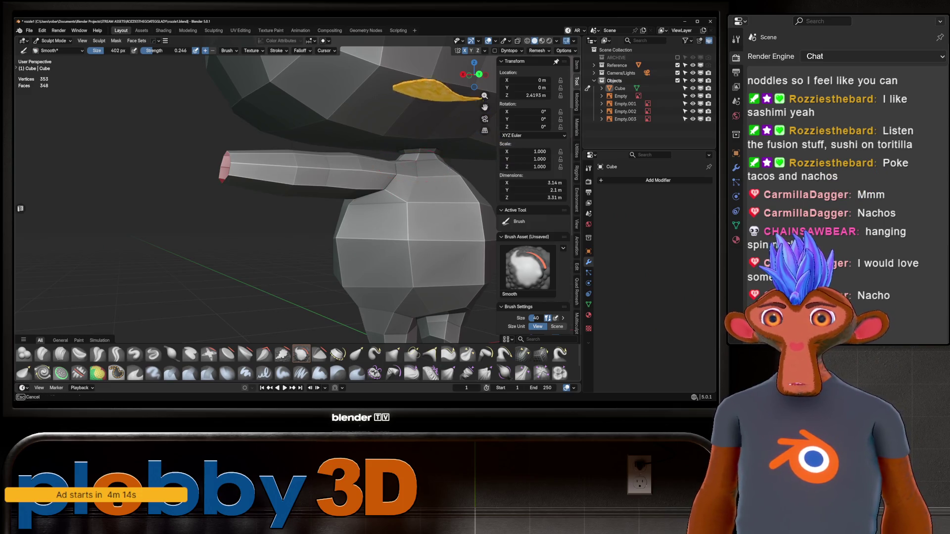
mouse_move(232, 168)
middle_down()
mouse_move(417, 195)
mouse_move(414, 215)
mouse_move(455, 215)
mouse_move(356, 251)
middle_up()
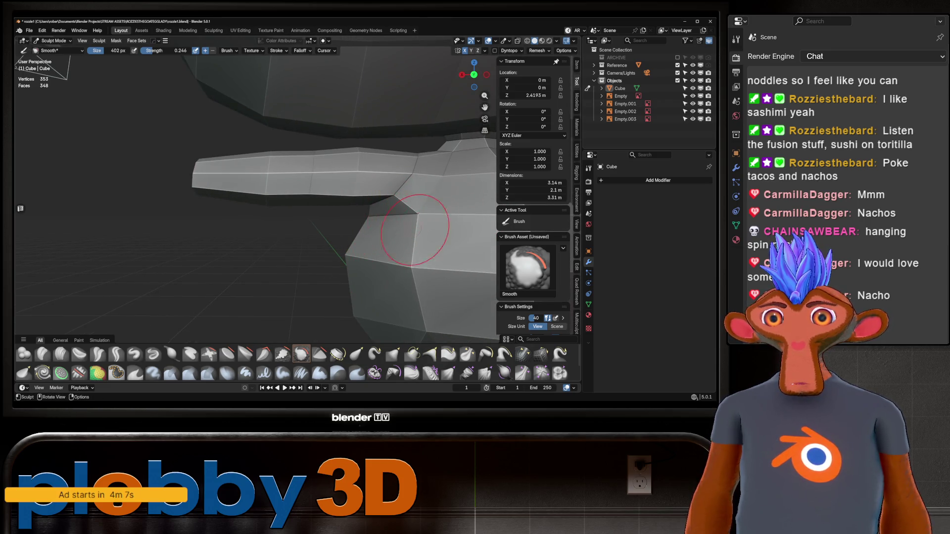
mouse_move(390, 202)
middle_down()
mouse_move(435, 158)
mouse_move(374, 162)
middle_up()
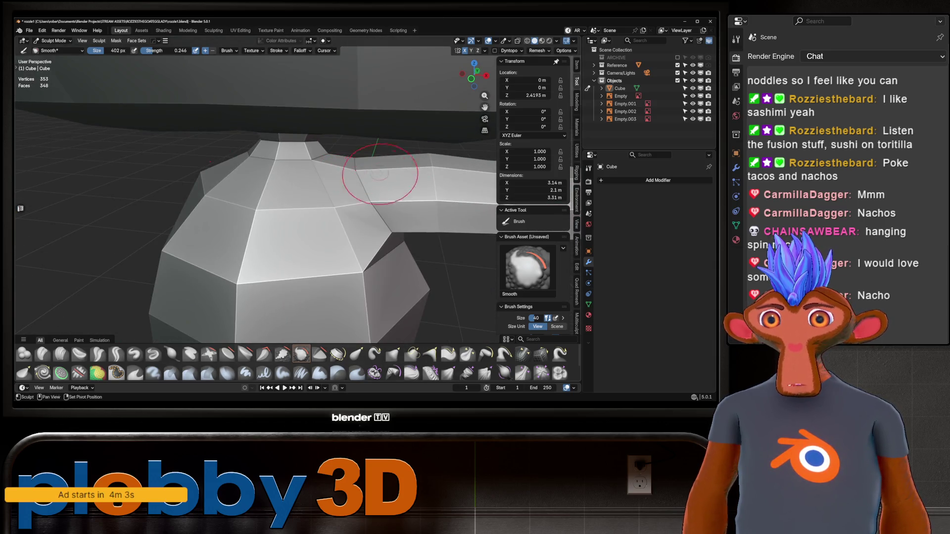
middle_drag(463, 180, 370, 161)
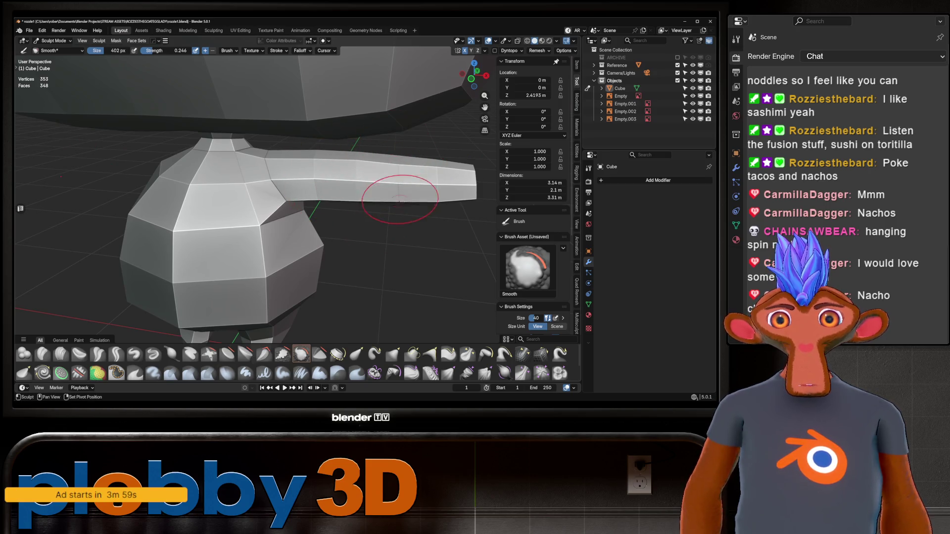
middle_drag(400, 199, 382, 202)
scroll(385, 200, up, 2)
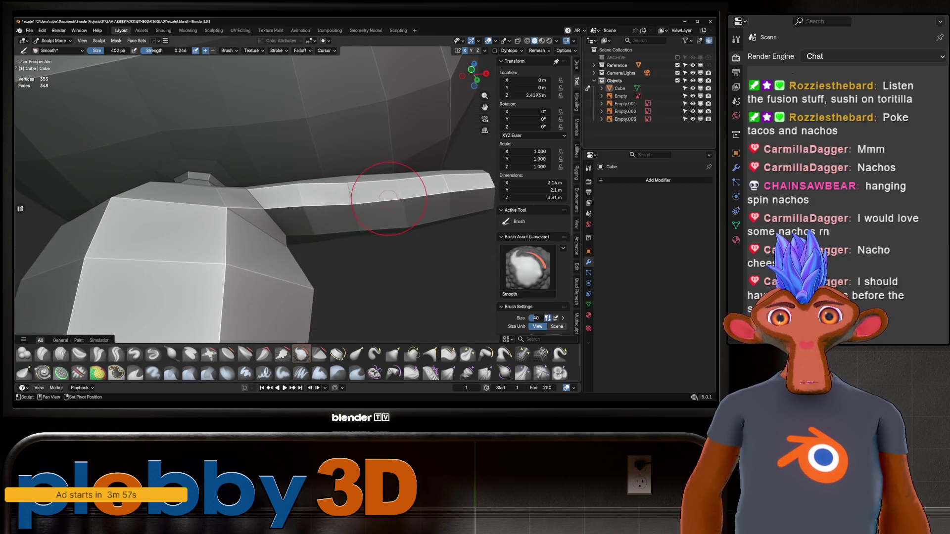
scroll(445, 232, down, 3)
mouse_move(445, 231)
middle_down()
mouse_move(338, 177)
mouse_move(324, 240)
middle_up()
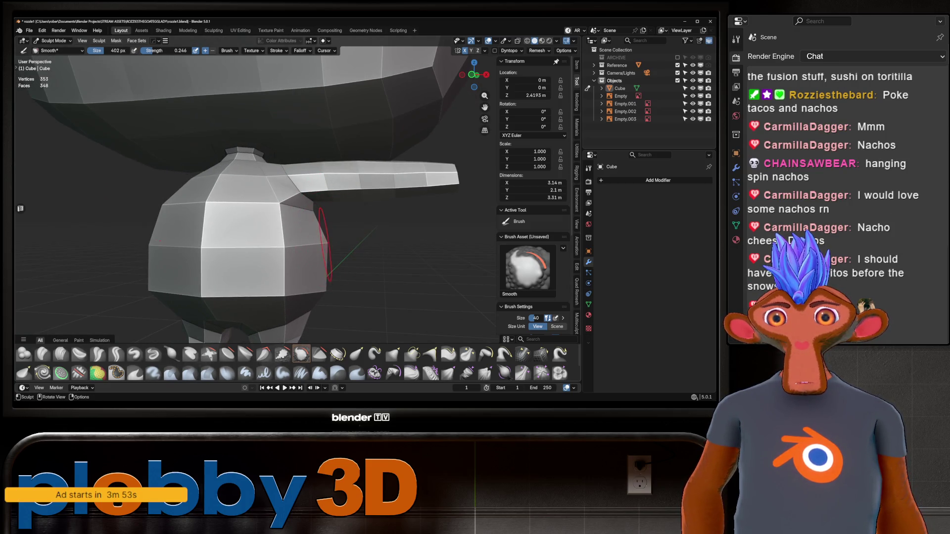
Compare the blockout with the front reference in front orthographic view, toggling X-ray.
key(KP_1)
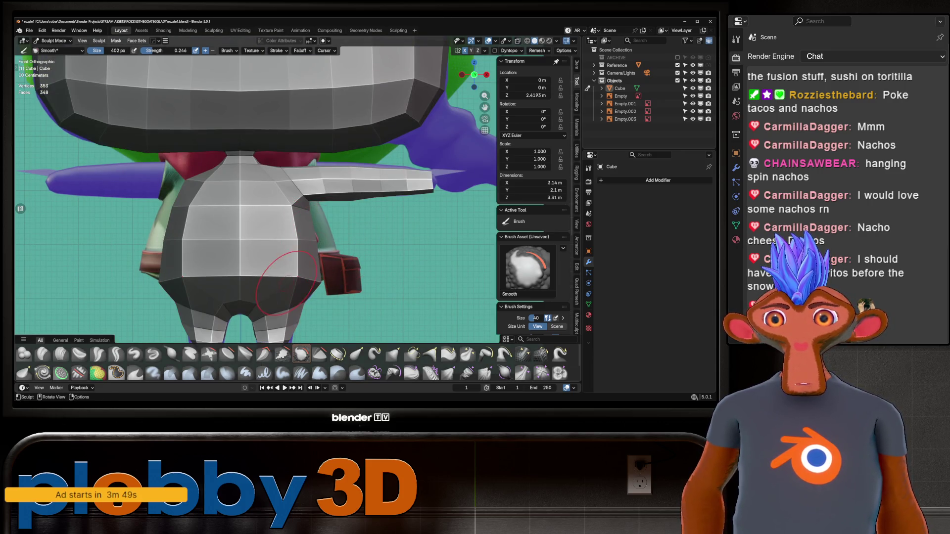
scroll(353, 229, down, 3)
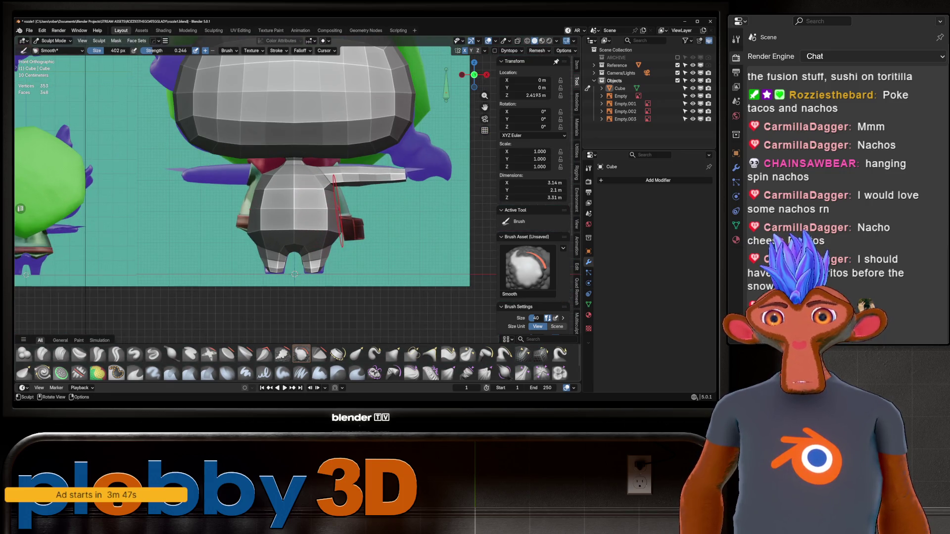
key(alt+z)
key(alt+z)
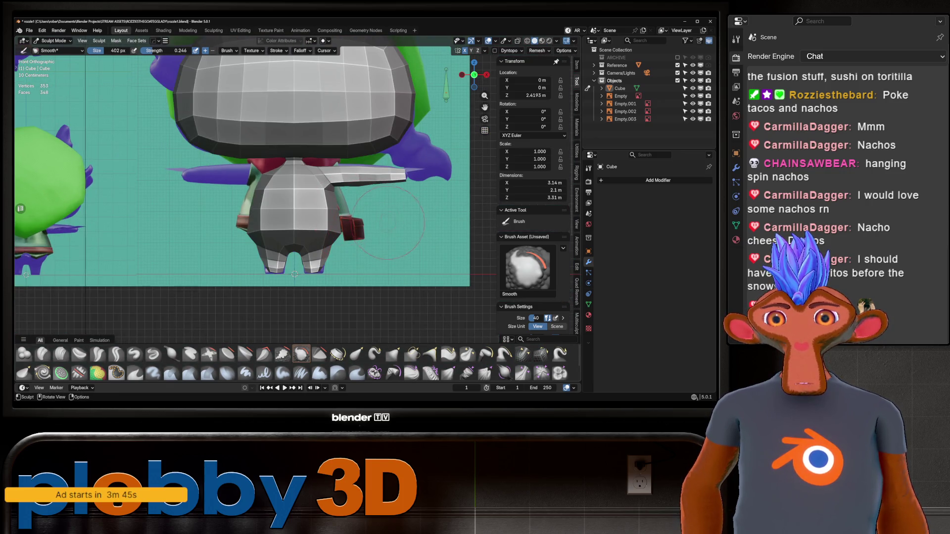
mouse_move(327, 196)
middle_down()
mouse_move(241, 207)
mouse_move(356, 190)
middle_up()
key(alt+z)
key(alt+z)
scroll(322, 183, up, 5)
Switch to the Grab brush, view the whole body, then change to the Relax Slide brush.
key(g)
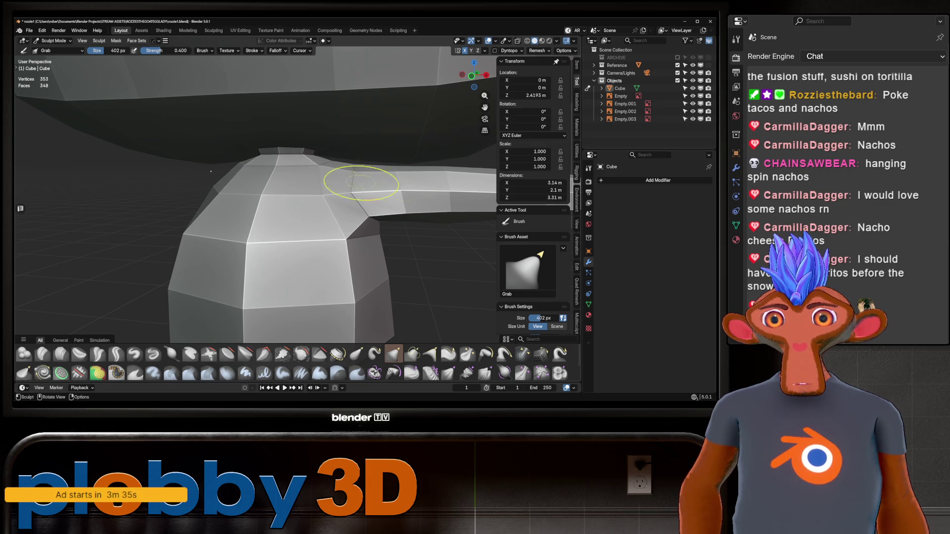
scroll(361, 183, down, 3)
mouse_move(361, 180)
middle_down()
mouse_move(379, 188)
mouse_move(338, 215)
mouse_move(398, 280)
middle_up()
click(541, 354)
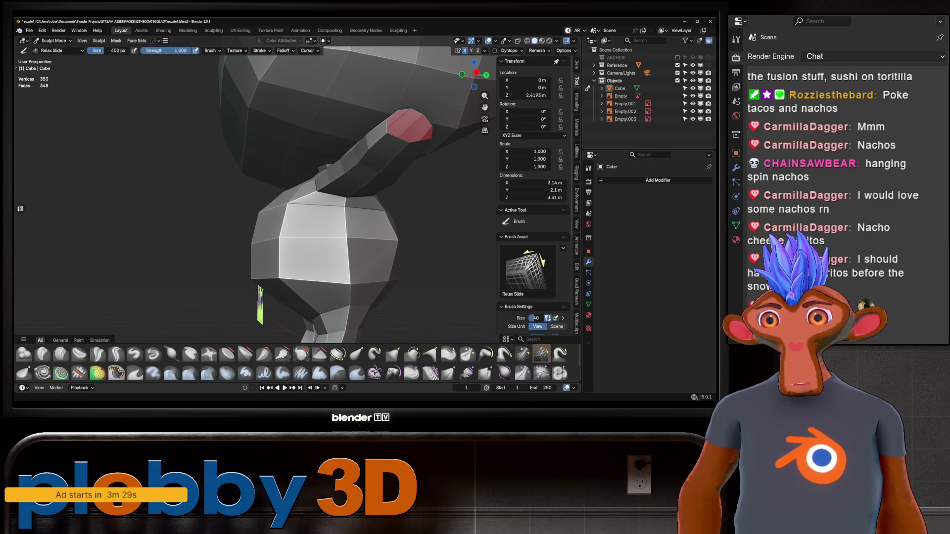
Toggle X symmetry from Quick Favorites and relax the faces across the body.
mouse_move(236, 181)
middle_down()
mouse_move(255, 202)
mouse_move(318, 222)
mouse_move(339, 212)
mouse_move(275, 177)
middle_up()
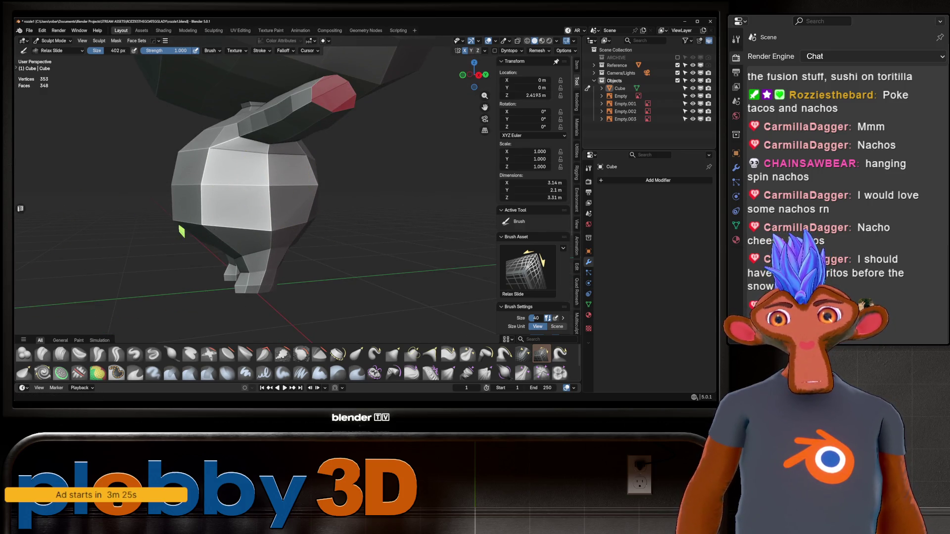
key(q)
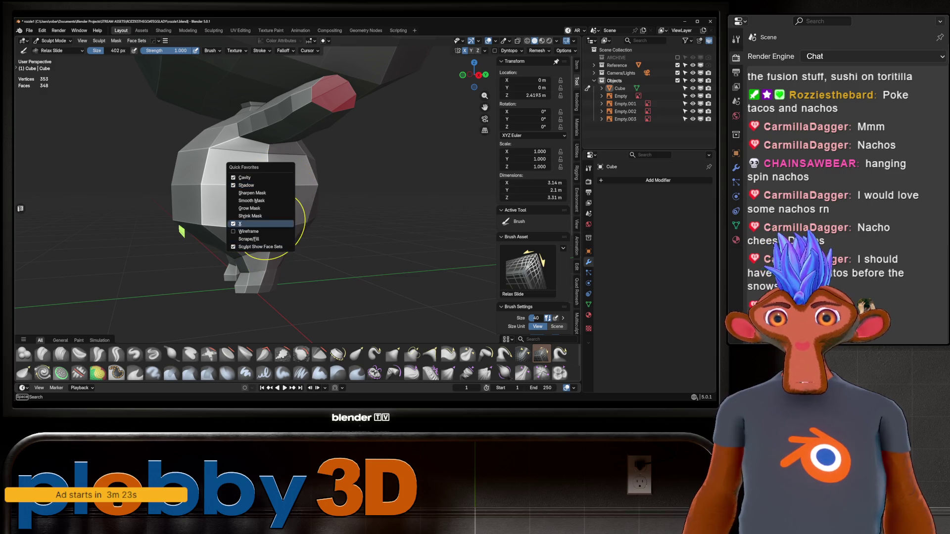
click(268, 223)
drag(270, 187, 269, 188)
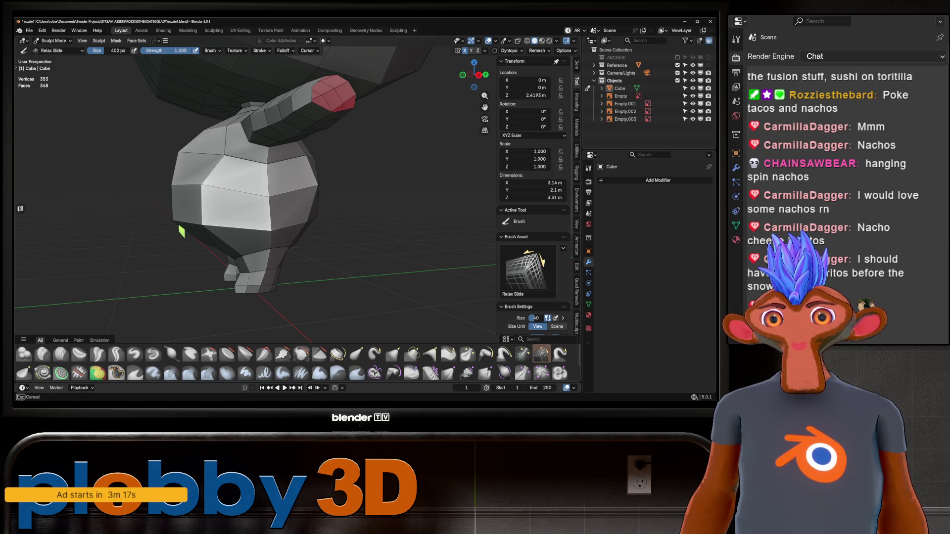
middle_drag(182, 231, 242, 171)
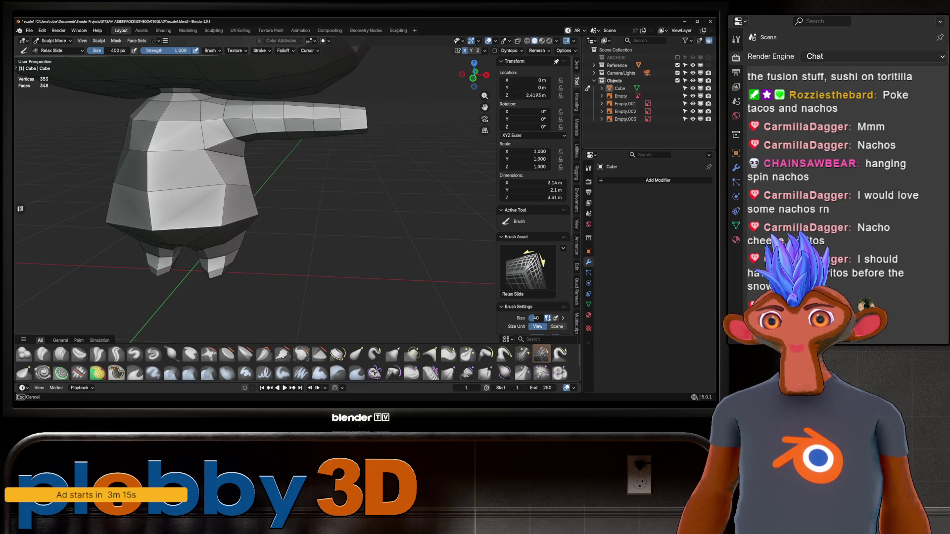
mouse_move(222, 177)
mouse_down()
mouse_move(158, 183)
mouse_move(188, 212)
mouse_move(244, 191)
mouse_up()
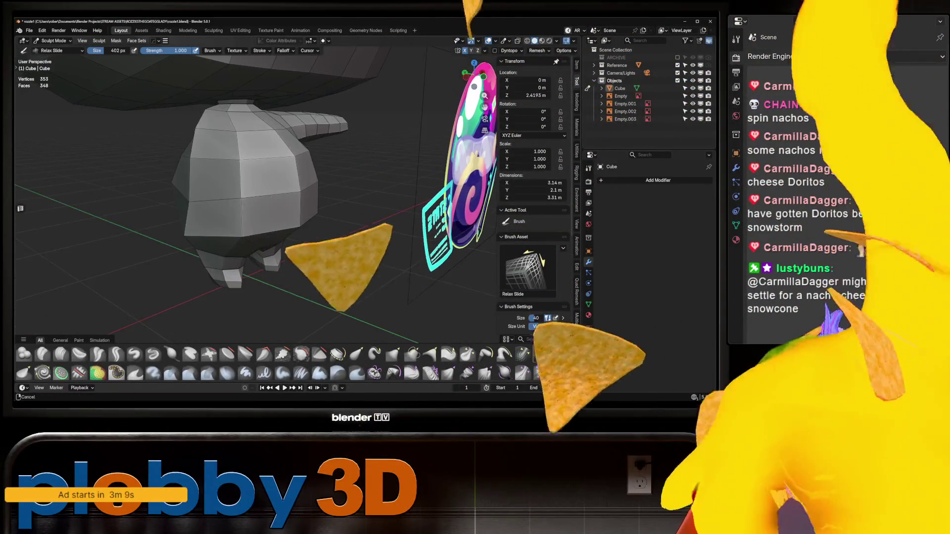
middle_drag(258, 198, 356, 193)
mouse_move(233, 183)
middle_down()
mouse_move(280, 231)
mouse_move(329, 232)
middle_up()
Return to the Grab brush, enter Edit Mode and launch the HardOps Mirror tool.
key(g)
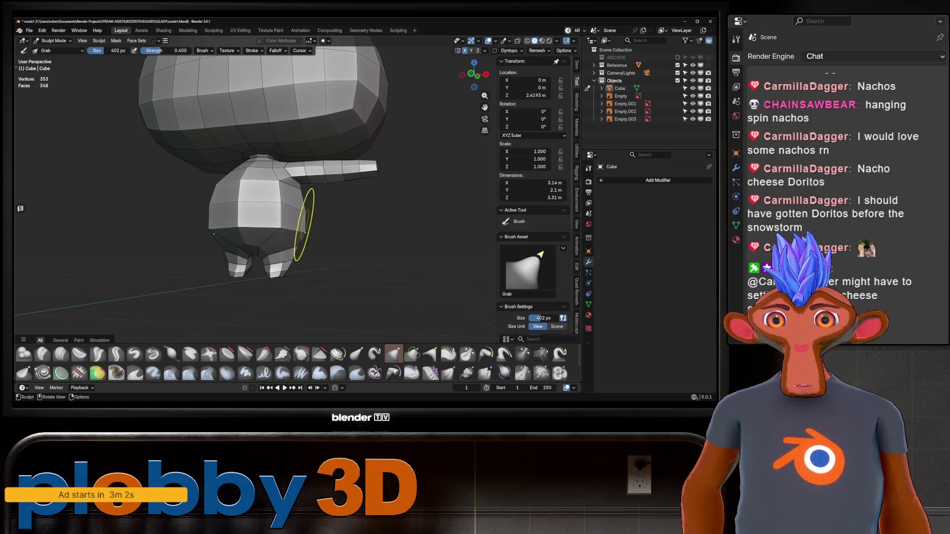
scroll(306, 219, down, 3)
key(Tab)
key(q)
key(alt+x)
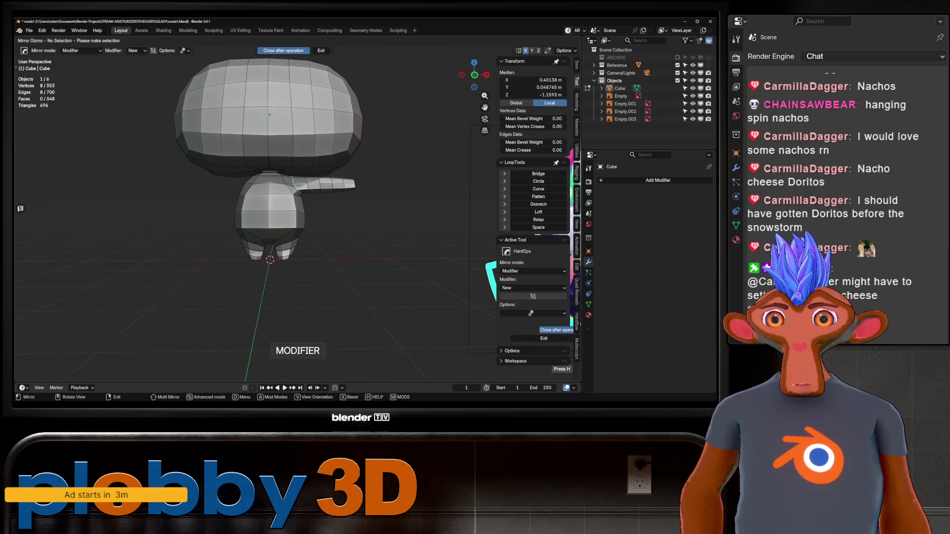
Exit the HardOps mirror tool and, in Object Mode, mirror the character across its centre.
key(a)
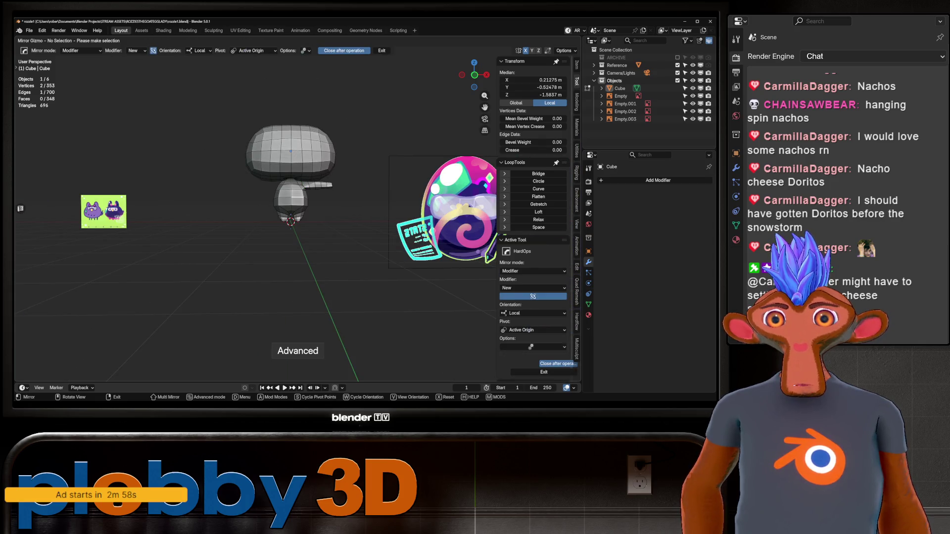
key(Escape)
key(ctrl+Tab)
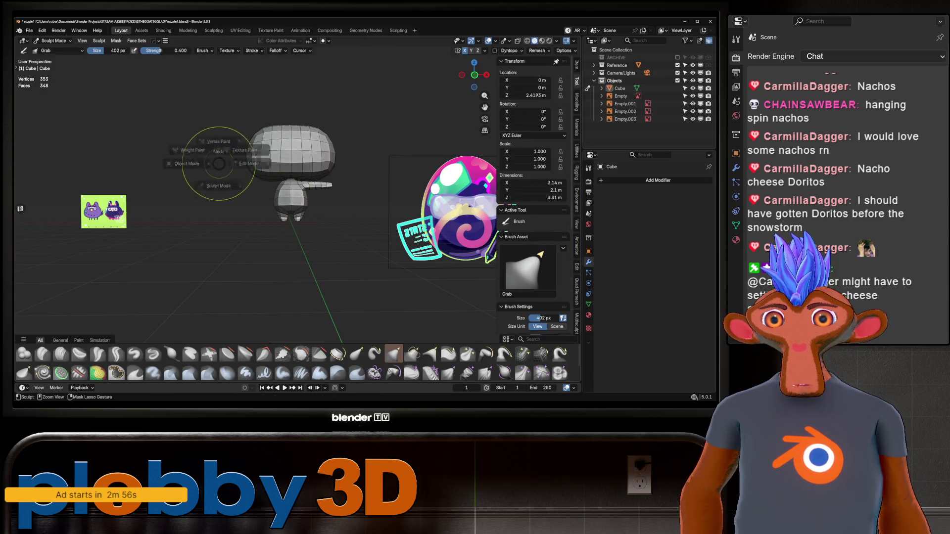
click(187, 164)
key(Escape)
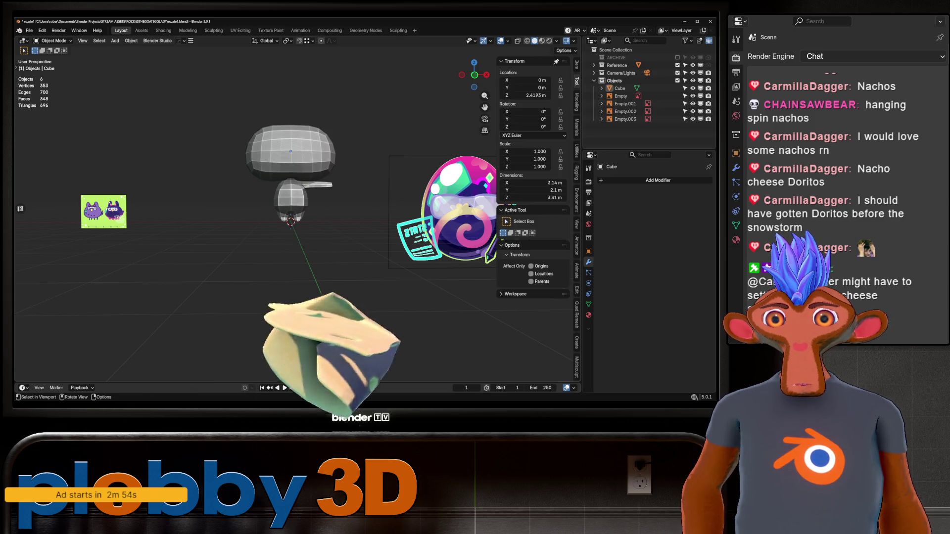
click(291, 163)
key(alt+x)
Add a level-1 Subdivision modifier to the mirrored character, then remove the mirror modifier.
scroll(306, 198, up, 5)
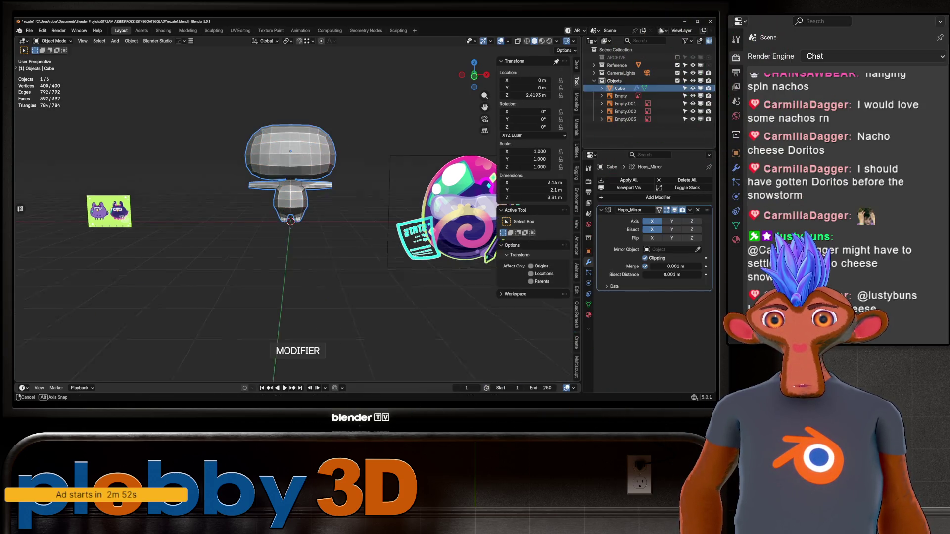
mouse_move(307, 198)
middle_down()
mouse_move(376, 208)
mouse_move(297, 193)
mouse_move(327, 208)
mouse_move(347, 198)
mouse_move(337, 213)
mouse_move(321, 203)
middle_up()
scroll(306, 197, down, 3)
key(ctrl+1)
scroll(352, 201, up, 3)
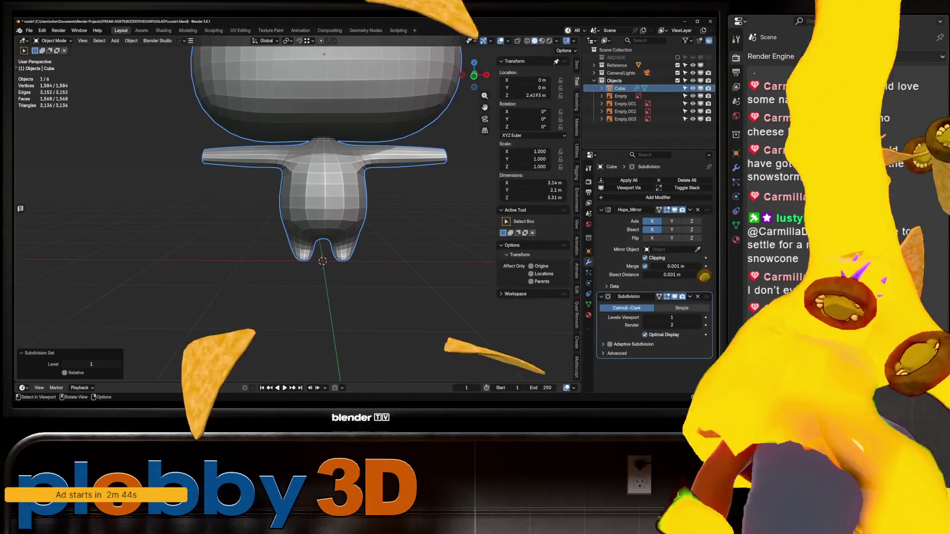
key(ctrl+x)
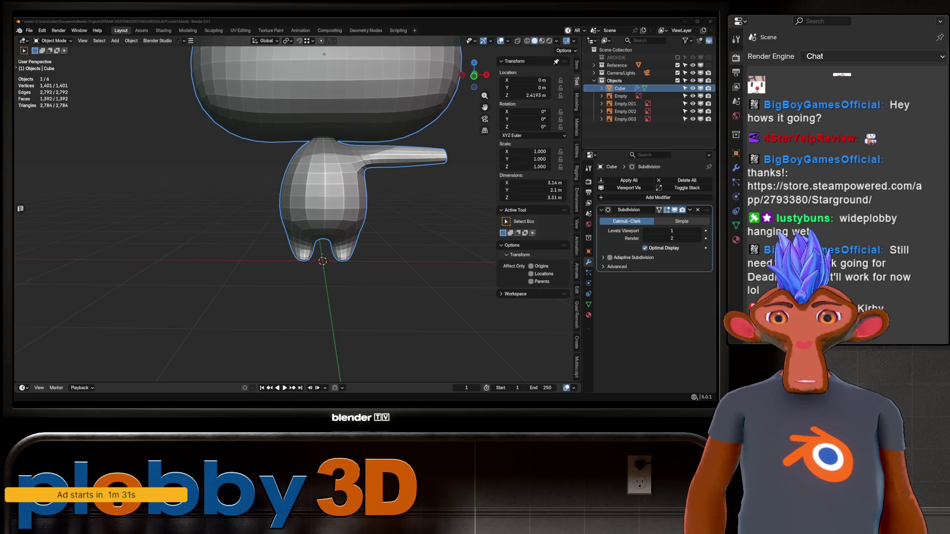
Frame the character and switch to the front orthographic view.
middle_drag(322, 198, 322, 223)
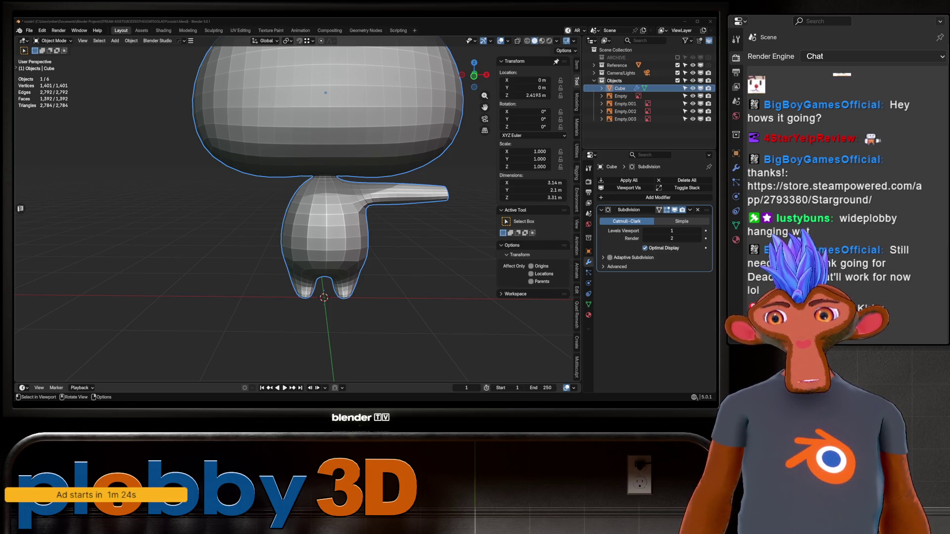
scroll(235, 179, down, 4)
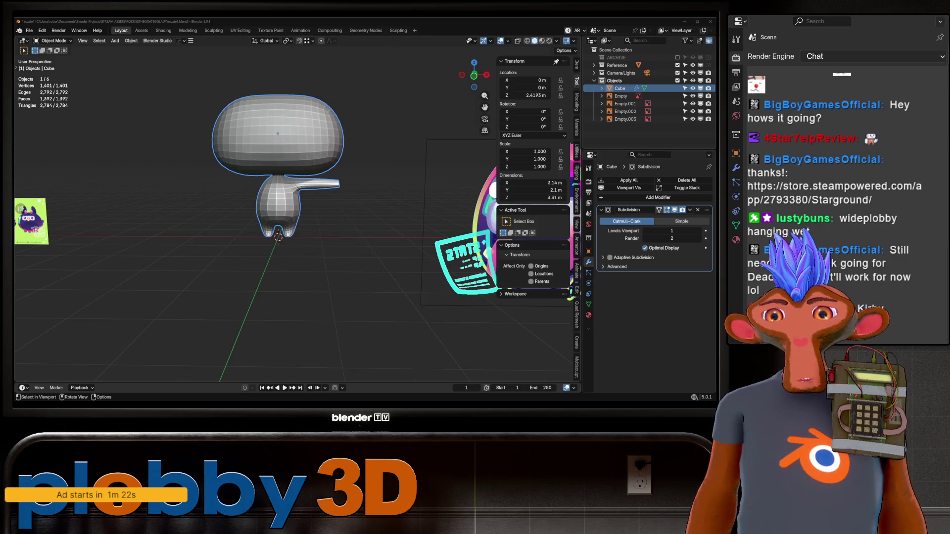
scroll(215, 152, up, 2)
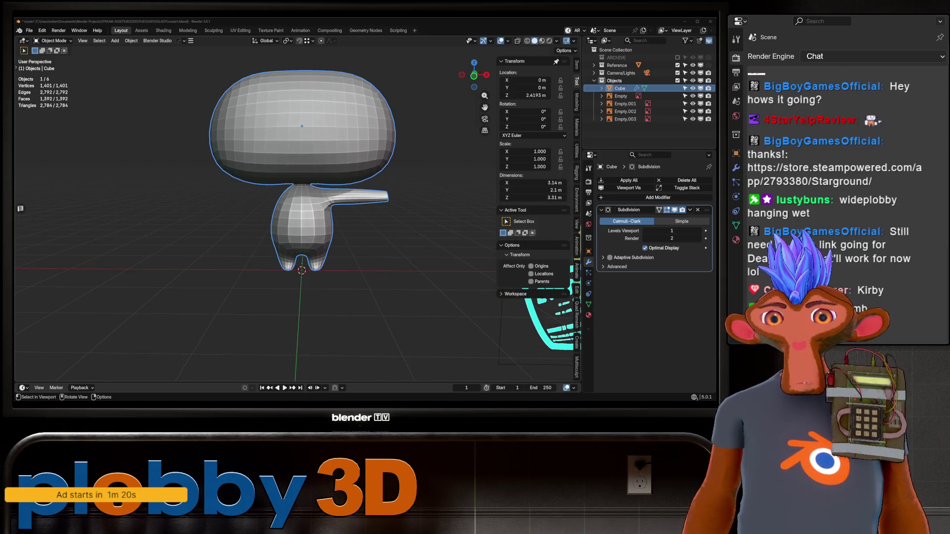
middle_drag(302, 198, 349, 193)
scroll(297, 198, down, 5)
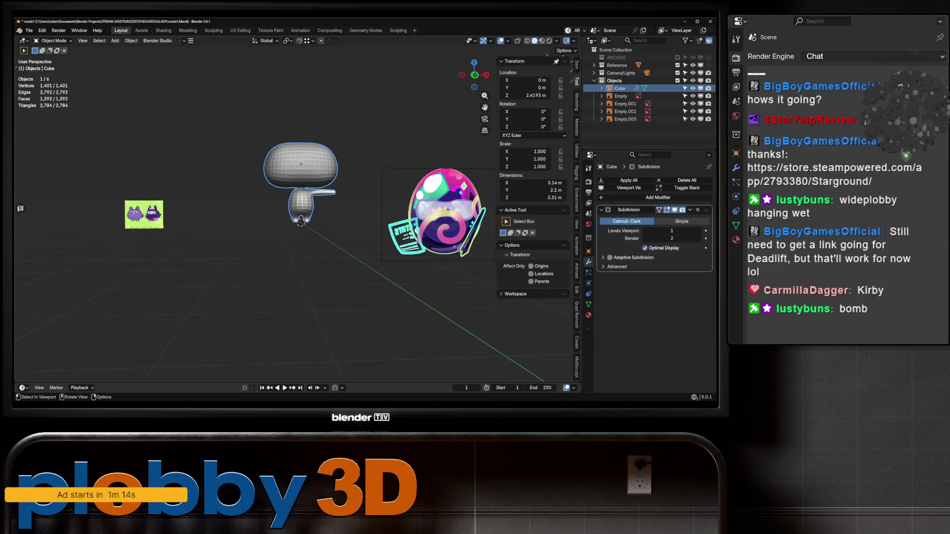
key(KP_Decimal)
key(KP_1)
scroll(237, 188, down, 3)
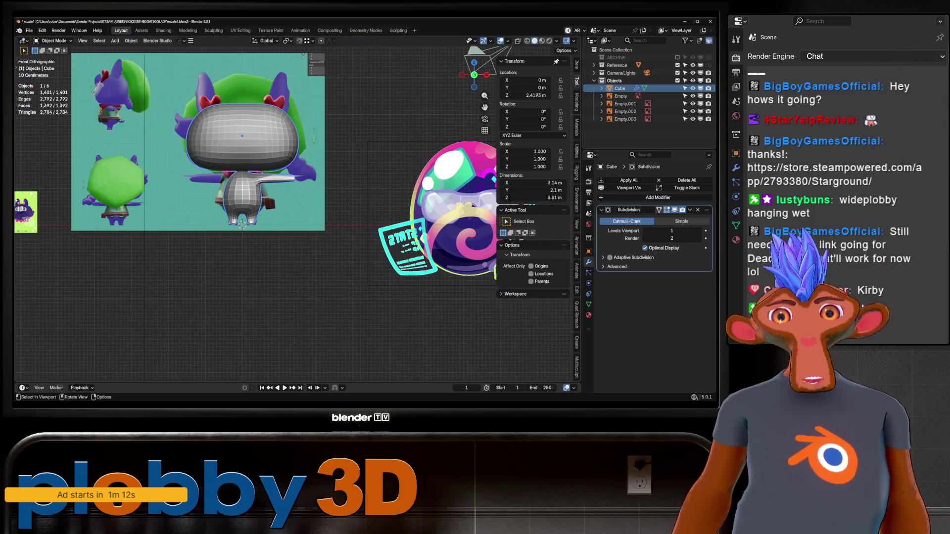
Select the front reference image and cancel a move, then put the Cube back into Sculpt Mode.
click(626, 111)
key(g)
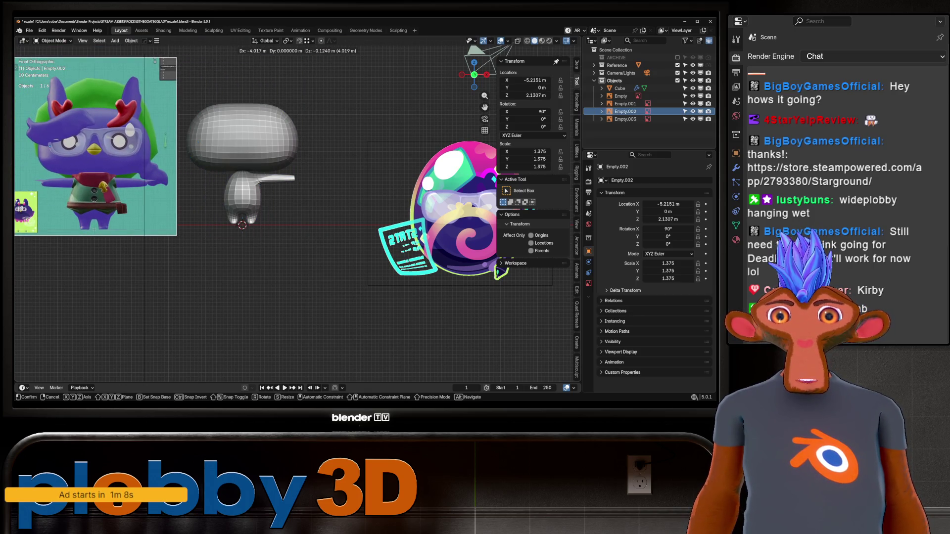
key(Escape)
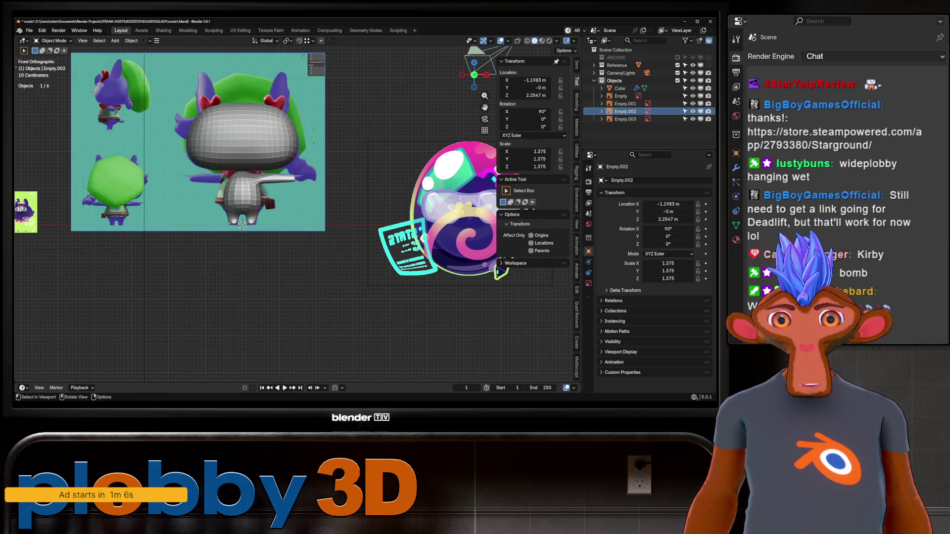
scroll(253, 202, up, 2)
click(237, 218)
key(ctrl+Tab)
click(278, 269)
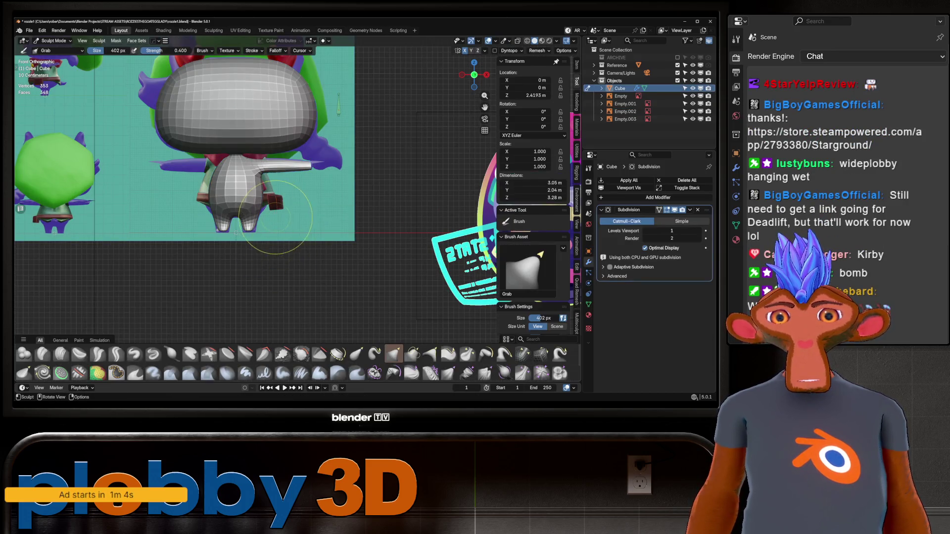
Shape the body with the Grab brush in front view, then switch to the Warudo blueprint editor.
scroll(252, 217, up, 5)
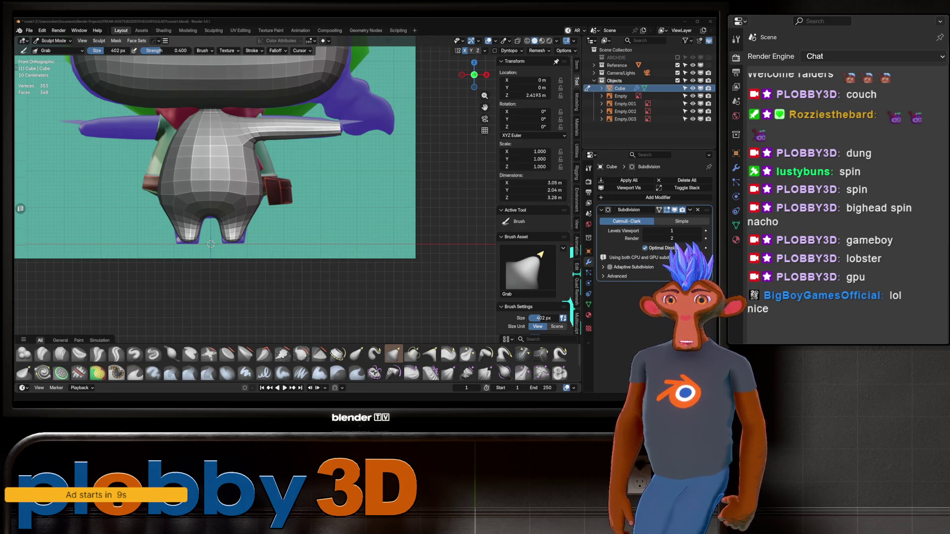
key(alt+Tab)
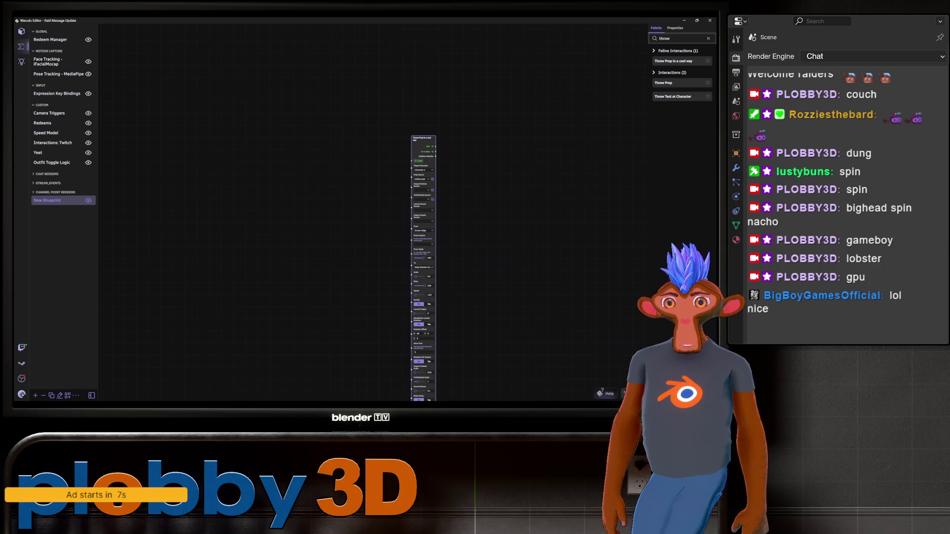
Trigger the 'Throw Prop in a cool way' node in Warudo, then return to Blender.
scroll(407, 139, up, 3)
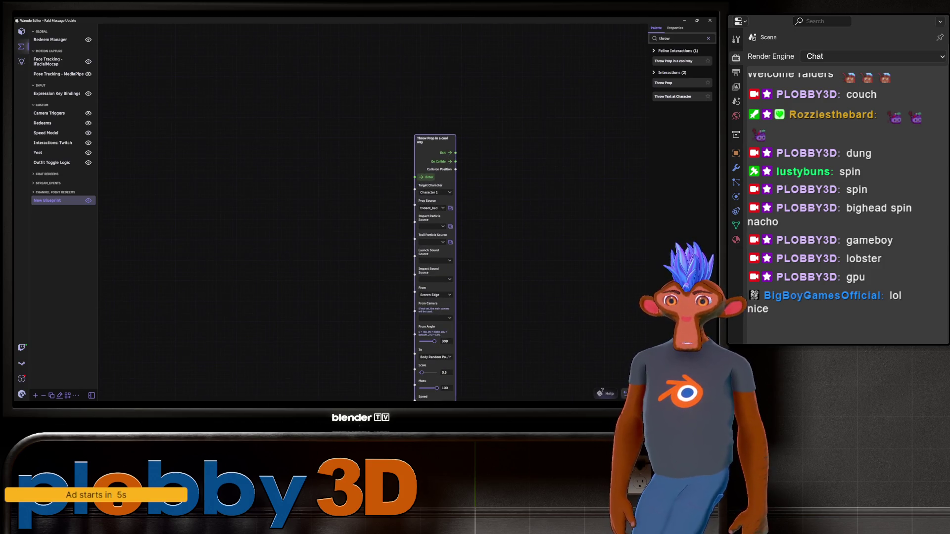
click(425, 177)
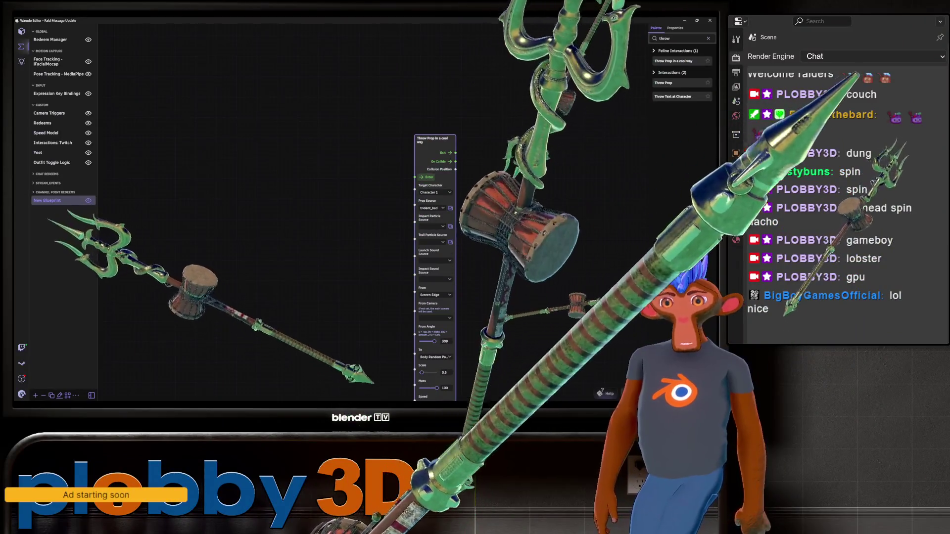
key(alt+Tab)
scroll(278, 216, down, 5)
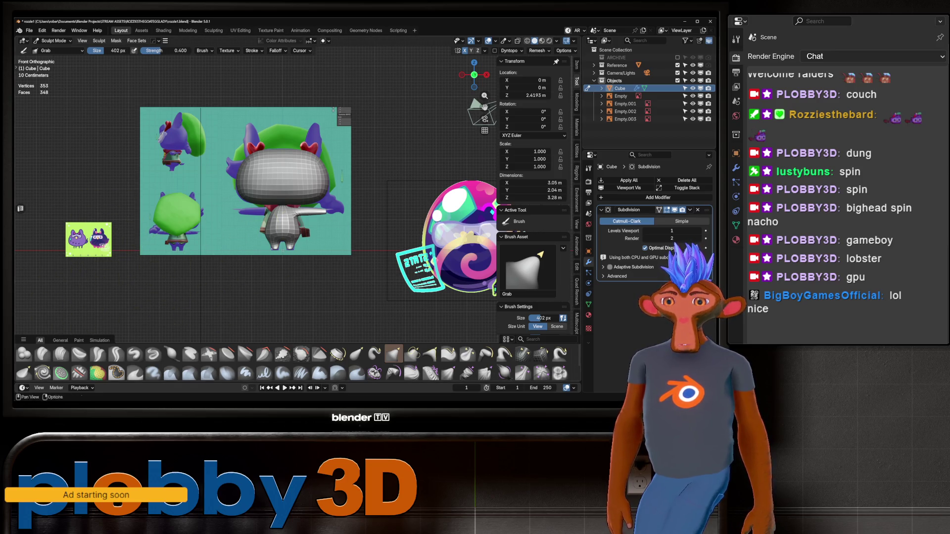
Pull the head mesh with the Grab brush to fit the front reference, then orbit around the head.
scroll(277, 210, up, 4)
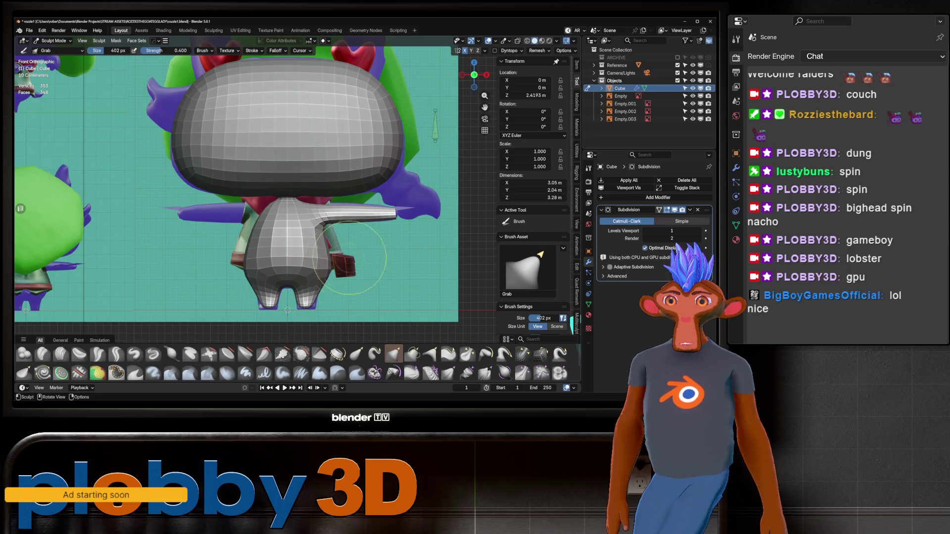
shift+middle_drag(291, 254, 280, 232)
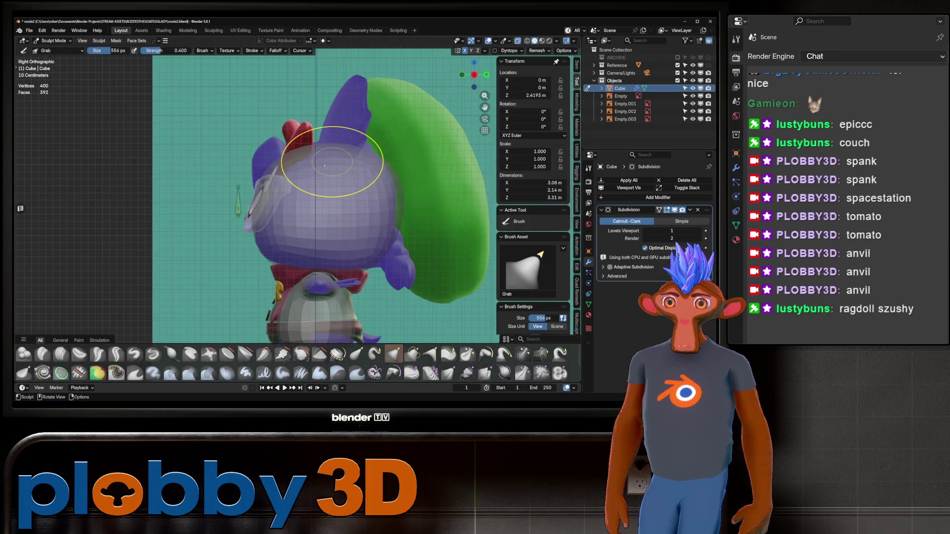
middle_drag(324, 166, 346, 151)
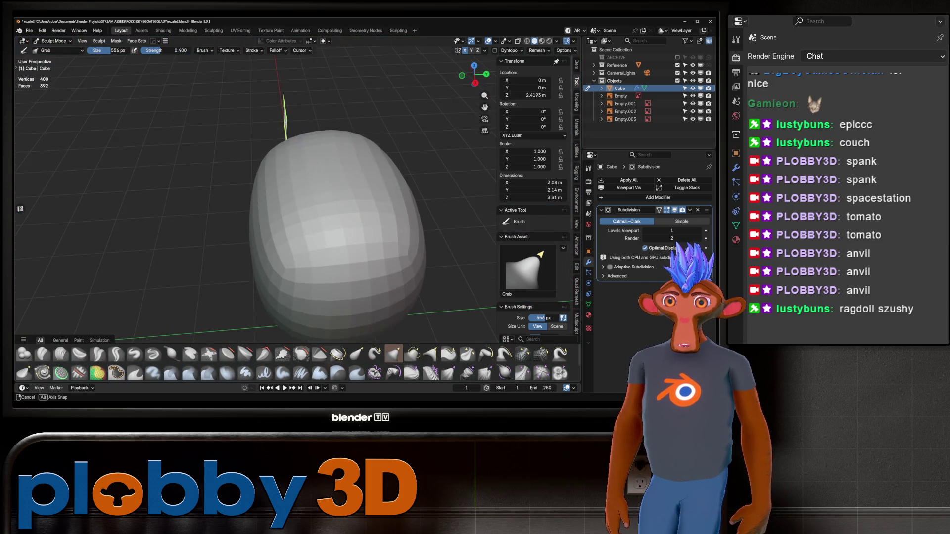
In Edit Mode, select four faces on the upper right of the head.
mouse_move(381, 226)
middle_down()
mouse_move(329, 356)
mouse_move(371, 276)
mouse_move(356, 267)
mouse_move(329, 166)
mouse_move(346, 149)
mouse_move(376, 179)
mouse_move(356, 177)
middle_up()
key(Tab)
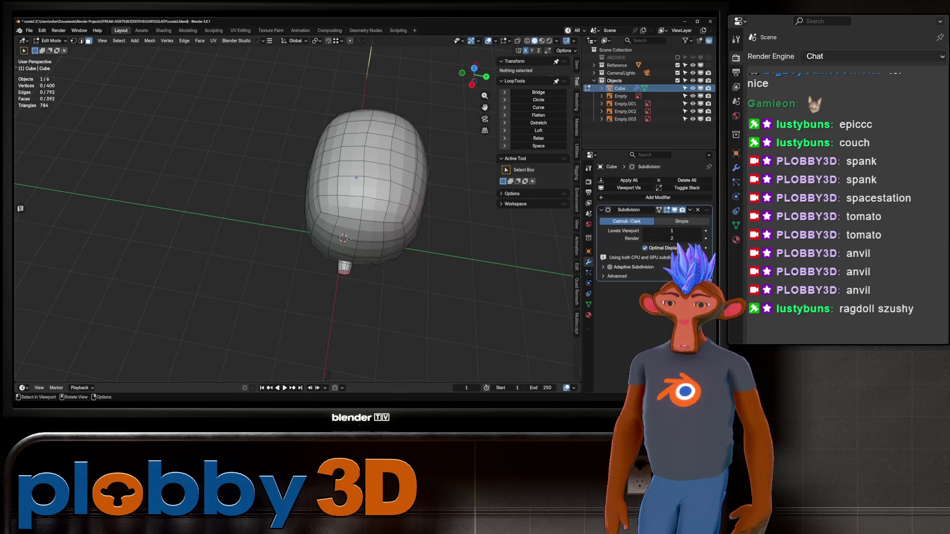
key(KP_1)
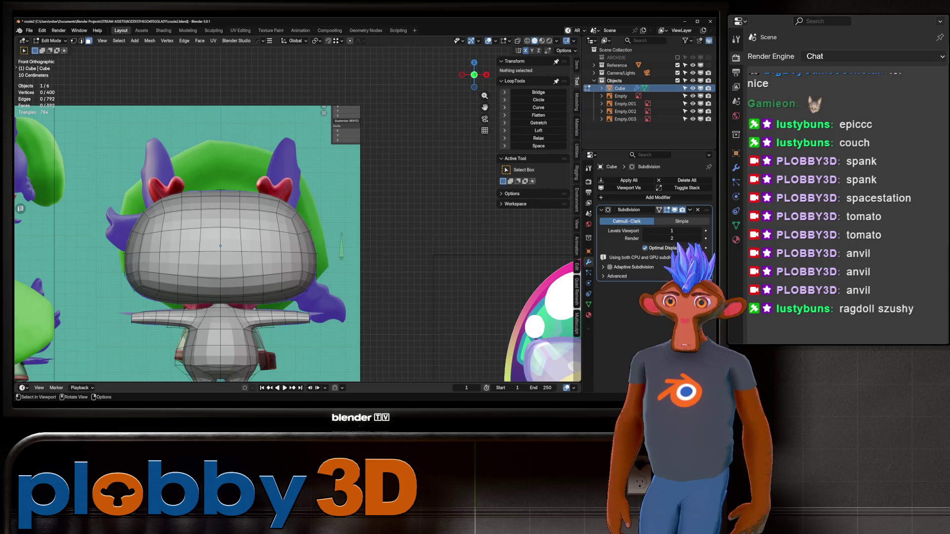
middle_drag(297, 223, 302, 277)
drag(389, 180, 331, 213)
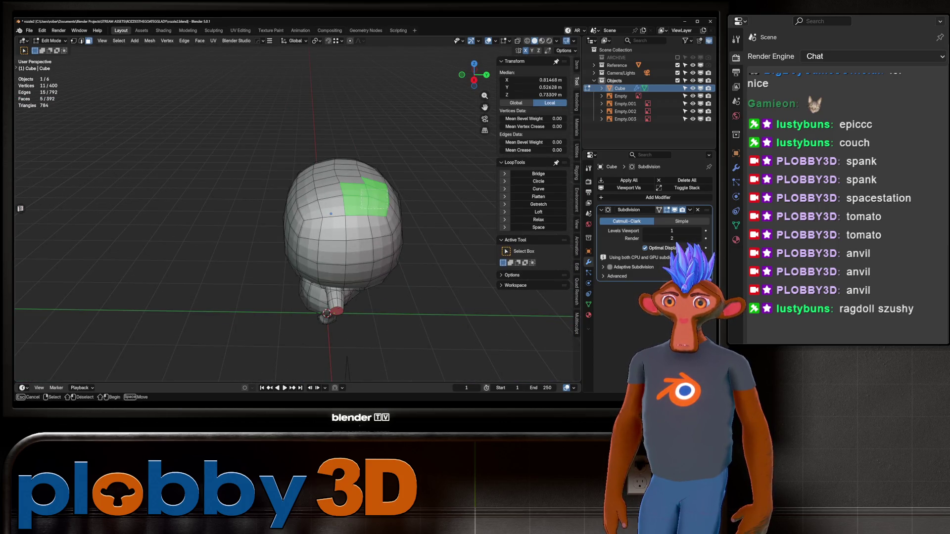
shift+click(354, 190)
middle_drag(354, 190, 317, 207)
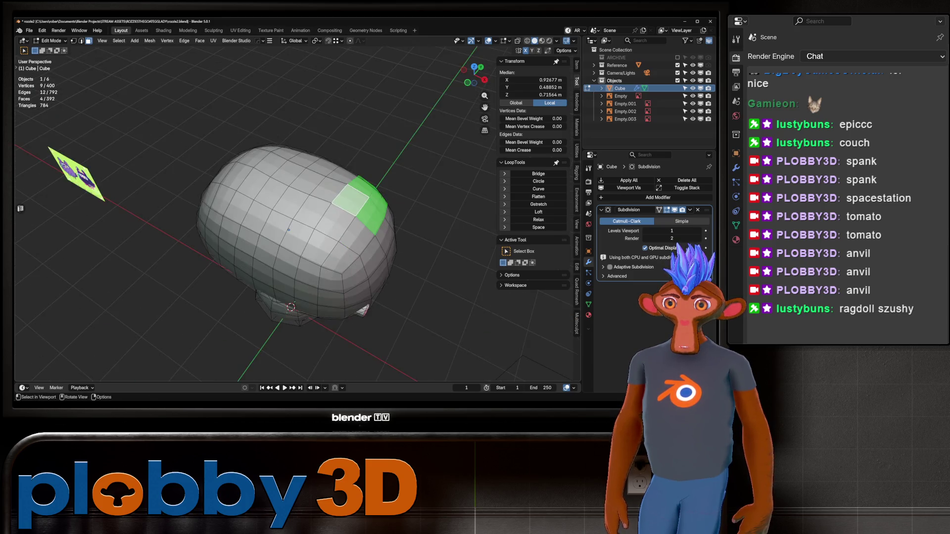
Inset and extrude the four faces, push them outward and place the ear base over the reference ear.
key(i)
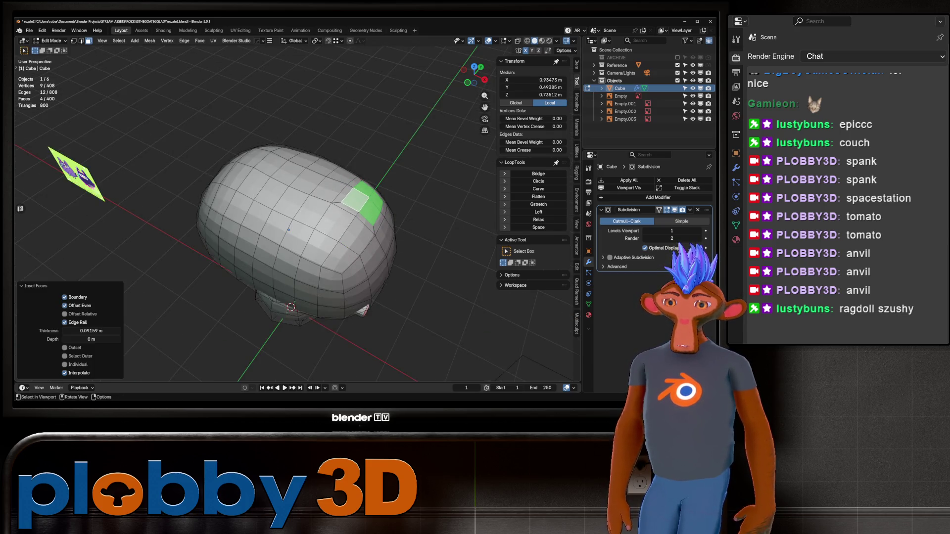
key(KP_1)
key(alt+z)
key(alt+z)
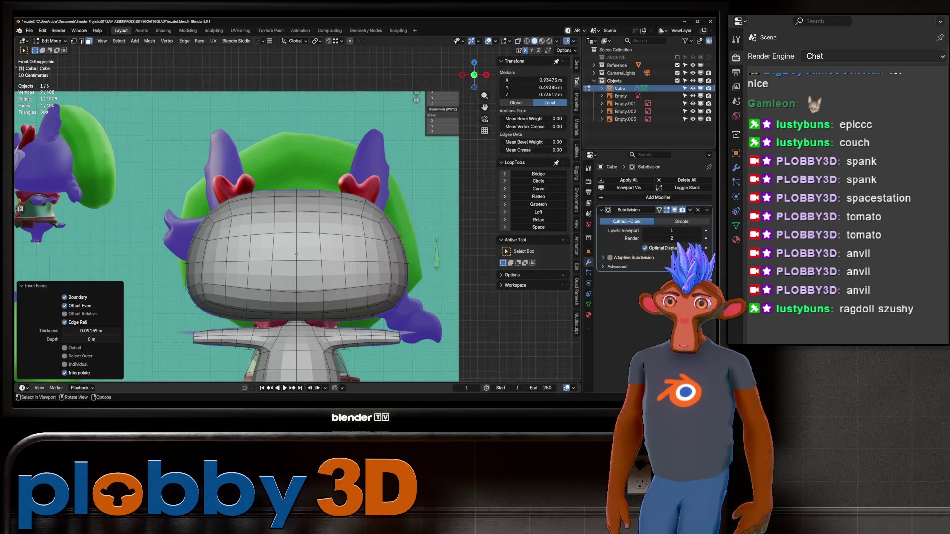
key(e)
key(Escape)
key(alt+z)
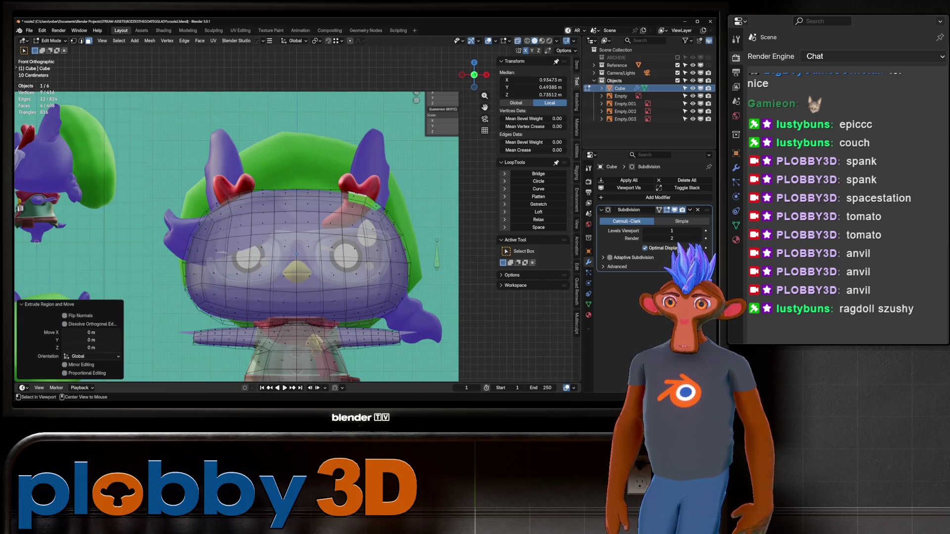
key(alt+z)
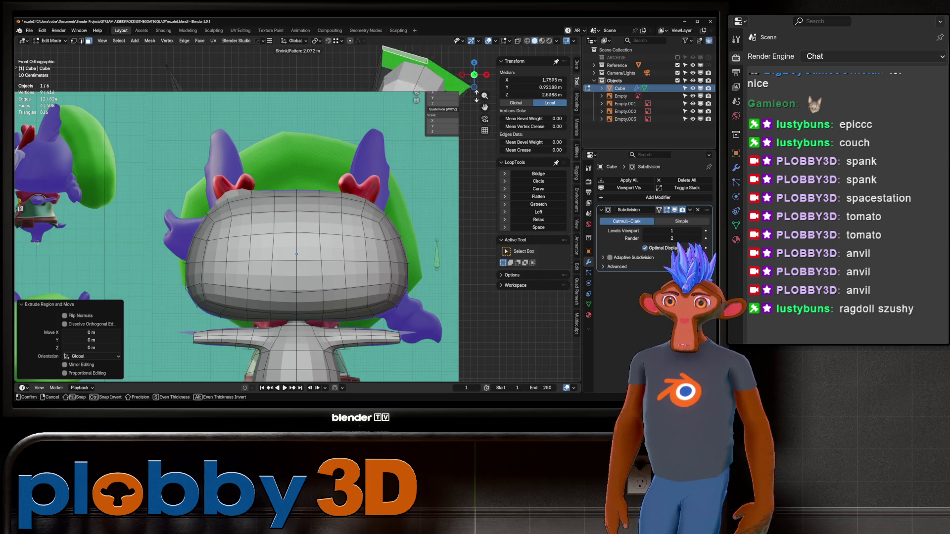
key(alt+z)
key(alt+s)
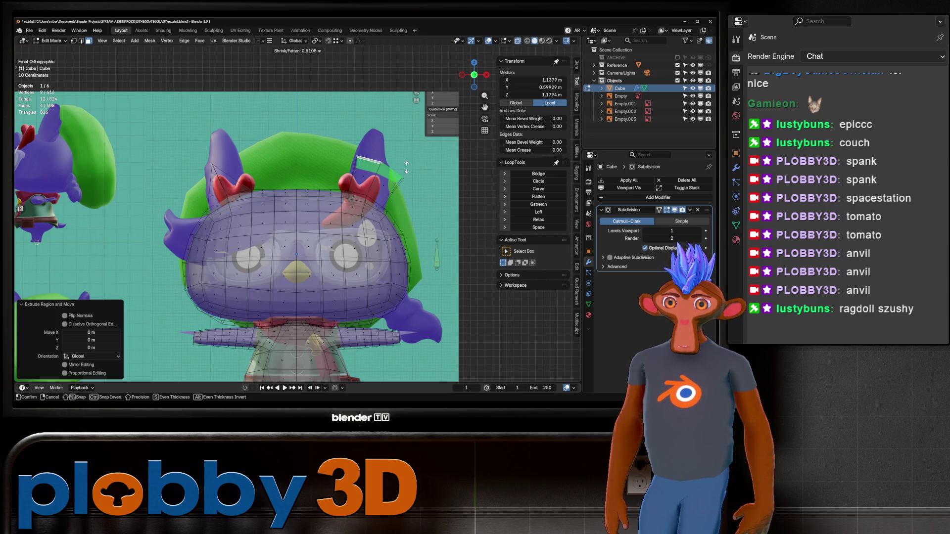
key(Return)
key(g)
key(Return)
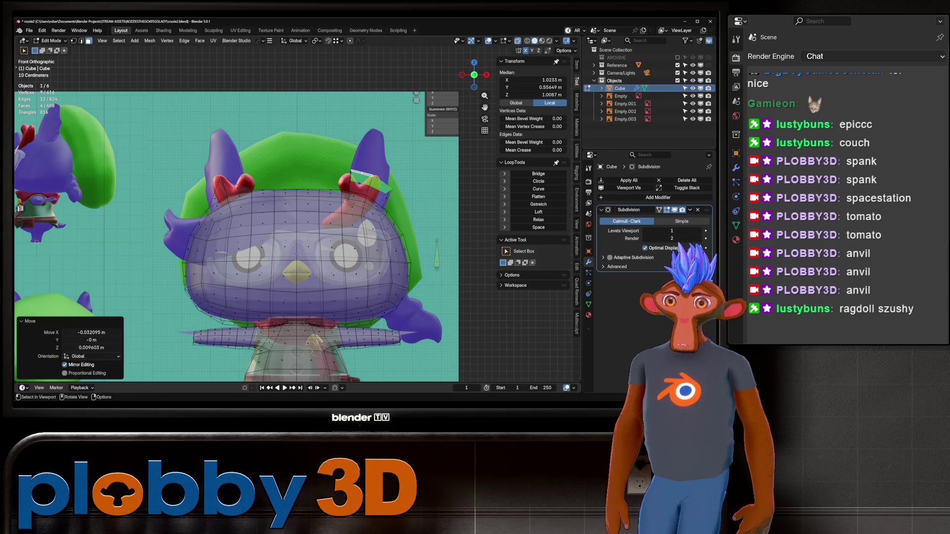
Extrude two more ear segments upward, narrowing to 0.688 and tapering the tip to 0.549.
key(e)
key(Return)
key(g)
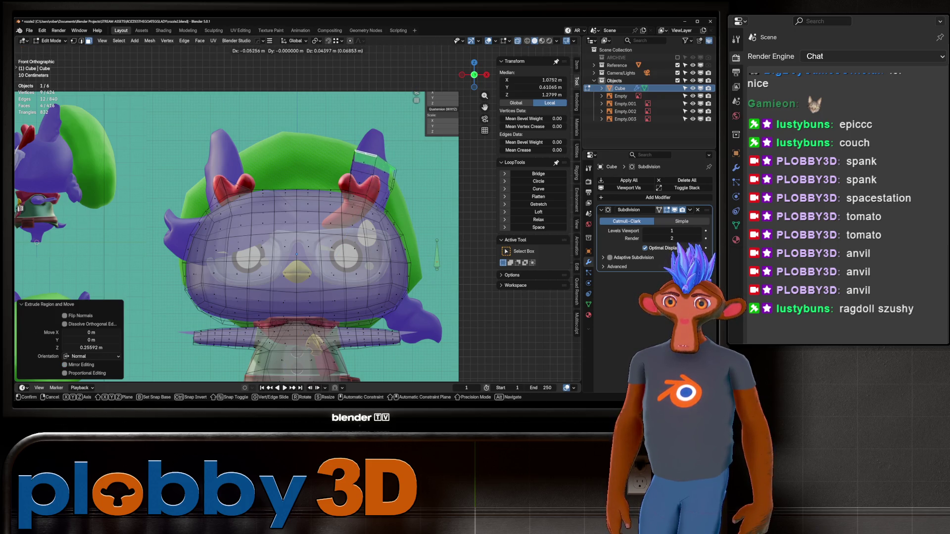
key(Return)
key(s)
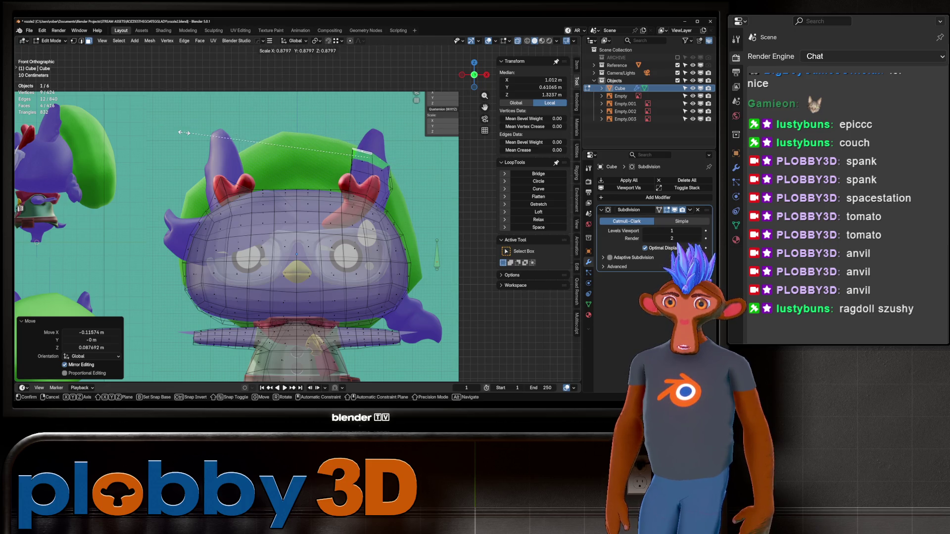
key(Return)
key(e)
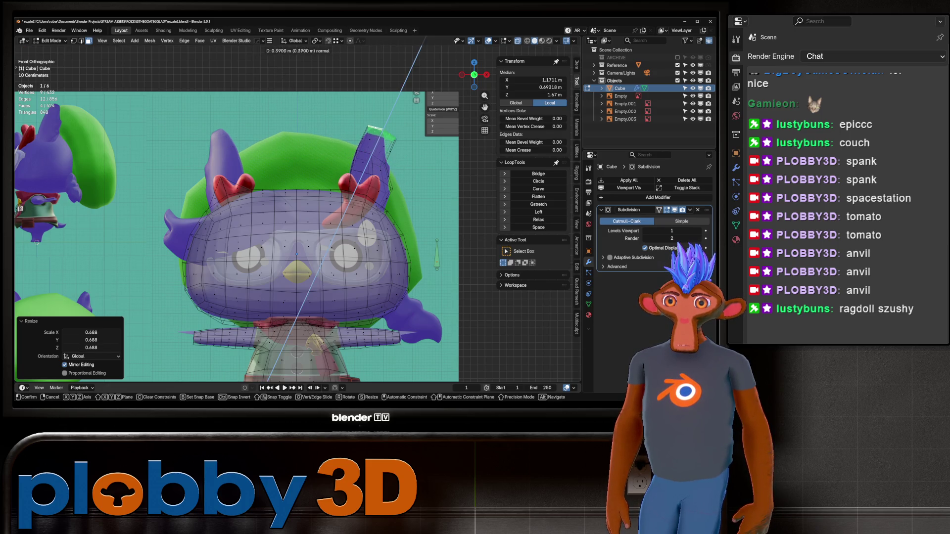
key(Return)
key(g)
key(Return)
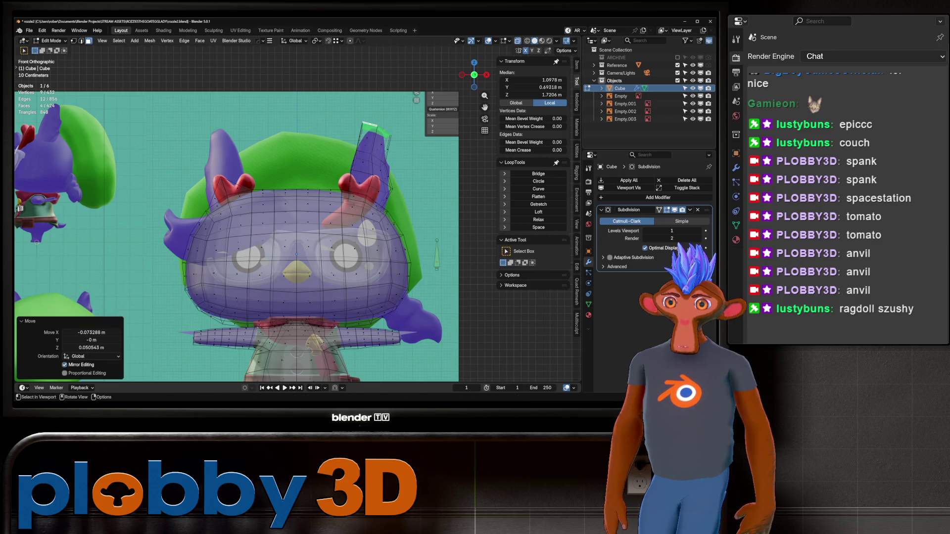
key(s)
key(Return)
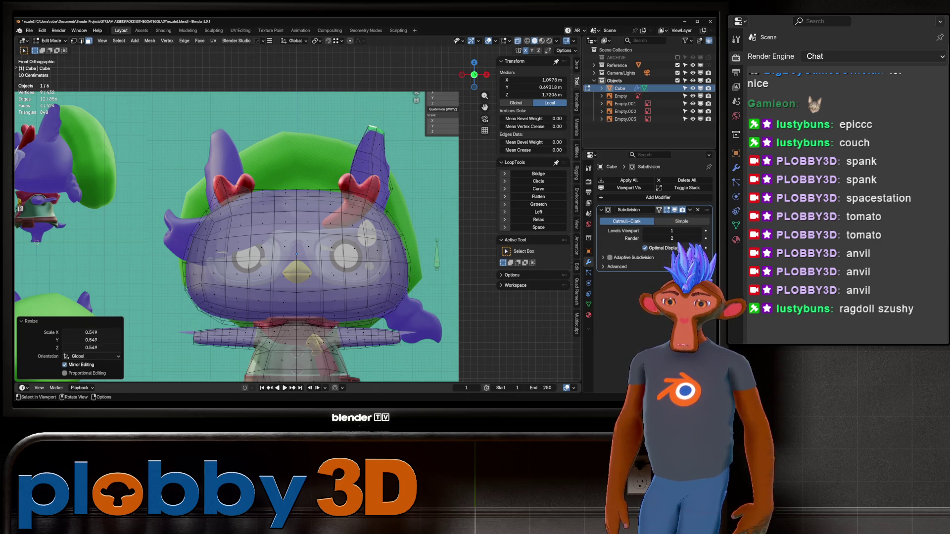
Check the ear against the reference in side and front views, then return to Object Mode and select the reference image.
key(KP_3)
key(alt+z)
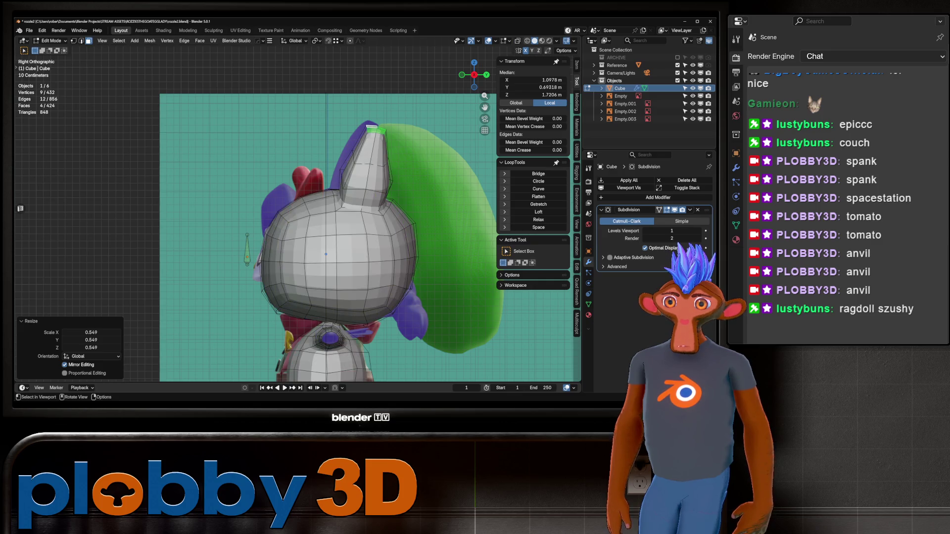
key(alt+z)
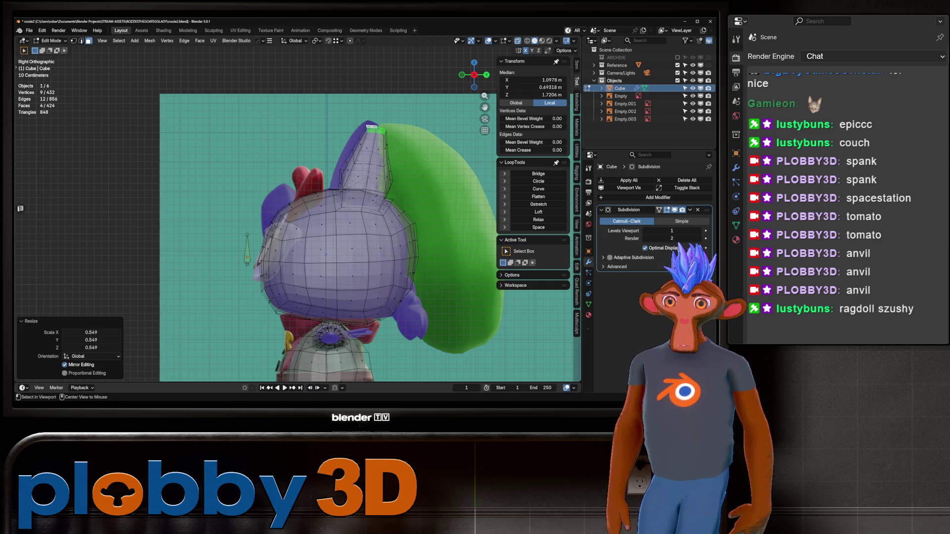
key(alt+z)
key(KP_1)
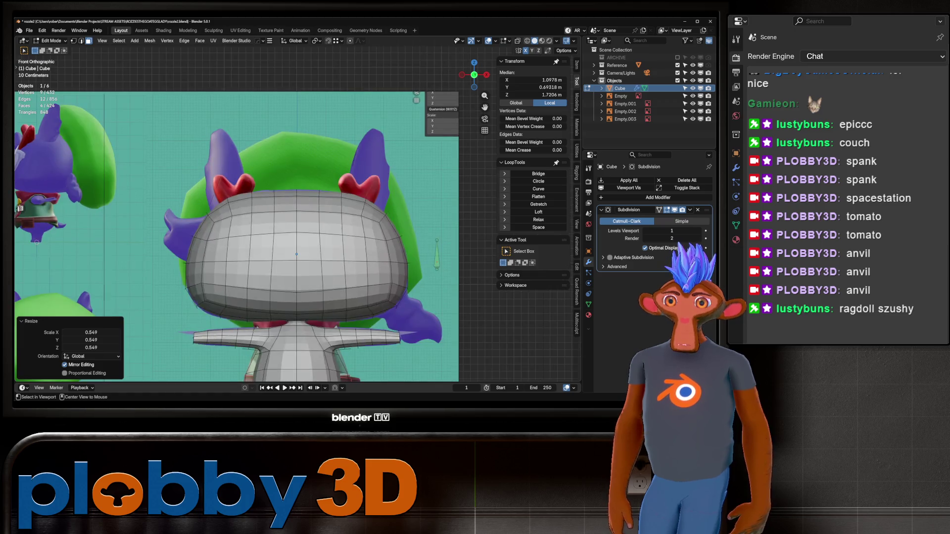
key(alt+z)
key(alt+z)
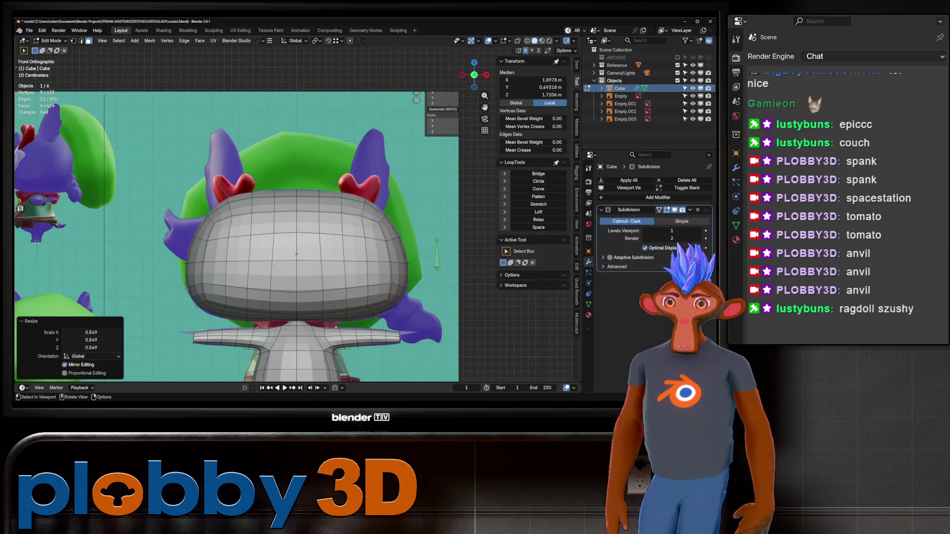
key(alt+z)
key(alt+z)
key(KP_3)
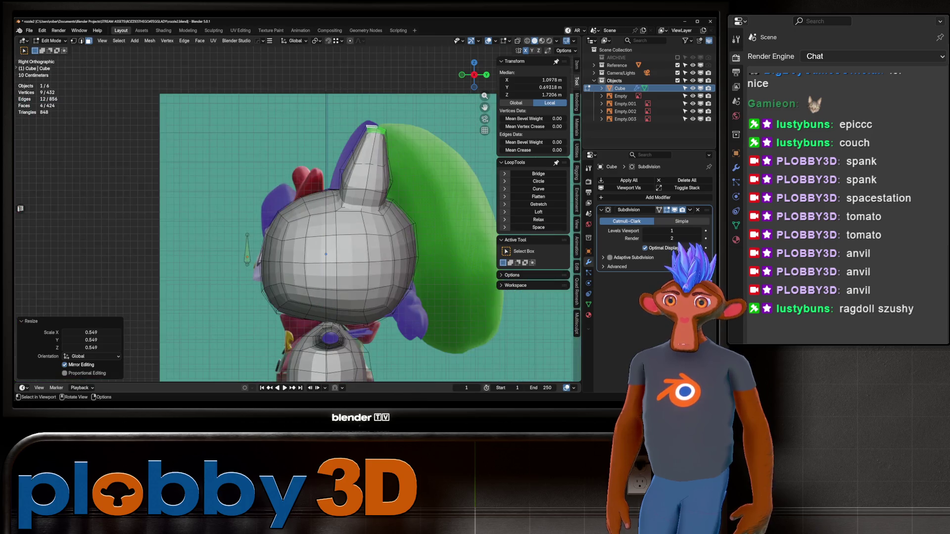
scroll(321, 237, down, 5)
key(KP_1)
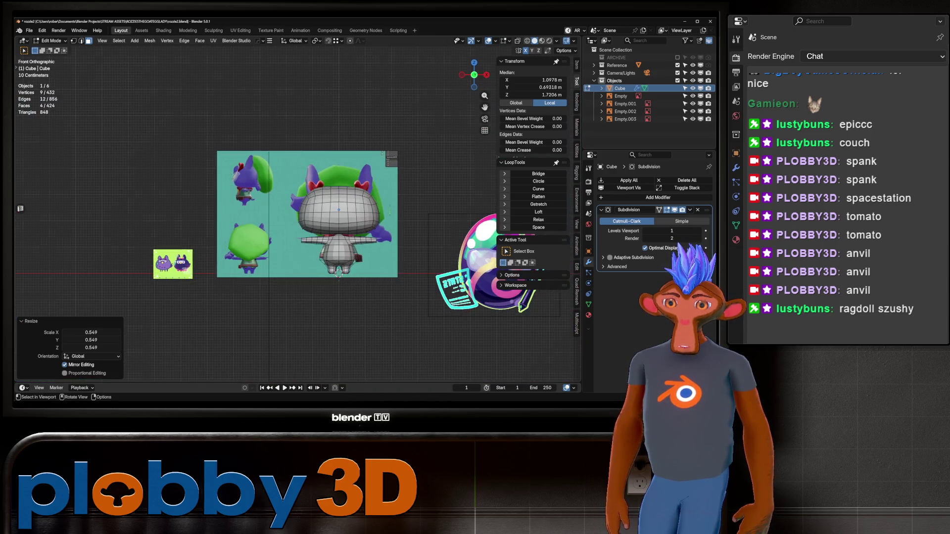
scroll(327, 231, up, 4)
key(Tab)
click(625, 111)
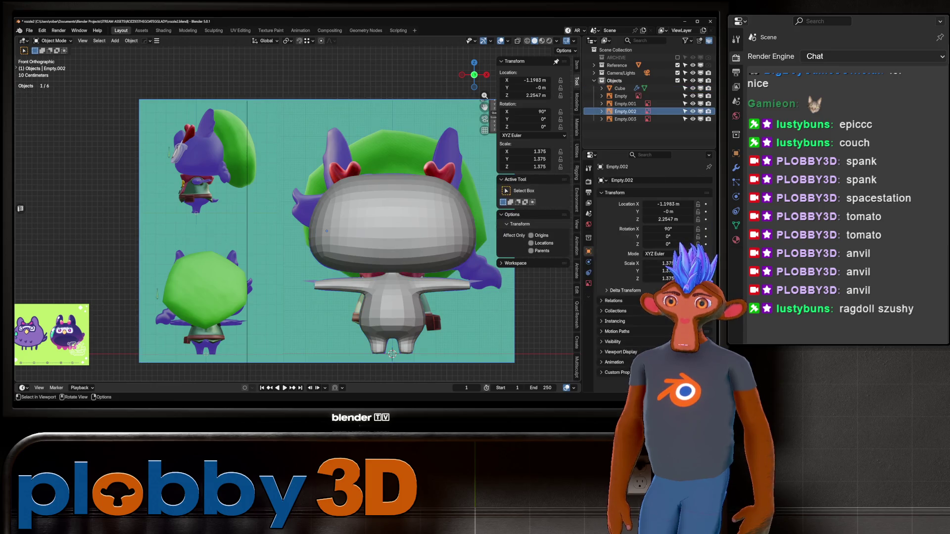
Enable Opacity on the front reference image so it shows partly transparent.
click(588, 283)
click(644, 269)
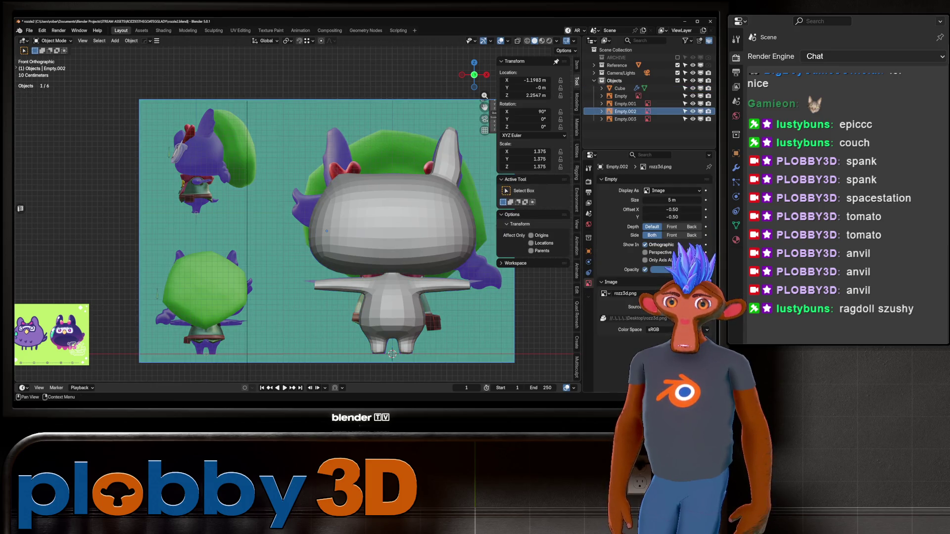
mouse_move(346, 233)
shift+middle_down()
mouse_move(274, 244)
mouse_move(269, 210)
shift+middle_up()
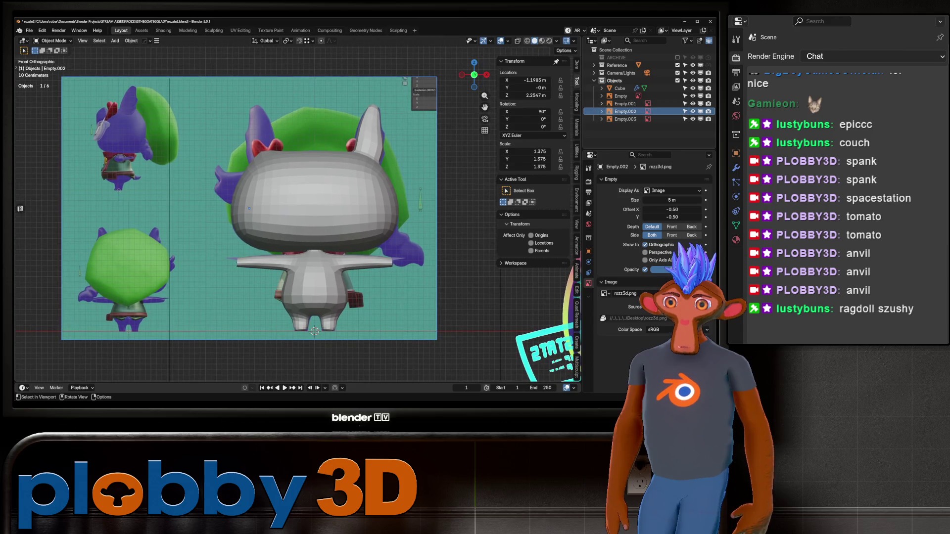
Reselect the Cube and switch it back into Sculpt Mode.
click(620, 88)
key(ctrl+Tab)
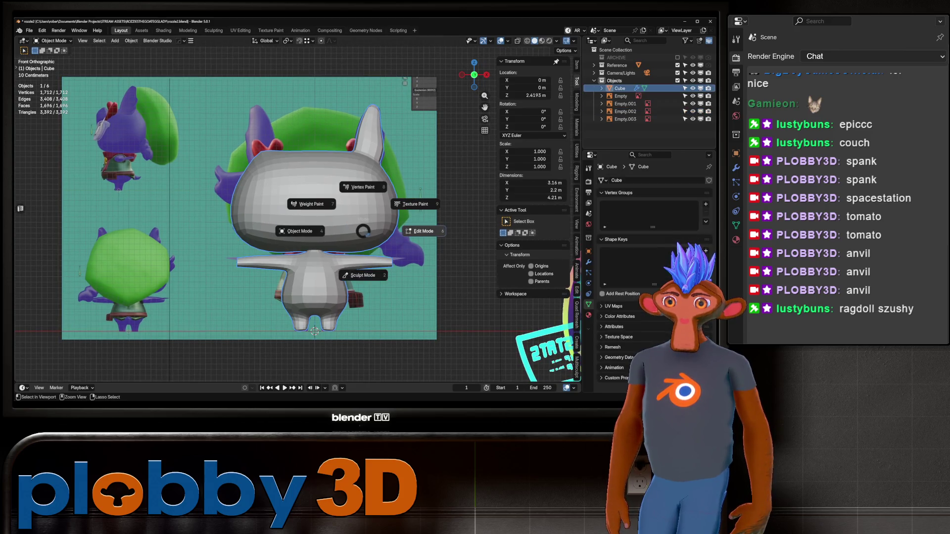
click(364, 275)
scroll(371, 113, up, 2)
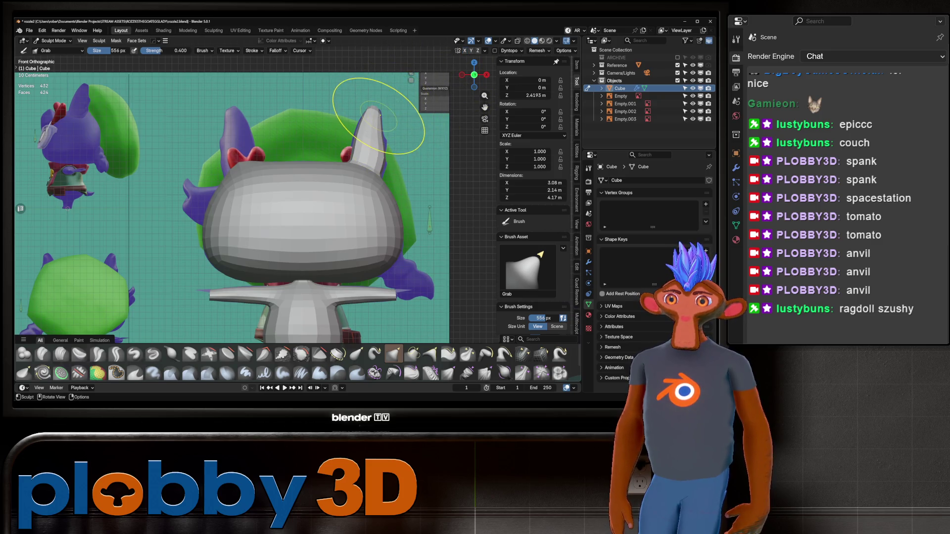
Shrink the Grab brush to about 464 px and pull the ear's outline into shape from the front.
scroll(358, 133, up, 1)
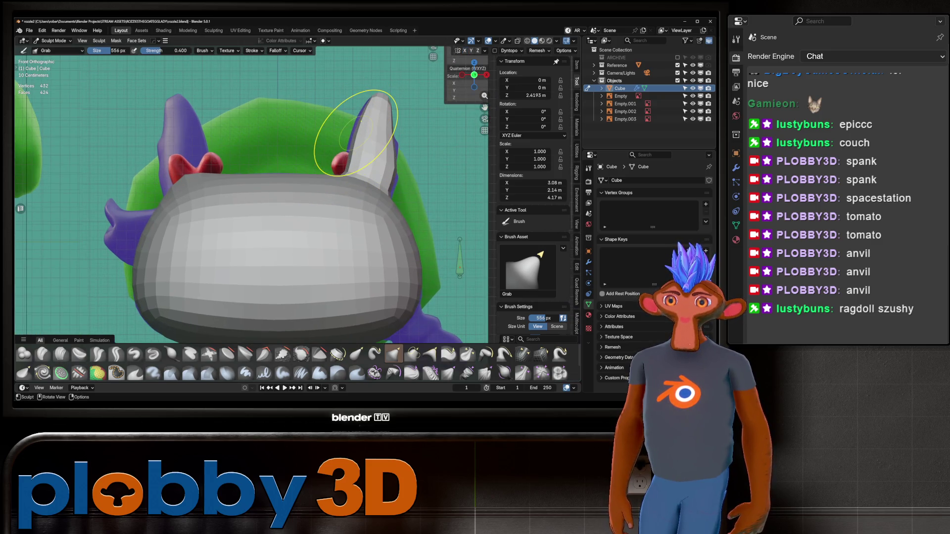
scroll(395, 145, up, 3)
key(f)
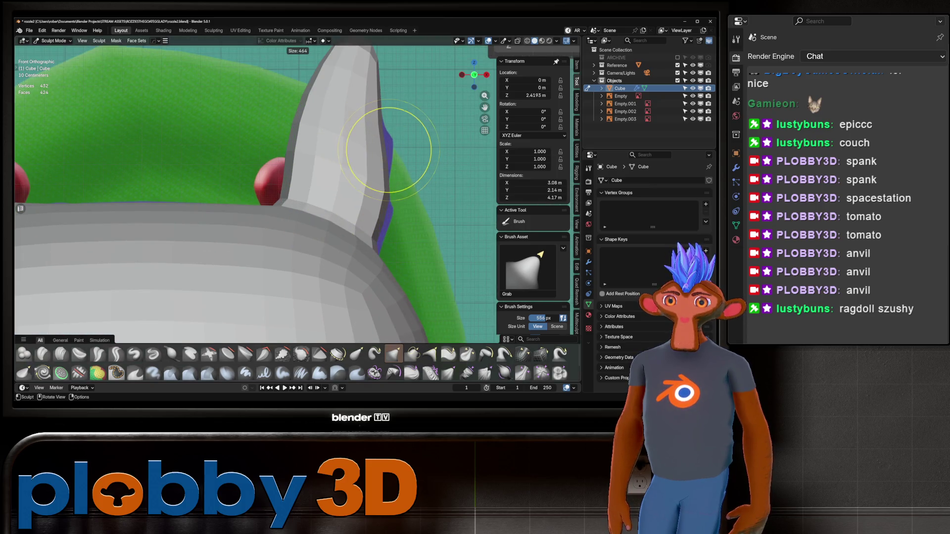
click(383, 152)
drag(381, 153, 384, 149)
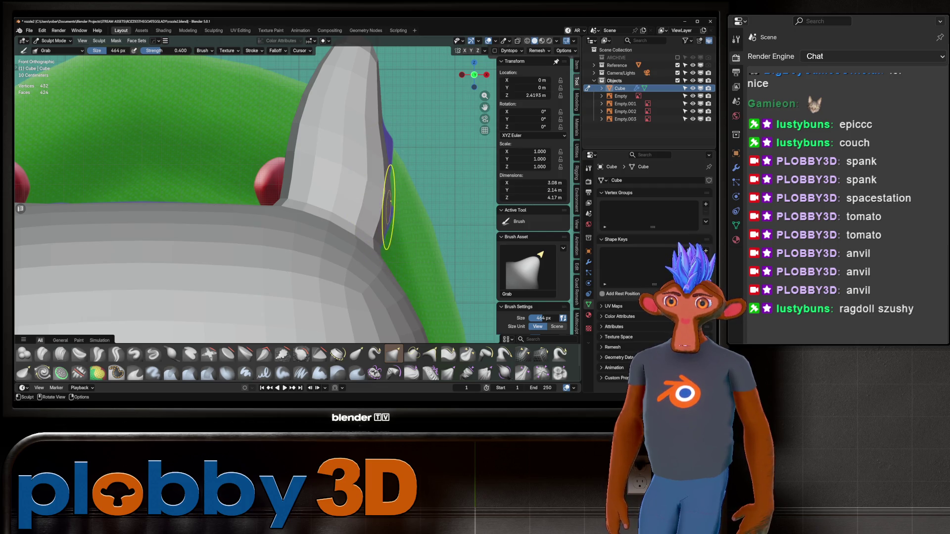
In Right Orthographic view, reshape the ear and smooth its crease.
key(KP_Decimal)
key(KP_3)
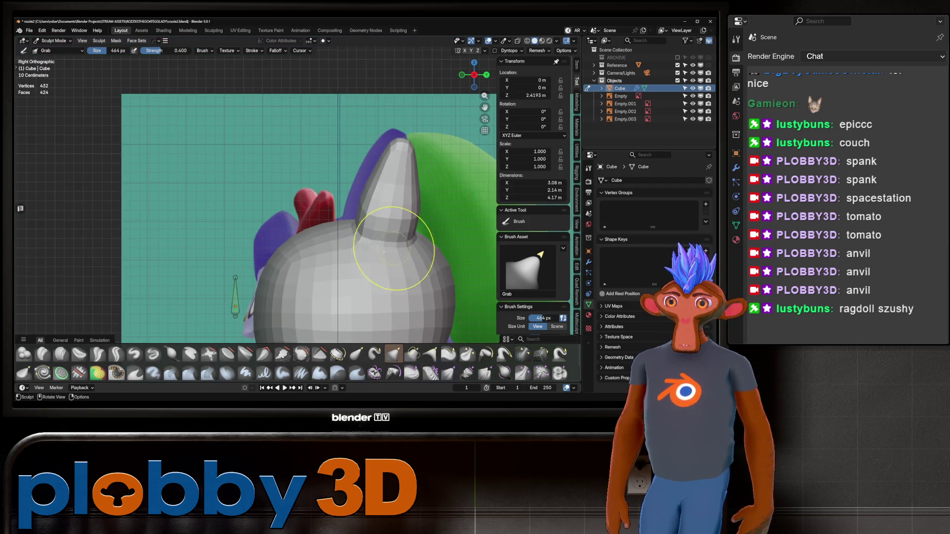
drag(378, 221, 376, 184)
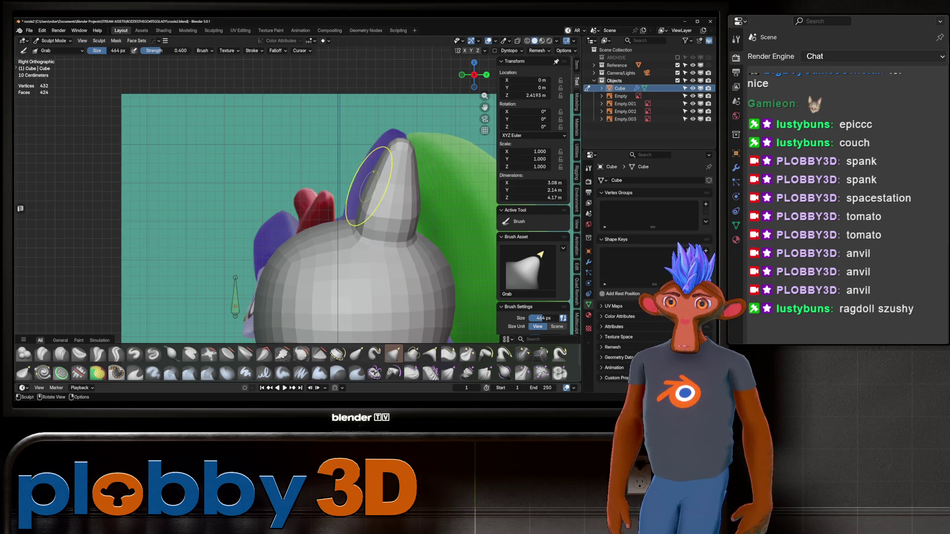
mouse_move(380, 221)
mouse_down()
mouse_move(350, 225)
mouse_move(360, 221)
mouse_up()
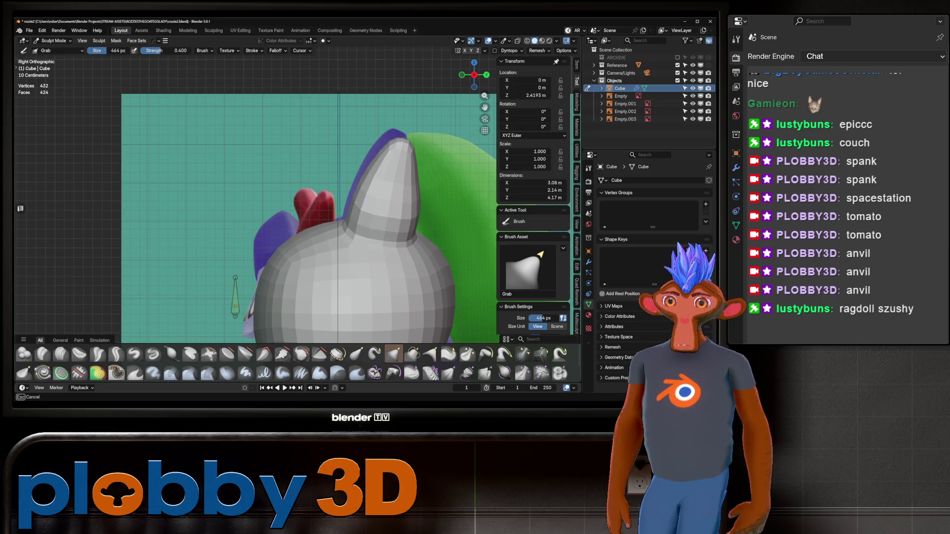
With the brush at about 498 px, tilt the ear tip slightly and lengthen it.
key(f)
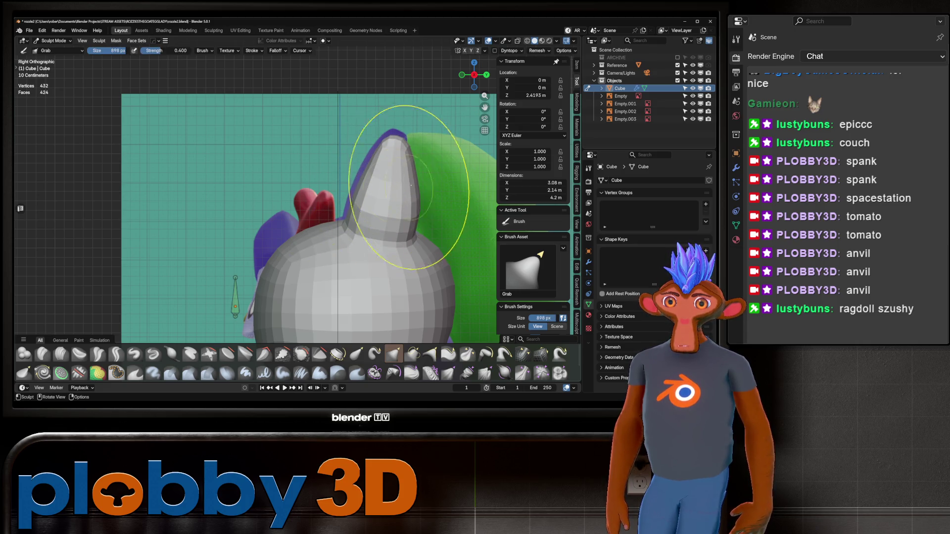
click(427, 203)
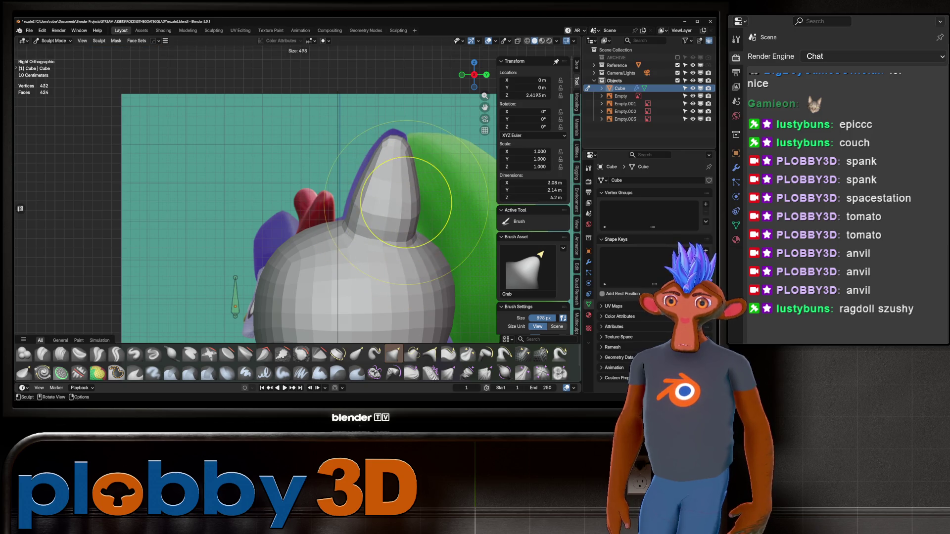
drag(426, 203, 429, 200)
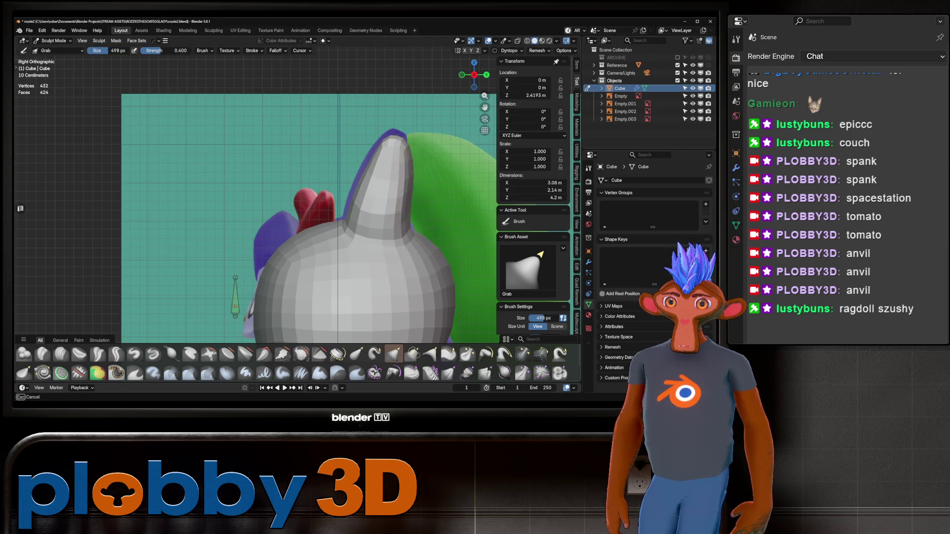
mouse_move(396, 159)
mouse_down()
mouse_move(371, 127)
mouse_move(371, 165)
mouse_move(357, 182)
mouse_up()
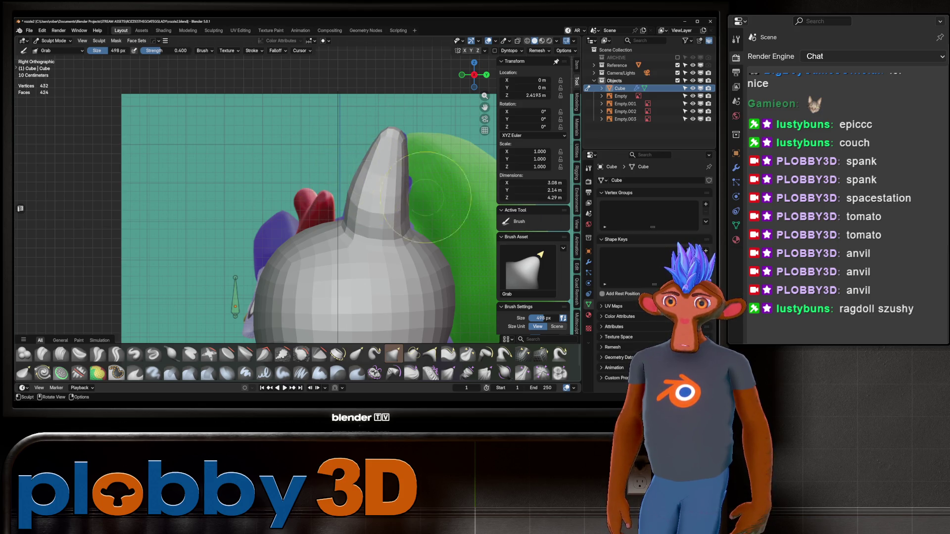
scroll(368, 169, down, 4)
mouse_move(401, 173)
middle_down()
mouse_move(346, 203)
mouse_move(381, 188)
mouse_move(364, 169)
mouse_move(364, 191)
mouse_move(350, 201)
mouse_move(371, 191)
mouse_move(363, 197)
middle_up()
key(ctrl+a)
Undo applying Subdivision and move it to last, below Hops_Mirror in the stack.
click(588, 262)
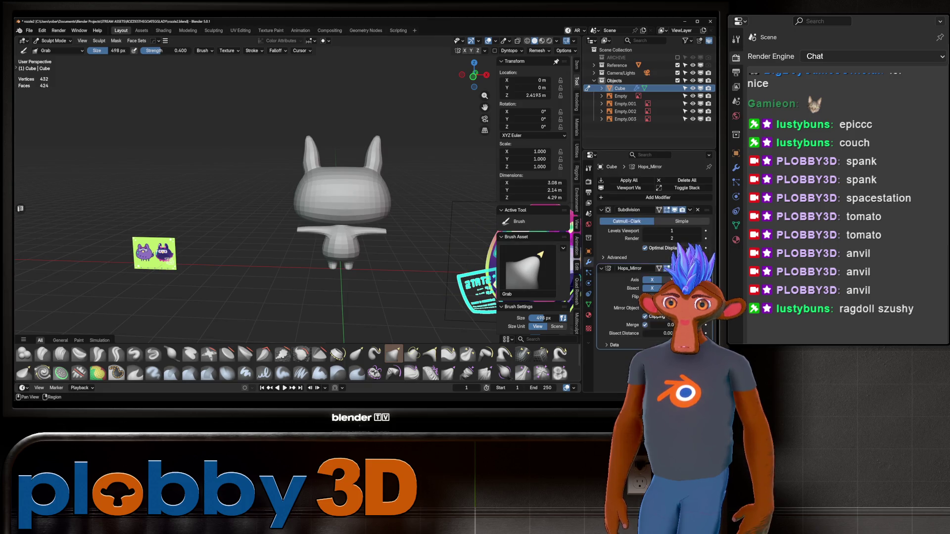
key(ctrl+z)
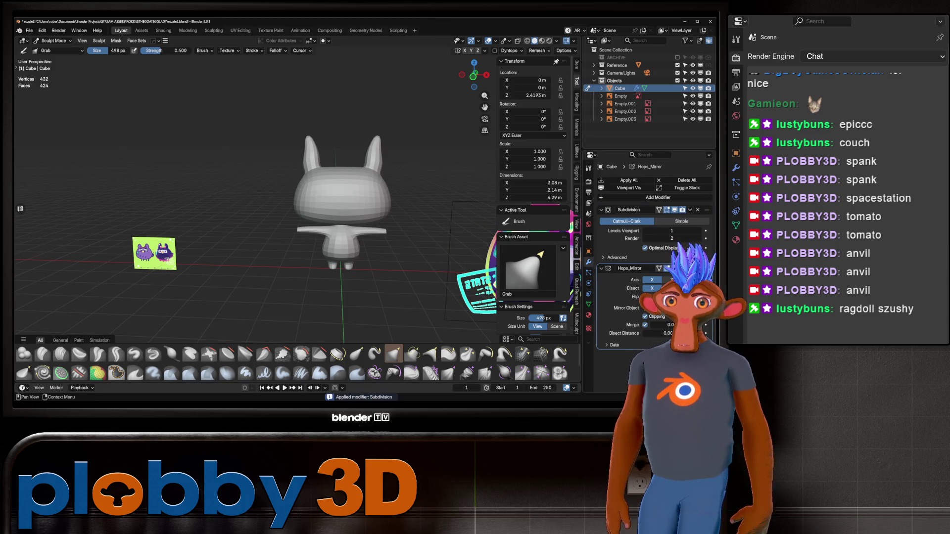
click(690, 210)
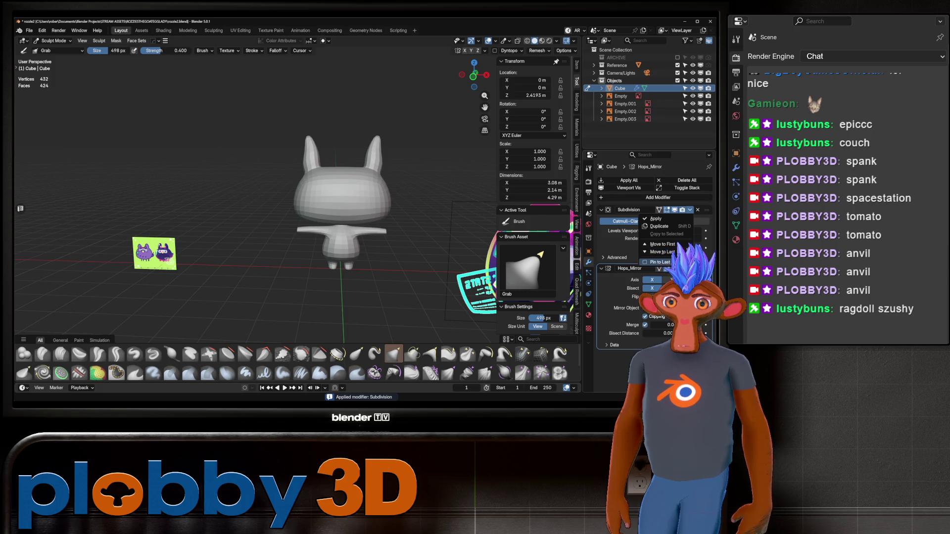
click(663, 251)
Apply Hops_Mirror, clean up the merged mesh in Edit Mode, and return to Sculpt Mode.
key(ctrl+a)
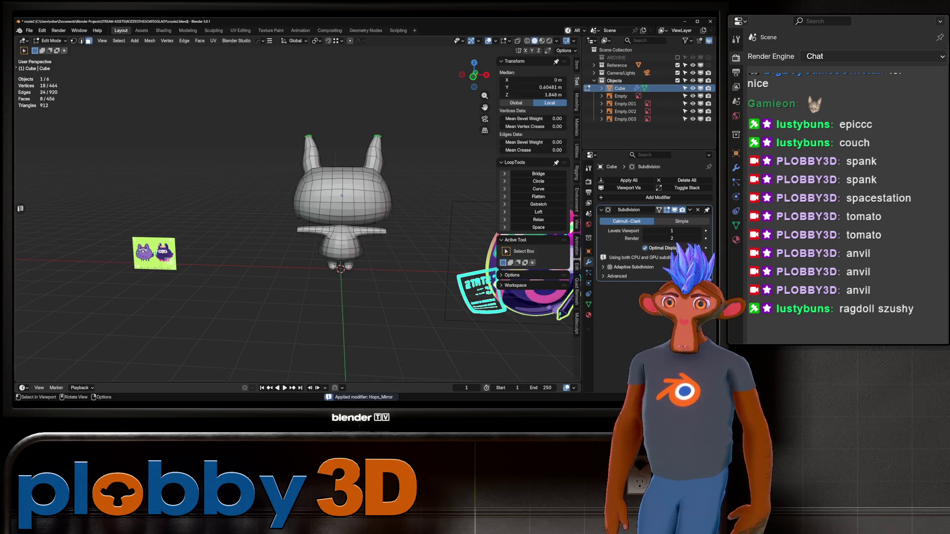
key(Tab)
key(3)
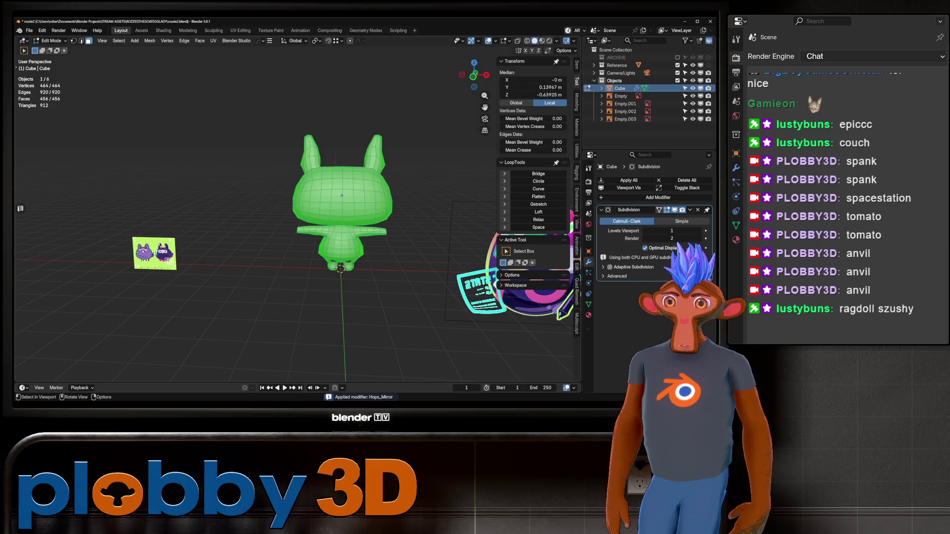
key(2)
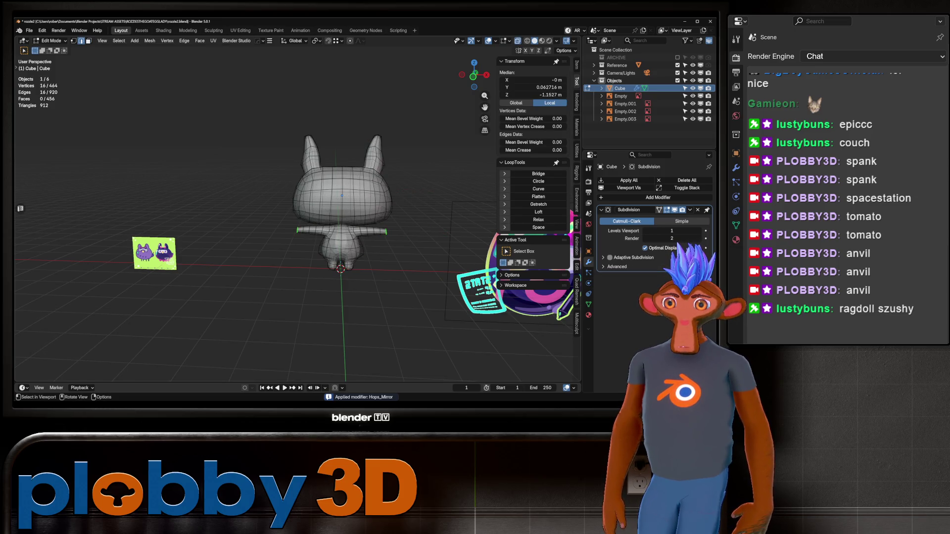
key(Tab)
mouse_move(317, 163)
middle_down()
mouse_move(247, 237)
mouse_move(341, 247)
mouse_move(371, 277)
mouse_move(275, 201)
mouse_move(350, 251)
mouse_move(361, 275)
middle_up()
scroll(373, 280, up, 4)
mouse_move(318, 211)
alt+middle_down()
mouse_move(441, 269)
mouse_move(359, 273)
alt+middle_up()
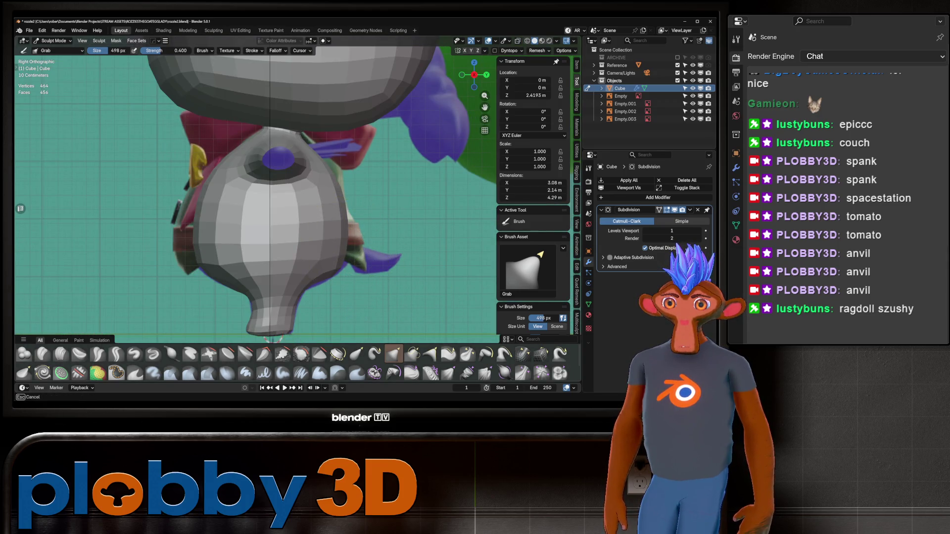
alt+middle_drag(359, 273, 359, 272)
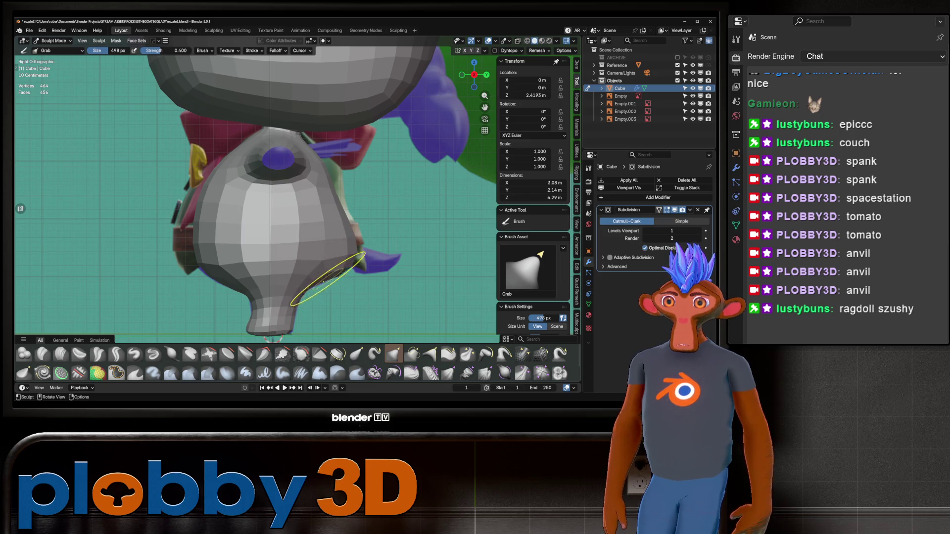
mouse_move(347, 223)
middle_down()
mouse_move(277, 203)
mouse_move(371, 180)
mouse_move(313, 199)
mouse_move(273, 200)
middle_up()
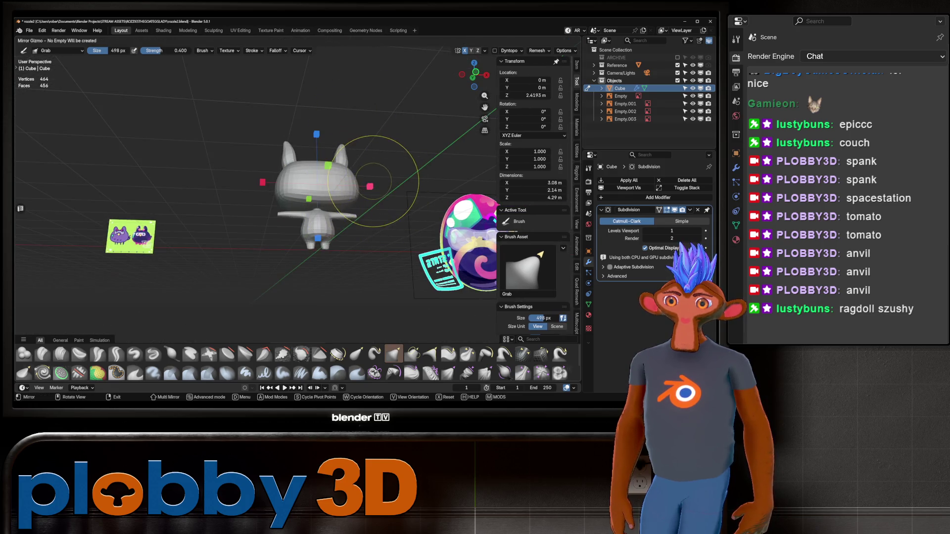
Check the bunny from several angles and enlarge the Grab brush to about 798 px.
key(ctrl+a)
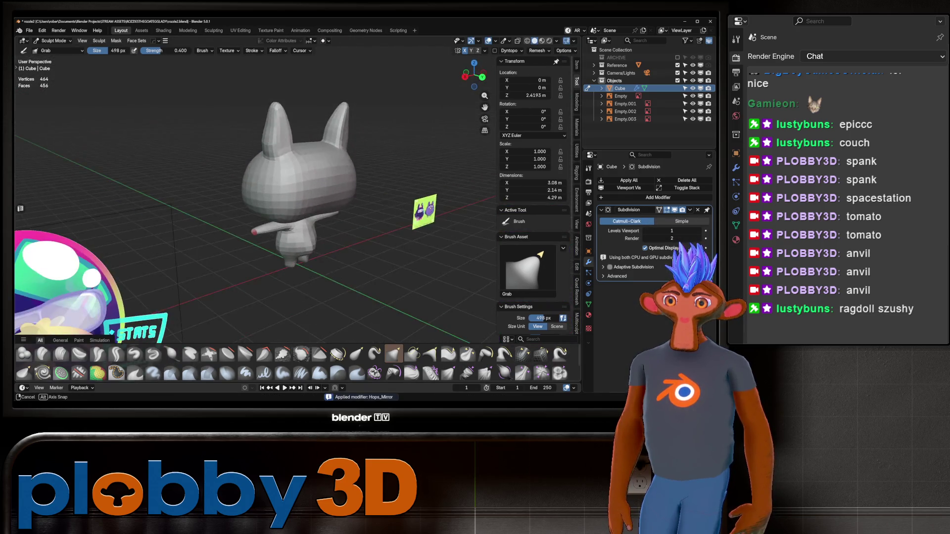
scroll(328, 180, up, 5)
mouse_move(328, 181)
middle_down()
mouse_move(286, 198)
mouse_move(327, 197)
middle_up()
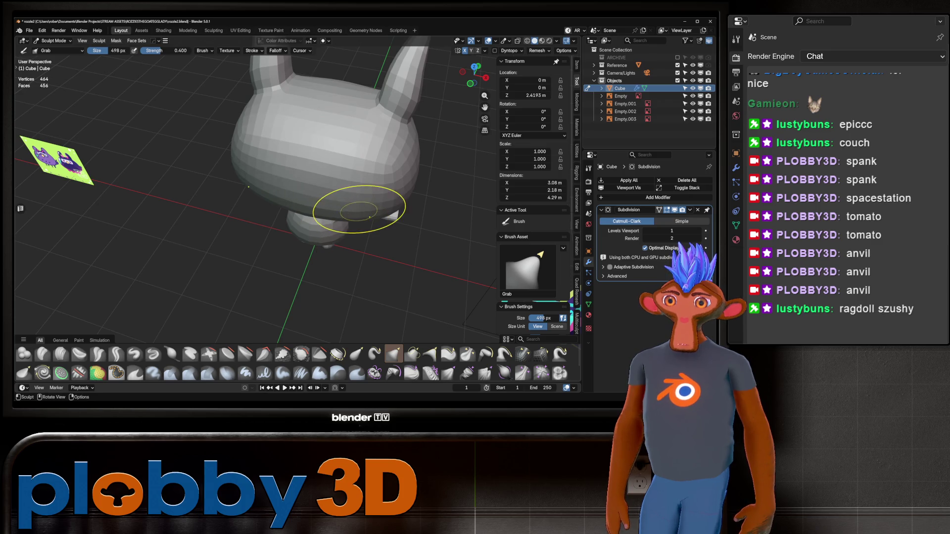
middle_drag(327, 197, 347, 198)
scroll(356, 206, up, 2)
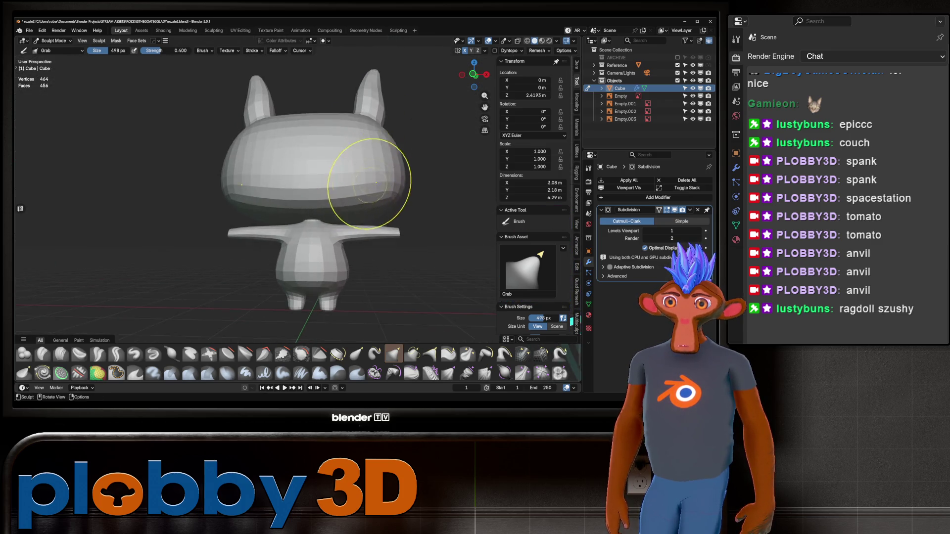
scroll(365, 170, down, 2)
key(KP_3)
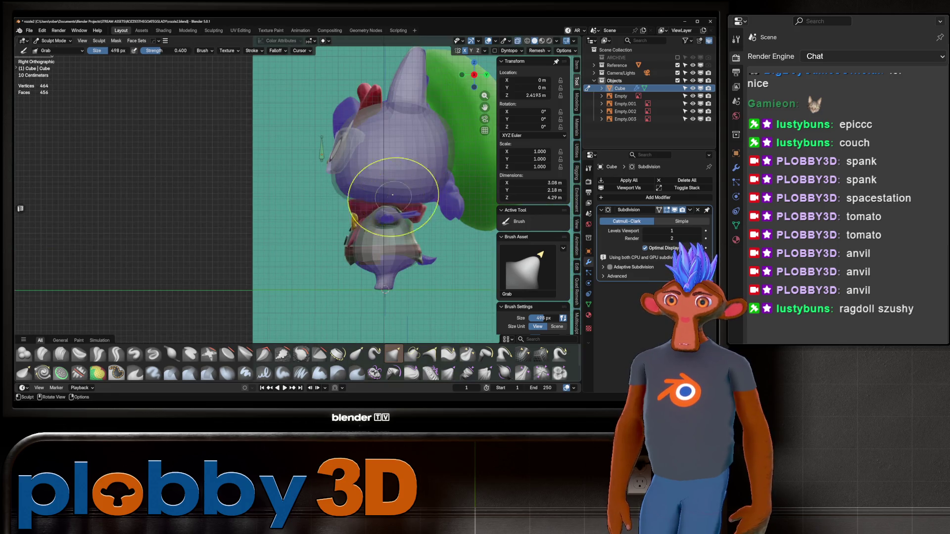
key(f)
click(369, 177)
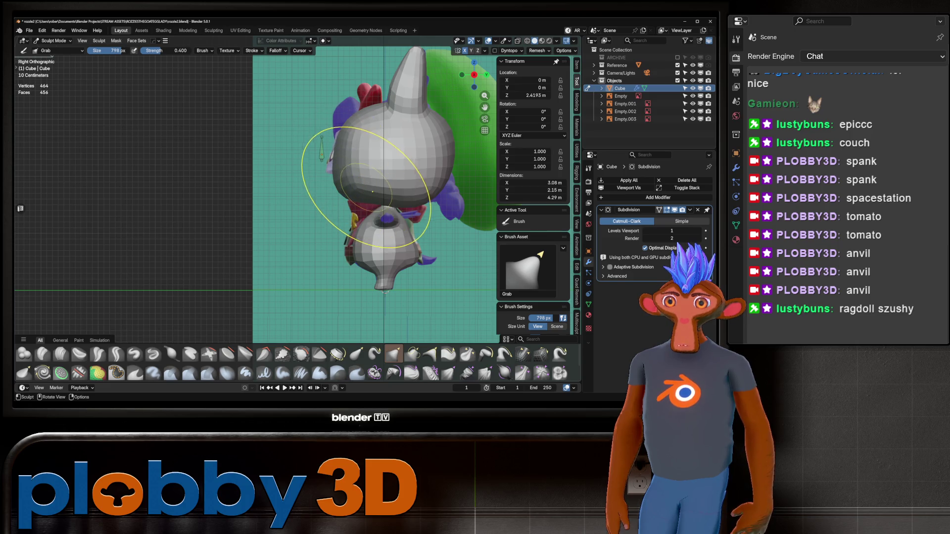
Orbit around the head to inspect it from the front and from below.
middle_drag(338, 180, 338, 161)
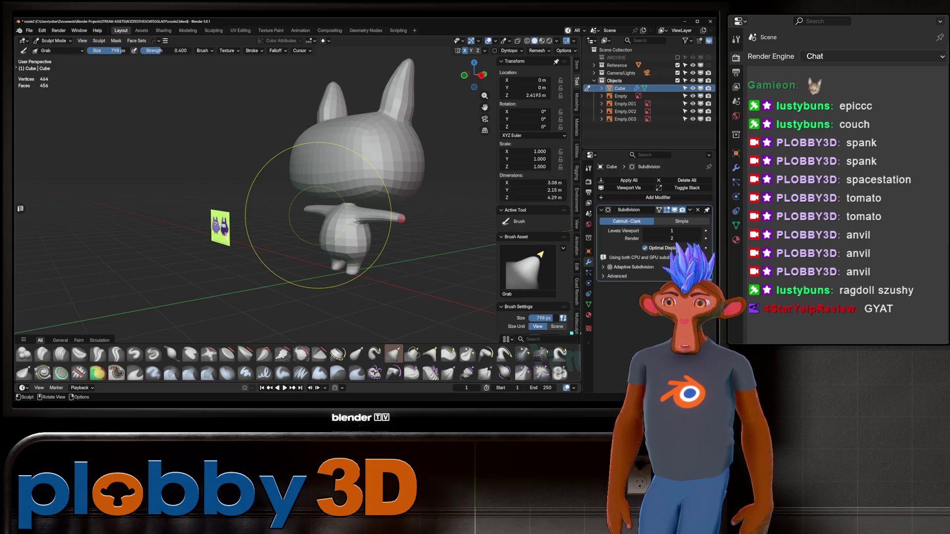
mouse_move(318, 213)
middle_down()
mouse_move(291, 214)
mouse_move(302, 200)
mouse_move(282, 185)
mouse_move(292, 173)
mouse_move(346, 198)
mouse_move(297, 163)
mouse_move(275, 191)
middle_up()
key(ctrl+Tab)
key(ctrl+Tab)
mouse_move(196, 170)
middle_down()
mouse_move(303, 218)
mouse_move(376, 233)
mouse_move(346, 228)
mouse_move(314, 250)
middle_up()
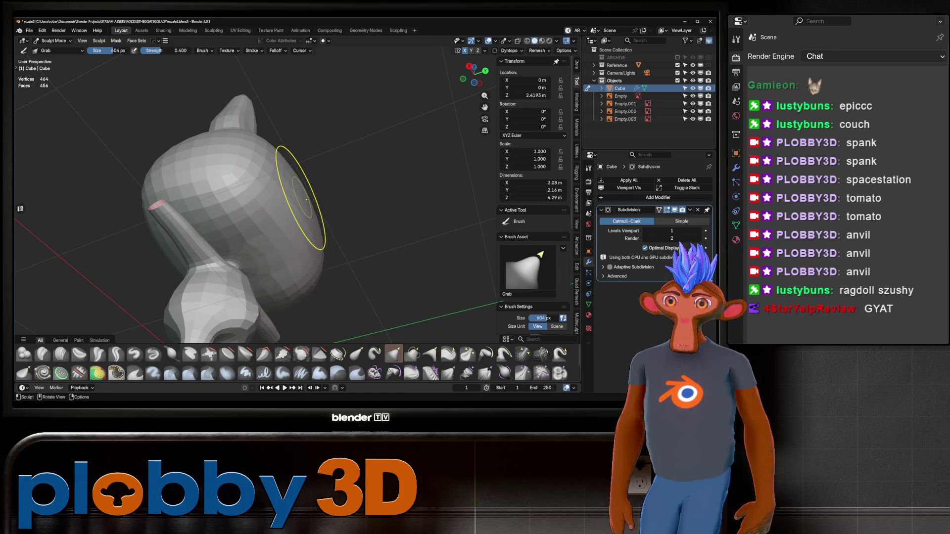
middle_drag(299, 198, 238, 225)
middle_drag(314, 184, 198, 233)
In Right Orthographic view, compare with the reference via X-ray and drag the head's back inward.
key(KP_3)
key(alt+z)
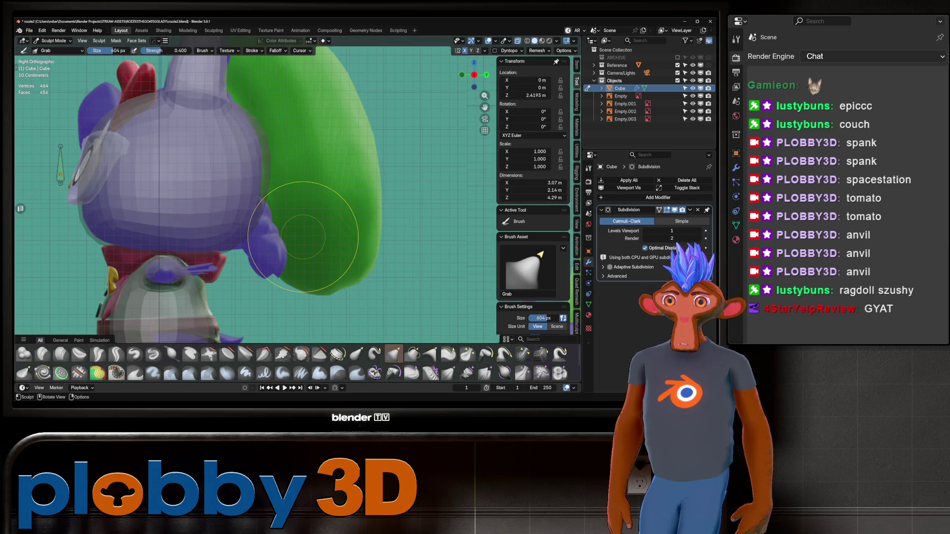
key(alt+z)
drag(267, 158, 258, 160)
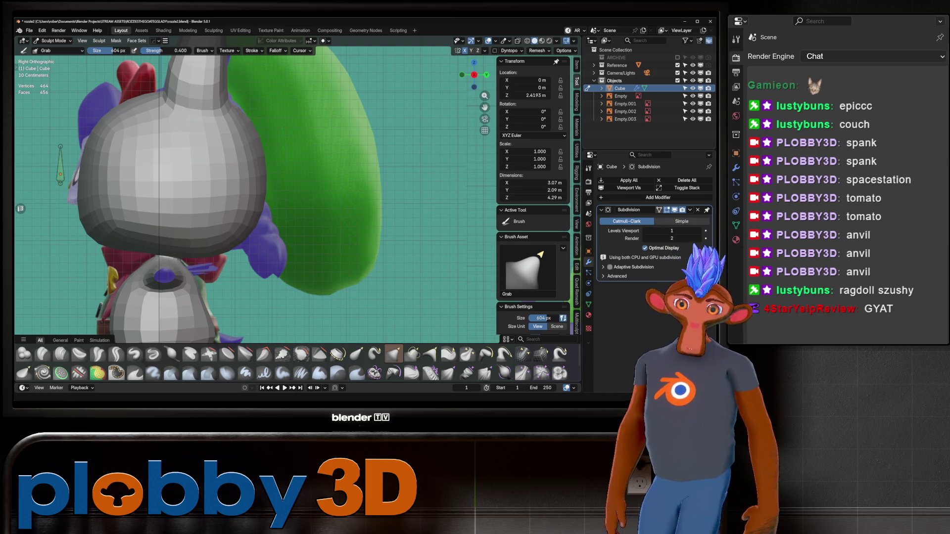